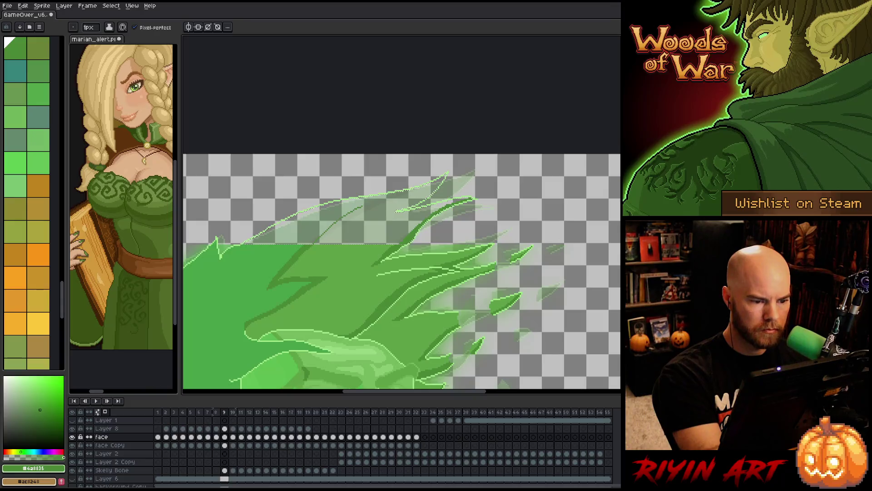
Extend frame 9's dark hair strand up-right, bucket-fill the translucent upper hair solid green, and deselect
drag(343, 212, 366, 201)
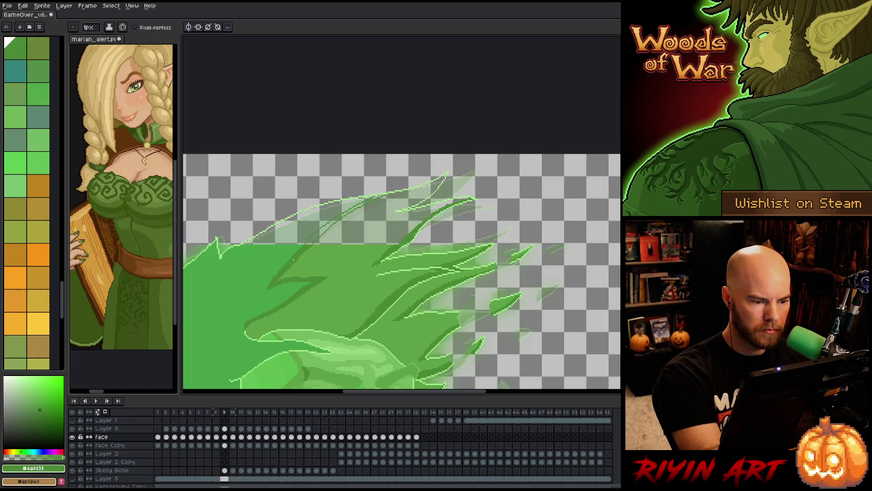
alt+click(431, 195)
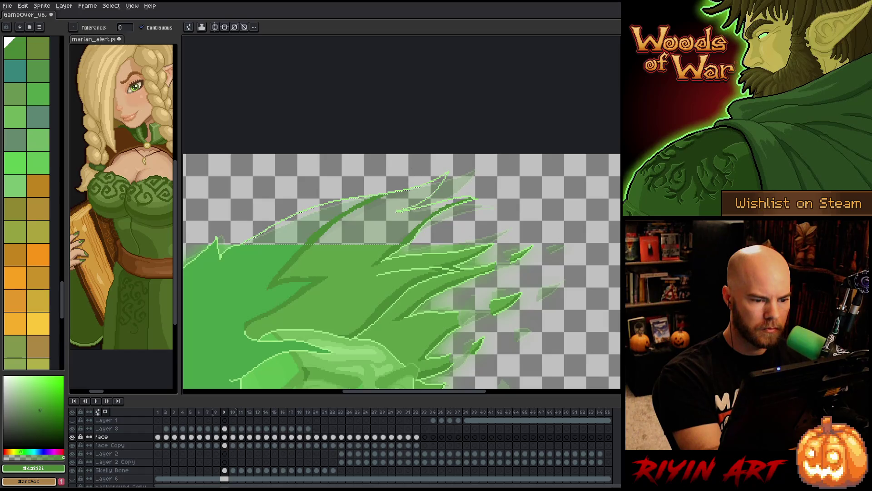
key(g)
click(282, 236)
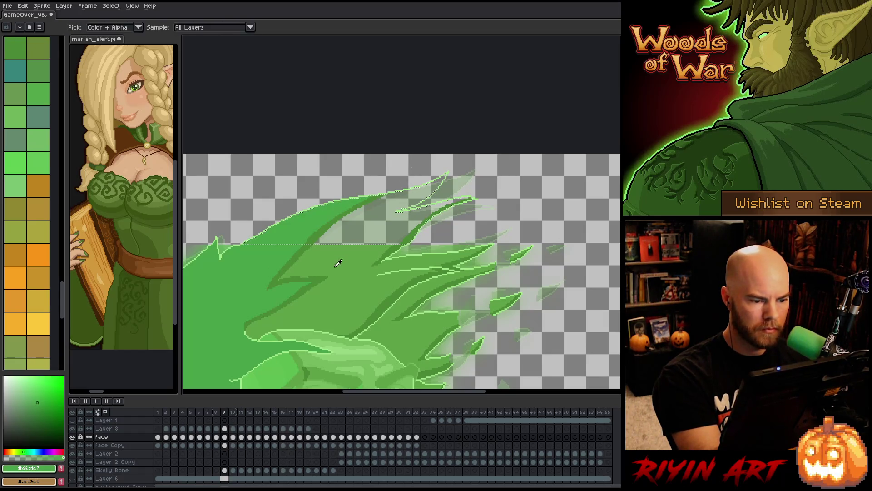
alt+click(337, 249)
click(432, 214)
key(ctrl+d)
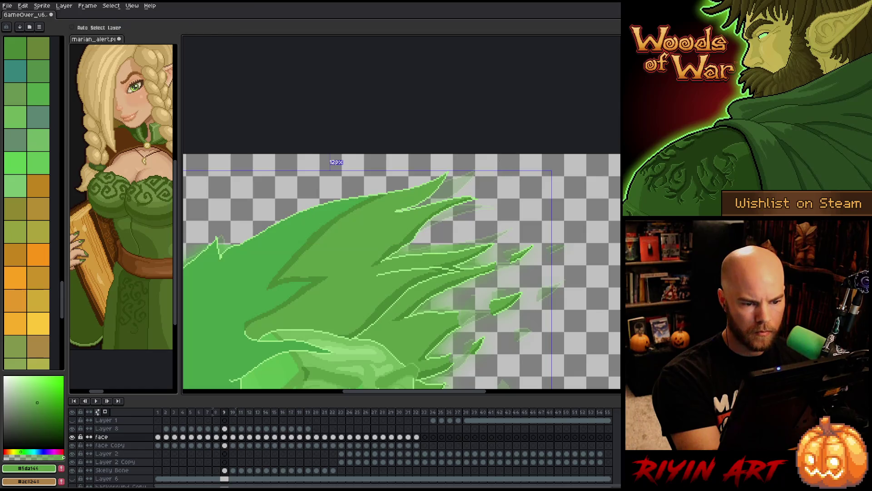
Pan across the hair, advance to frame 10, and sample the light-green edge colour
key(space)
drag(411, 273, 481, 243)
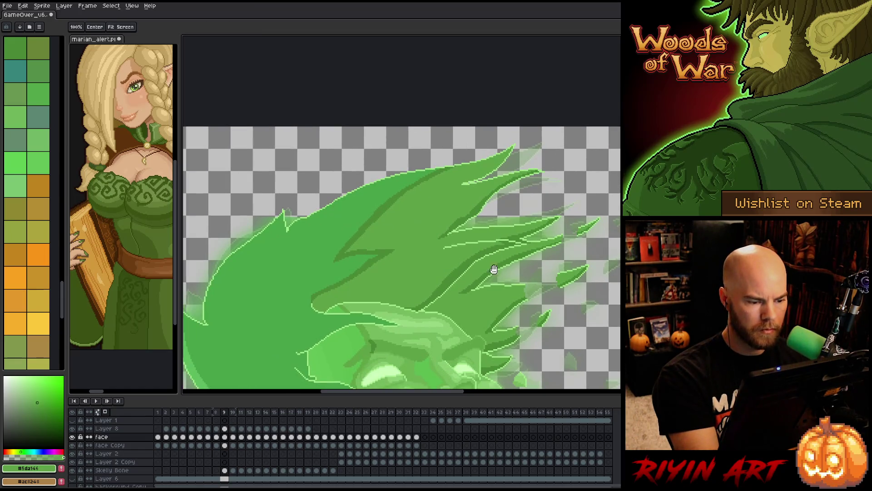
drag(494, 288, 475, 288)
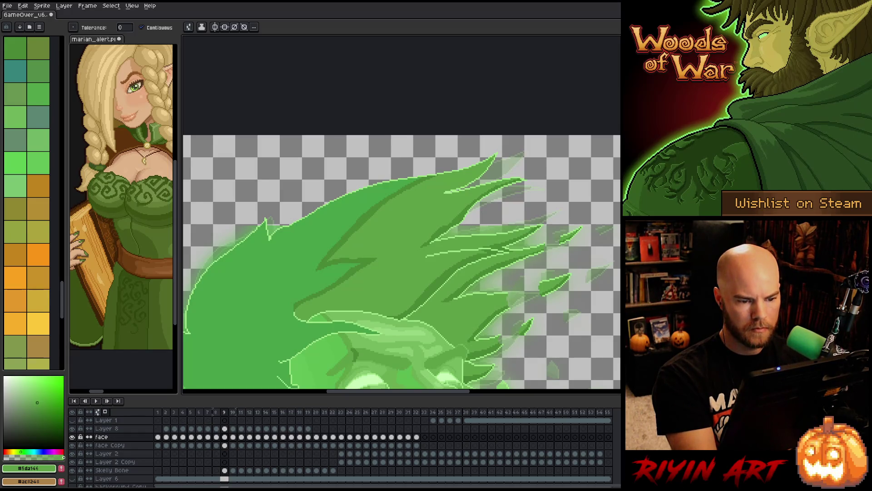
key(Right)
key(alt)
click(448, 221)
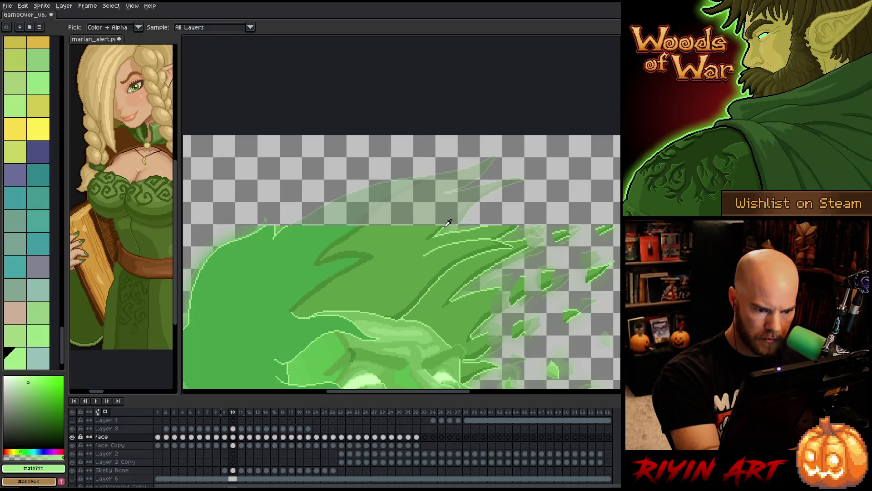
Draw a light-green strand and two dark-green #4a8835 strands in frame 10's upper hair
mouse_move(450, 223)
mouse_down()
mouse_move(516, 185)
mouse_move(454, 192)
mouse_move(503, 164)
mouse_move(368, 182)
mouse_move(301, 210)
mouse_up()
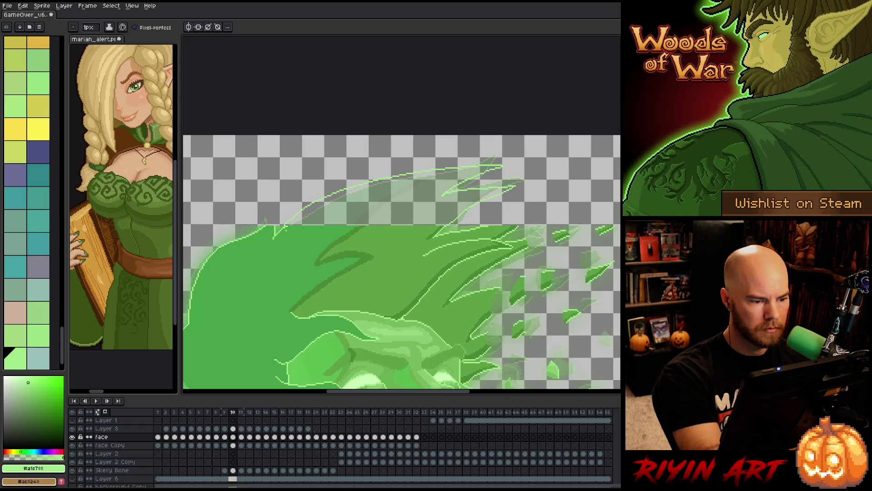
click(37, 403)
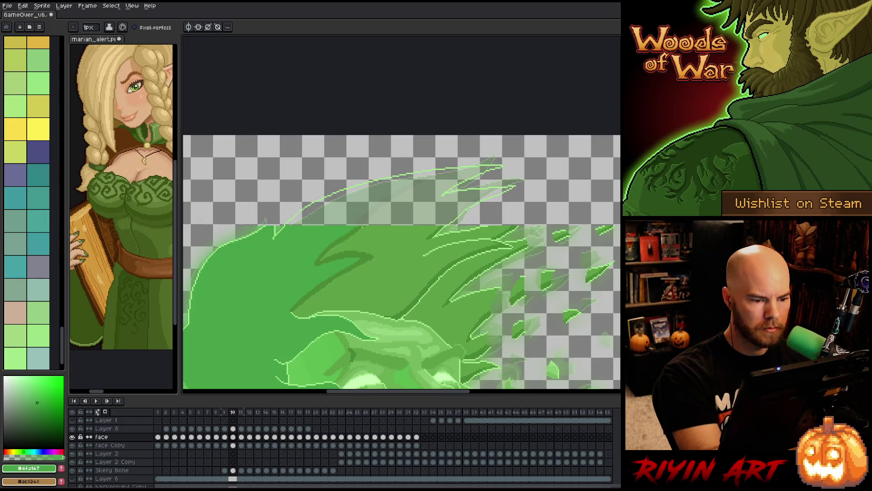
click(40, 410)
drag(404, 195, 368, 220)
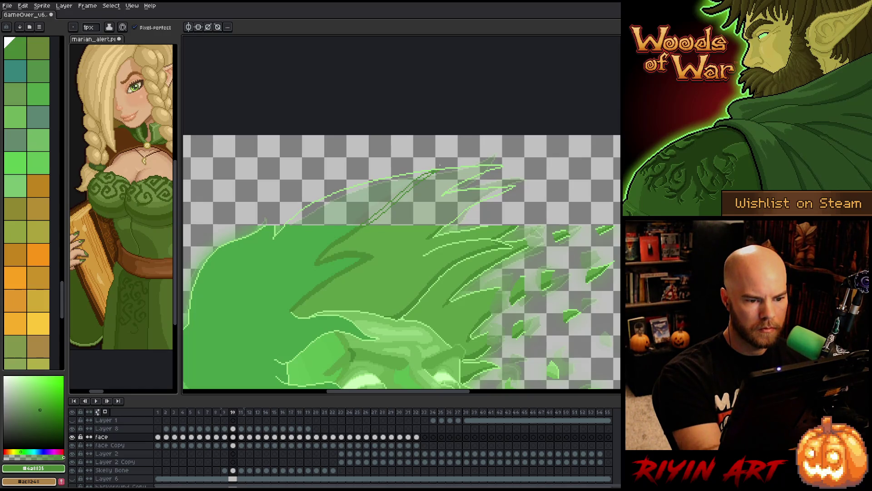
drag(434, 171, 361, 223)
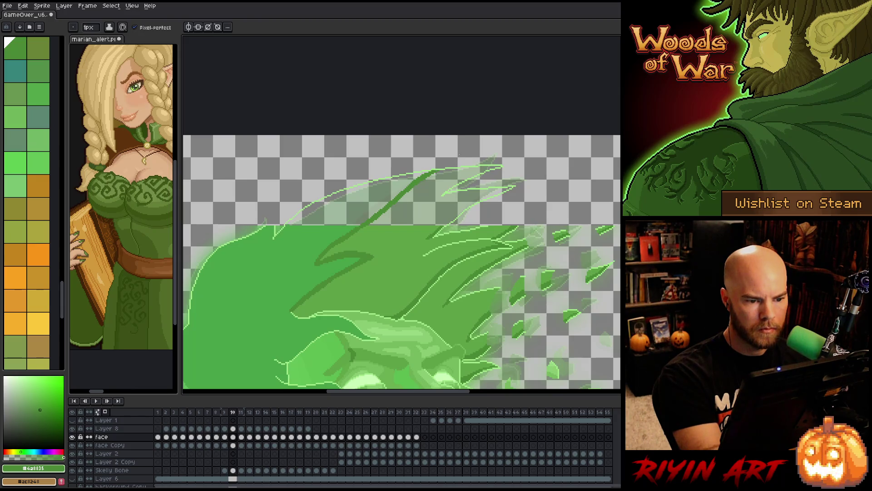
Magic-wand the transparent strip, add a darker green stroke, and undo a trial light-green line
key(w)
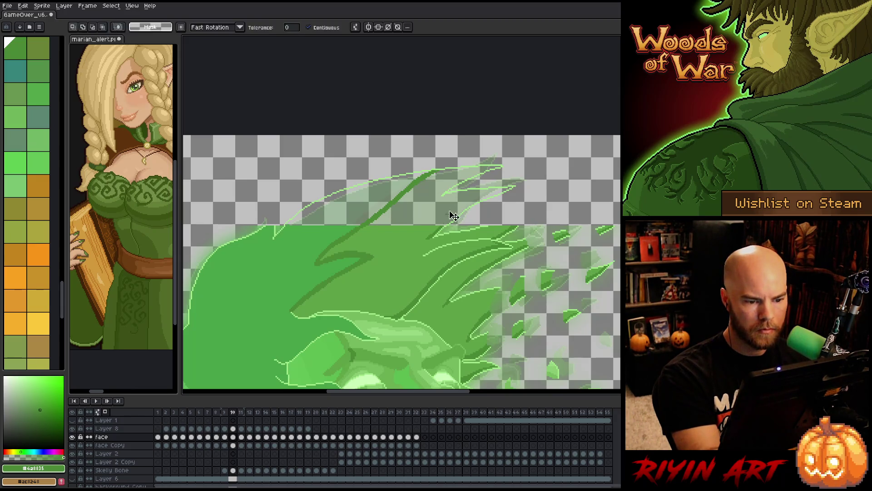
click(453, 215)
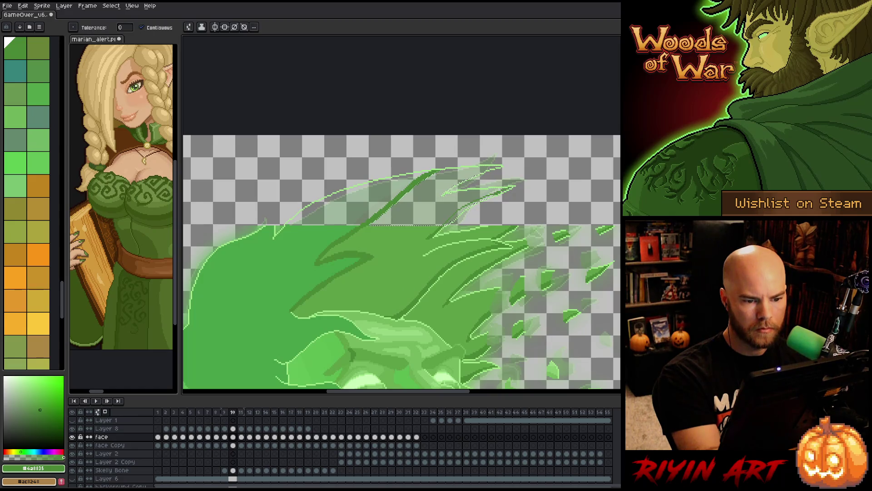
drag(481, 200, 443, 225)
key(b)
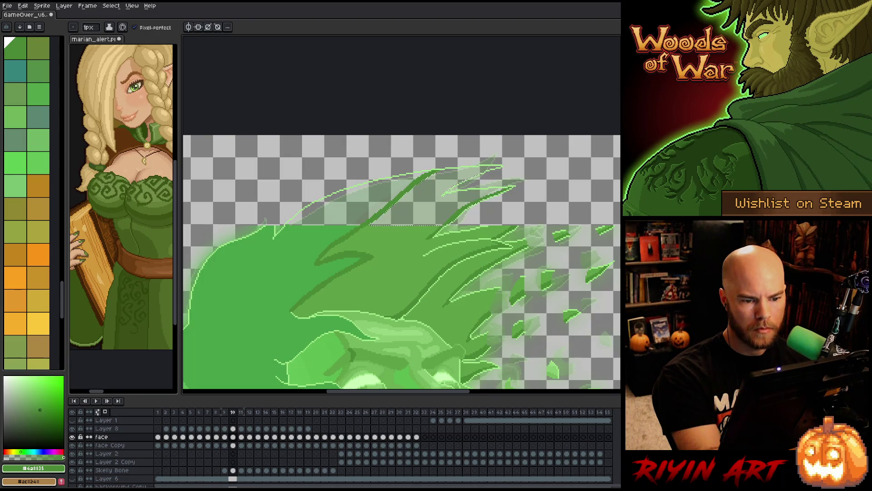
alt+click(491, 221)
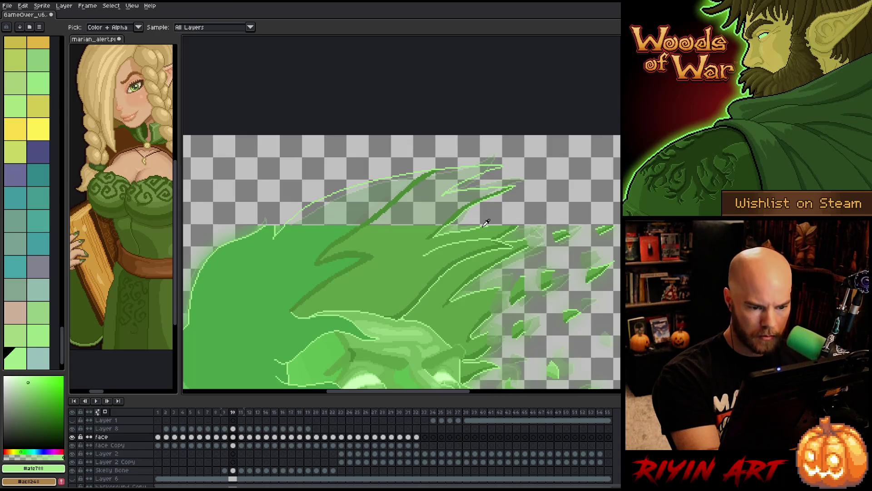
drag(488, 223, 536, 205)
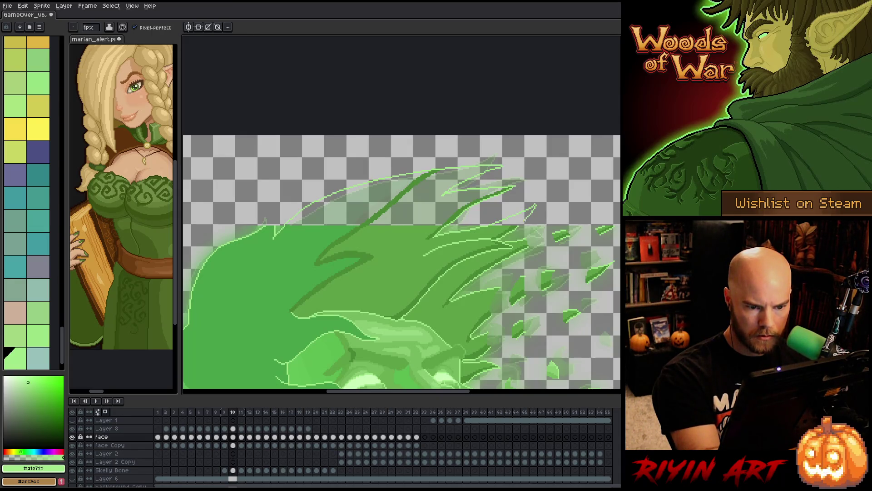
key(ctrl+z)
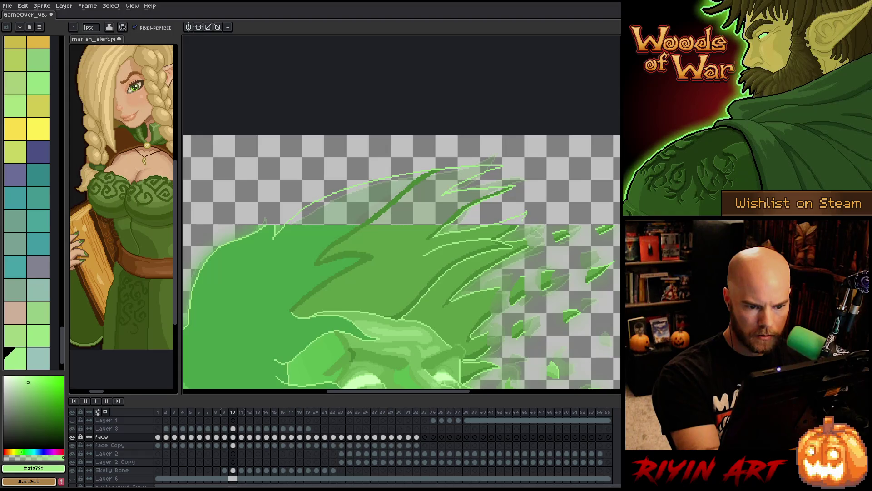
alt+click(519, 223)
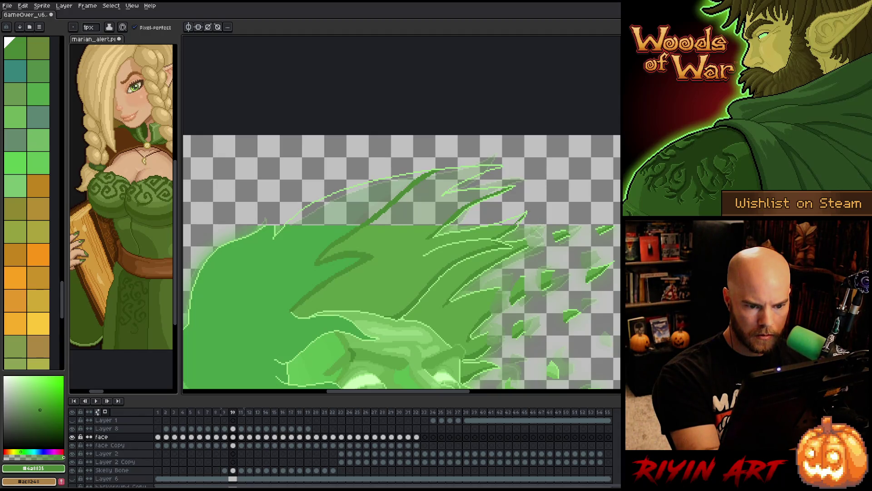
Bucket-fill frame 10's upper flame regions with green #5da146
key(g)
alt+click(522, 211)
click(431, 211)
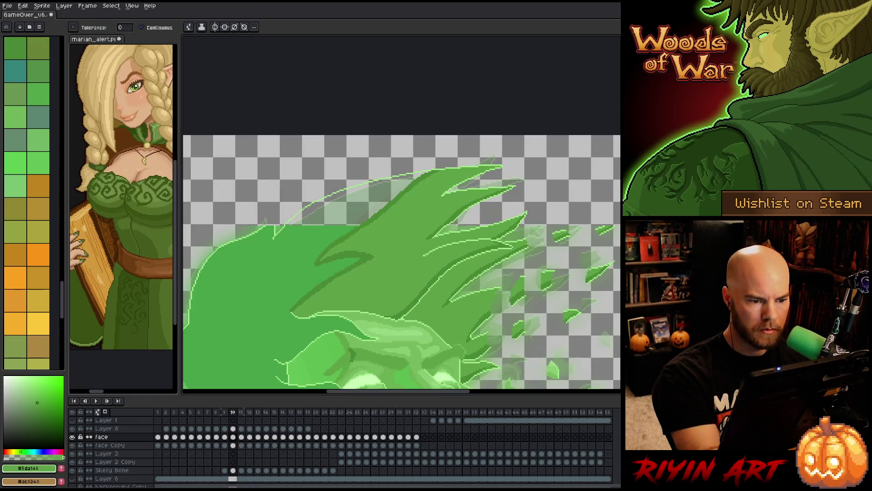
click(321, 218)
alt+click(279, 222)
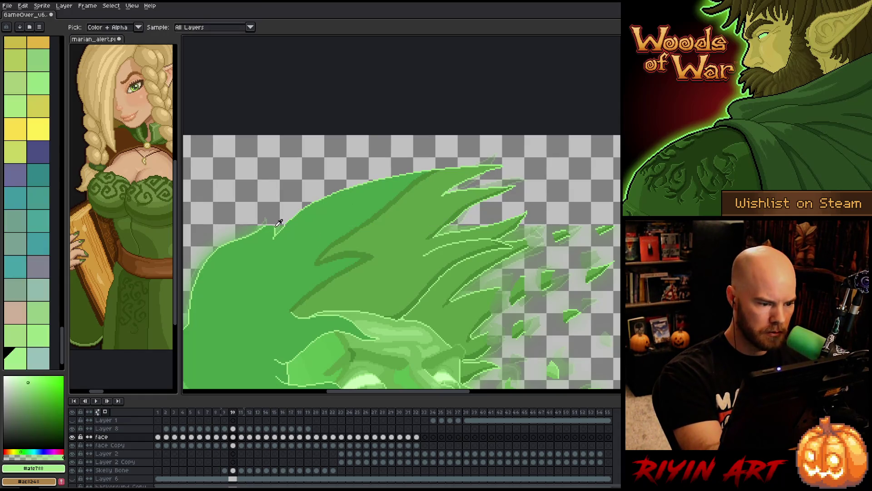
key(b)
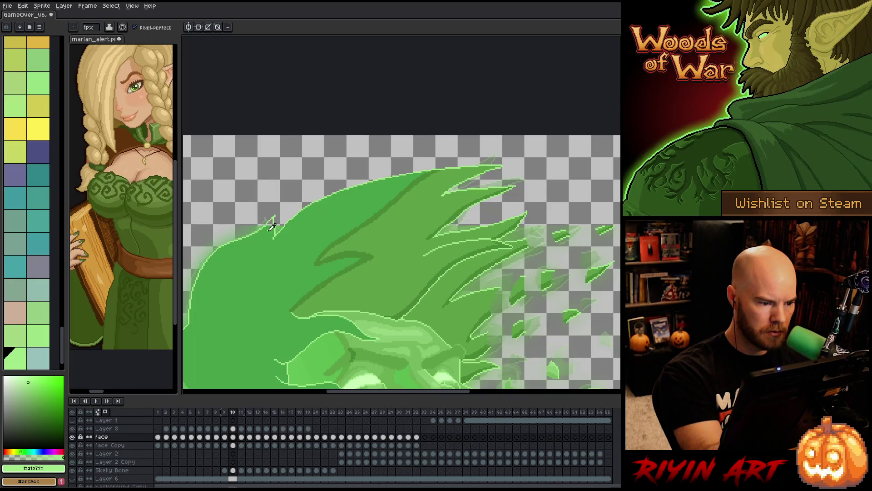
key(g)
alt+click(272, 227)
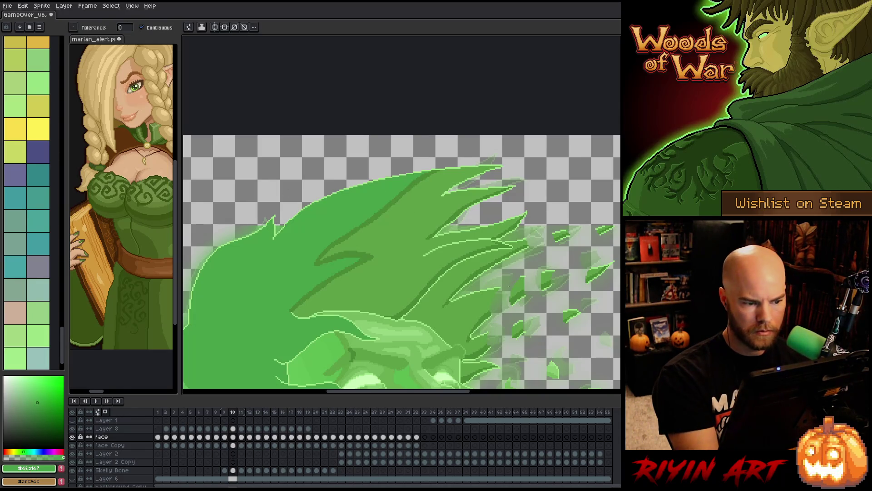
key(b)
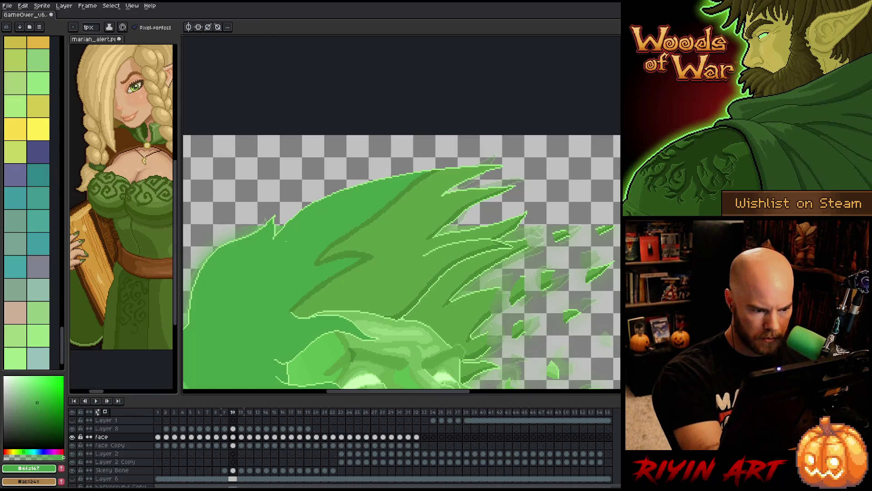
Save the file, advance to frame 11, and pan onto the leaf particles
key(ctrl+s)
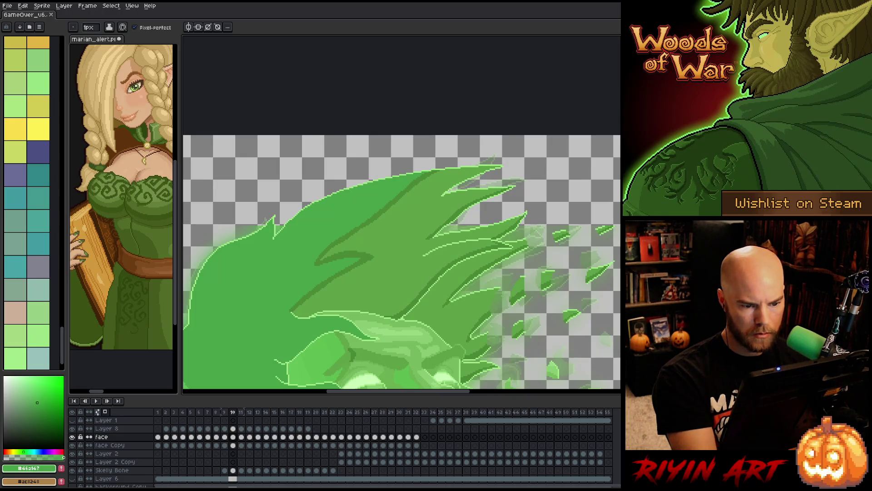
key(Right)
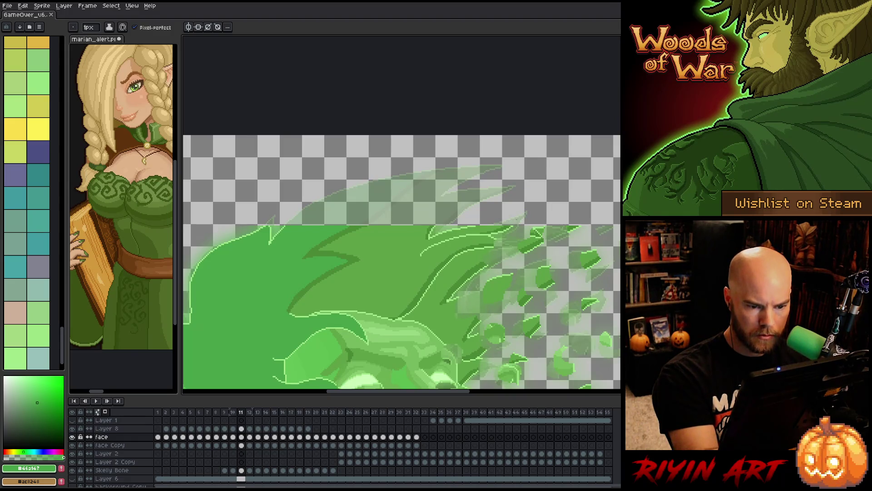
mouse_move(555, 189)
mouse_down()
mouse_move(462, 284)
mouse_move(593, 191)
mouse_up()
Extend a leaf particle's edge in light green and add a dark #4a8835 pixel to it
alt+click(434, 252)
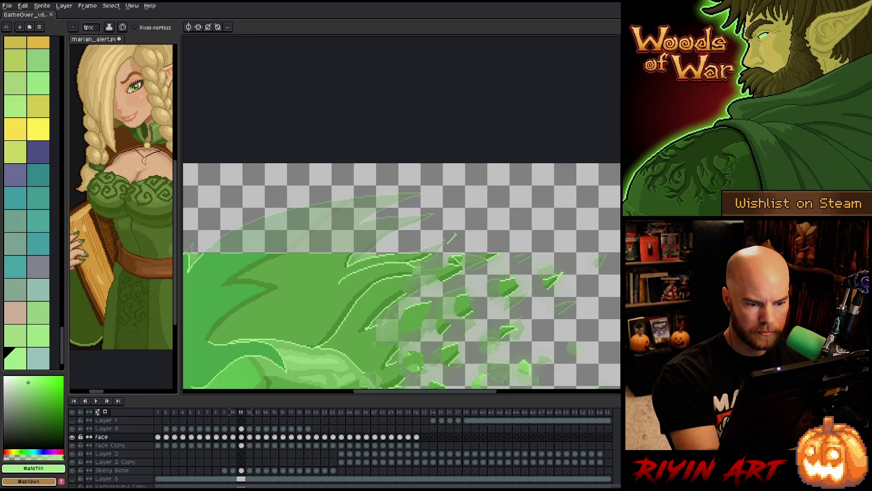
drag(445, 240, 459, 235)
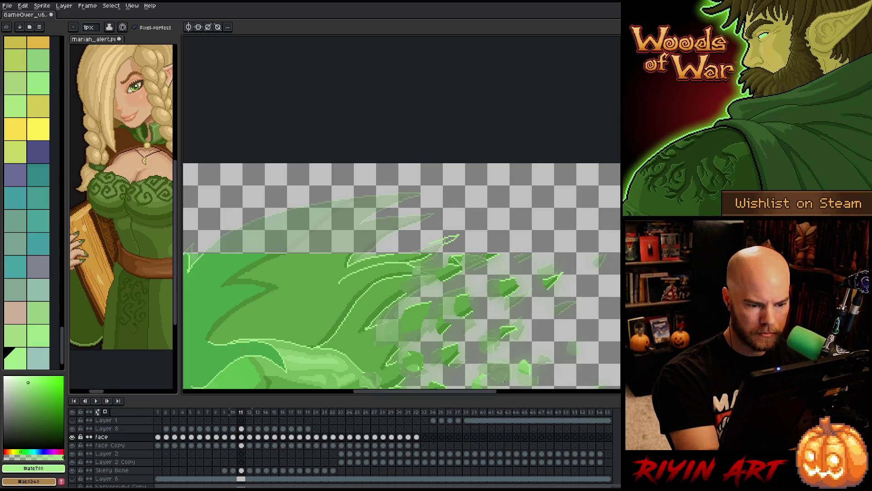
alt+click(436, 242)
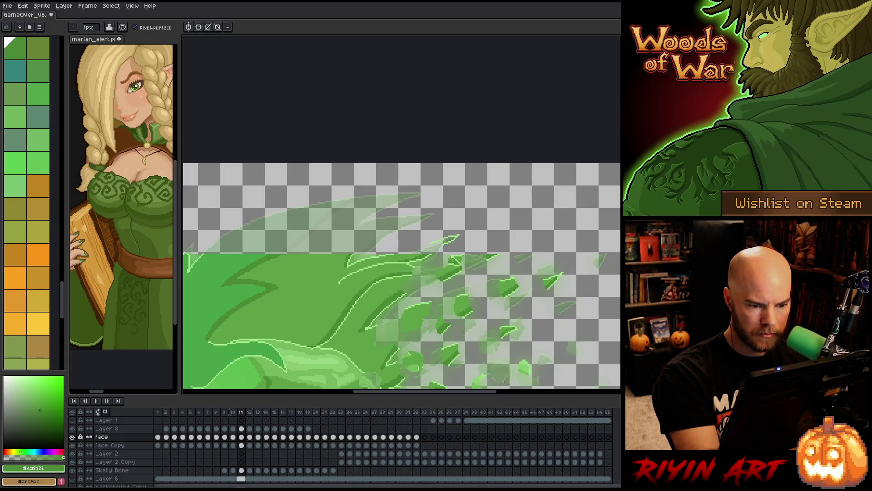
scroll(455, 234, up, 4)
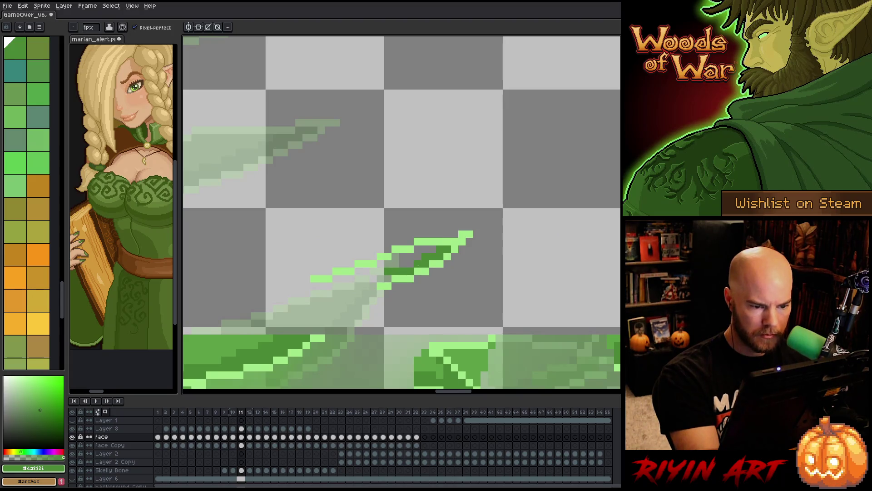
click(374, 278)
Repaint a few leaf pixels mid green #5da146 and extend the leaf's dark middle band leftward
alt+click(435, 356)
click(425, 249)
click(418, 249)
click(419, 256)
mouse_move(413, 256)
mouse_down()
mouse_move(395, 256)
mouse_move(363, 278)
mouse_move(337, 278)
mouse_up()
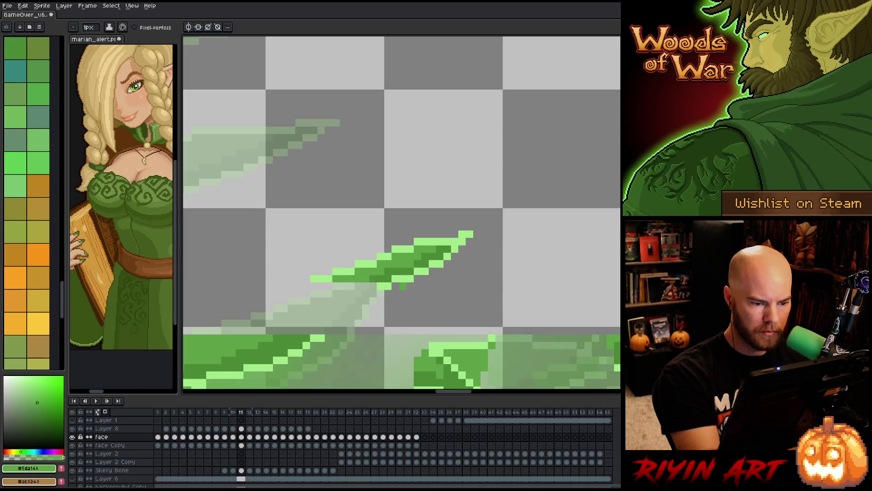
scroll(388, 300, down, 3)
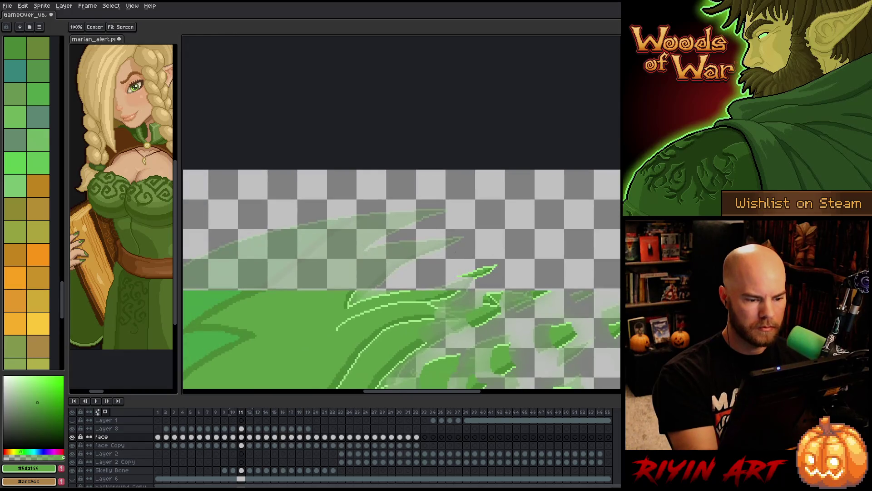
alt+click(406, 287)
Sketch a zig-zag light-green outline for a new hair strand, undoing trial strokes
mouse_move(357, 290)
mouse_down()
mouse_move(440, 249)
mouse_move(384, 243)
mouse_move(361, 252)
mouse_up()
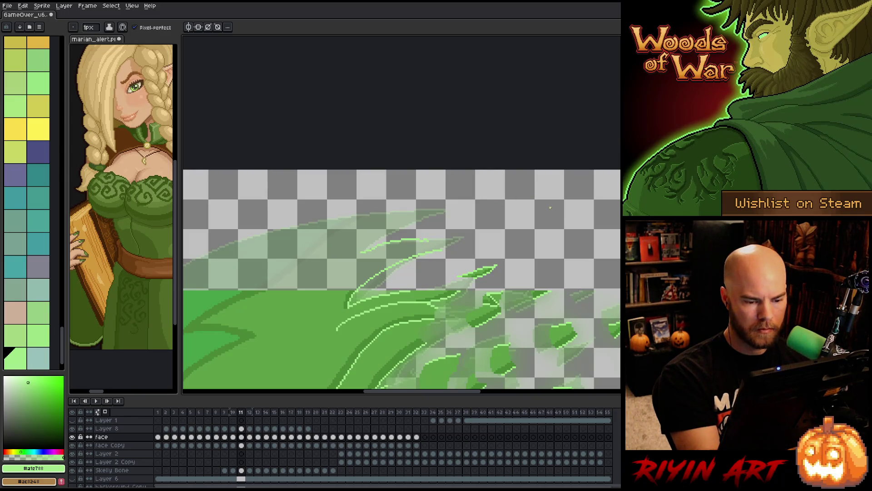
key(ctrl+z)
drag(413, 239, 363, 251)
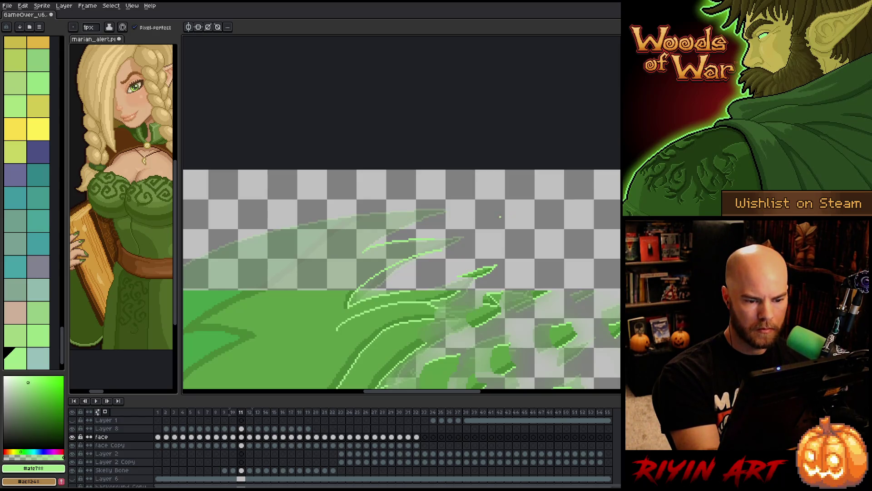
key(ctrl+z)
mouse_move(501, 221)
mouse_down()
mouse_move(473, 229)
mouse_move(484, 236)
mouse_up()
key(ctrl+z)
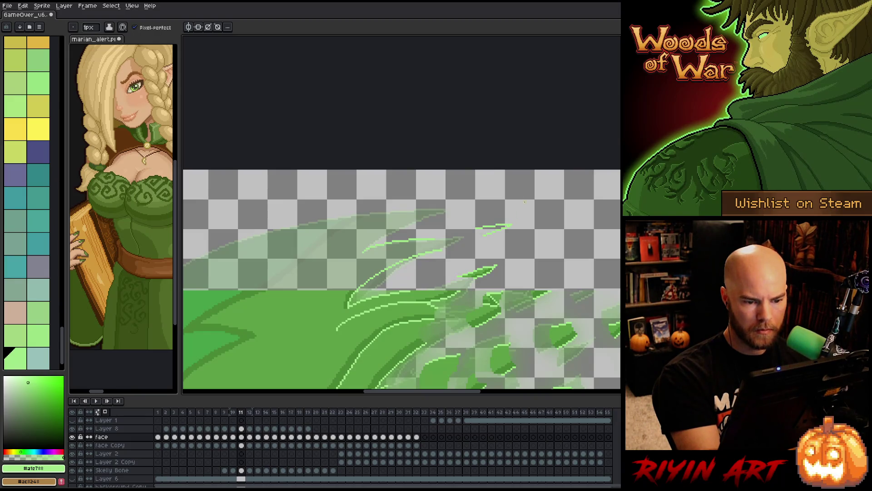
mouse_move(382, 241)
mouse_down()
mouse_move(443, 211)
mouse_move(297, 227)
mouse_move(231, 247)
mouse_up()
drag(300, 259, 432, 255)
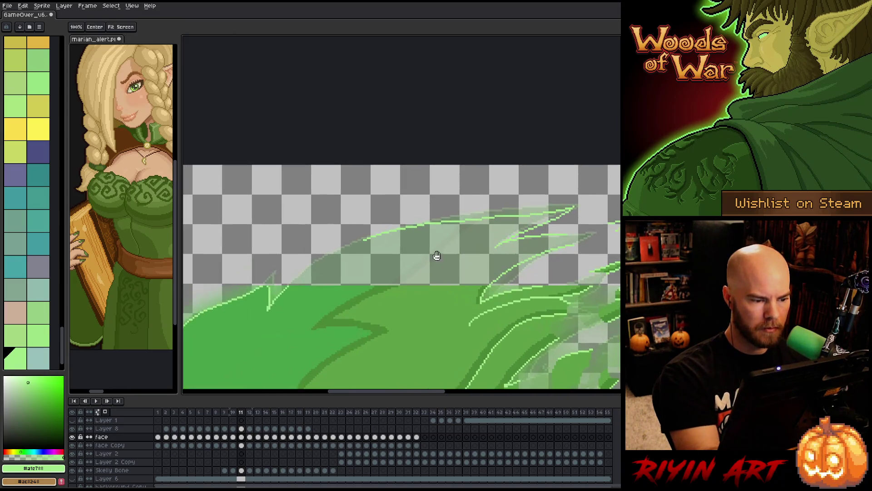
drag(350, 242, 306, 271)
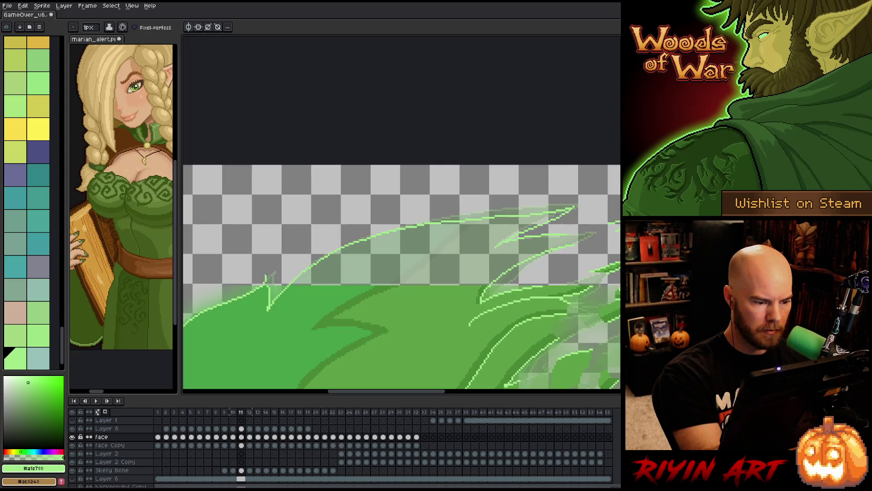
Draw two parallel dark-green lines through the strand and fill the band between them
alt+click(265, 307)
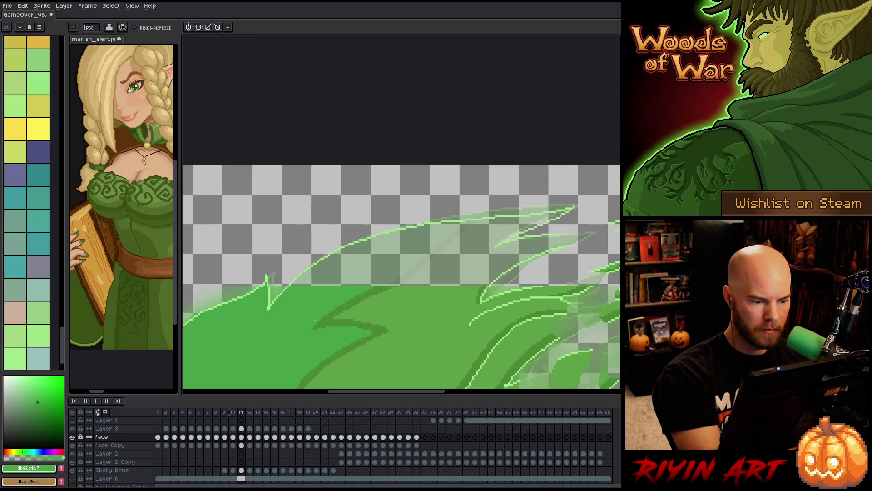
alt+click(390, 286)
drag(399, 284, 463, 240)
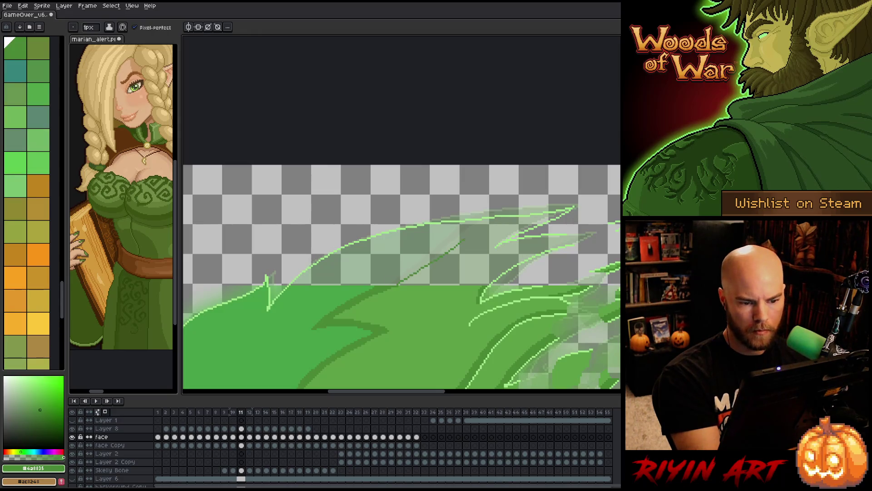
mouse_move(399, 274)
mouse_down()
mouse_move(462, 229)
mouse_move(400, 279)
mouse_up()
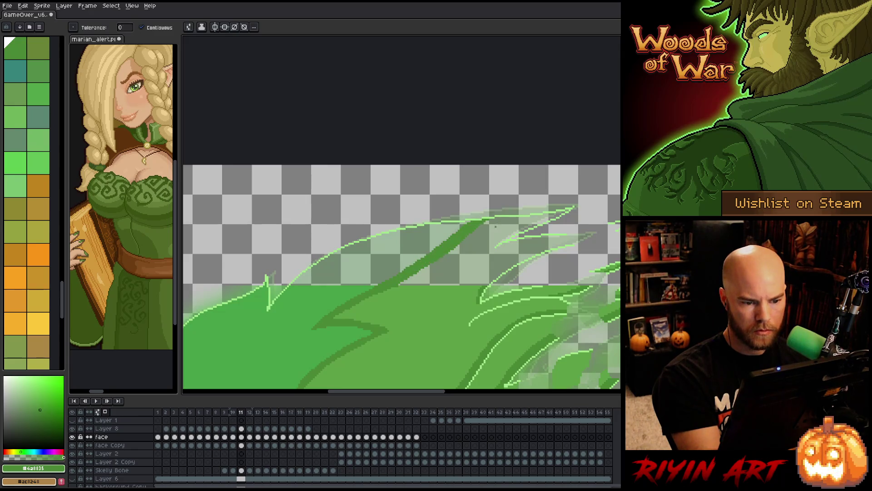
alt+click(432, 312)
Add a curving dark-green stroke running from the strand tip down-left
alt+click(487, 283)
mouse_move(574, 242)
mouse_down()
mouse_move(547, 243)
mouse_move(484, 284)
mouse_up()
alt+click(455, 309)
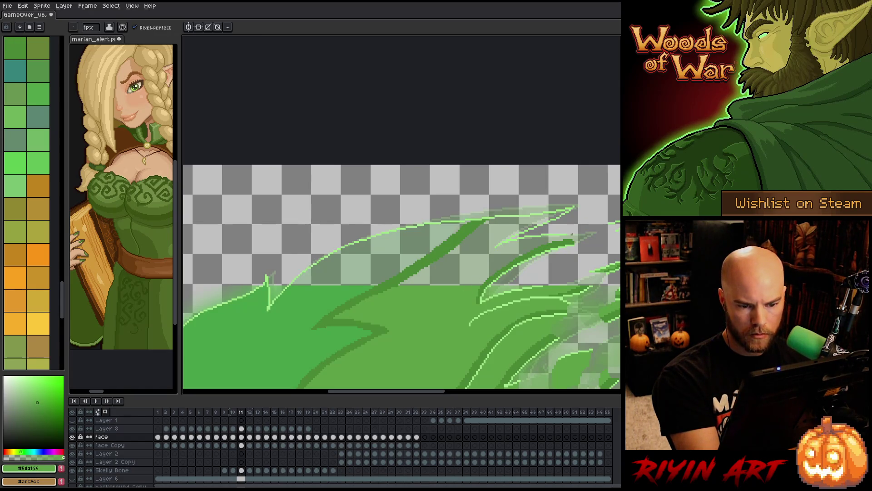
drag(473, 284, 389, 311)
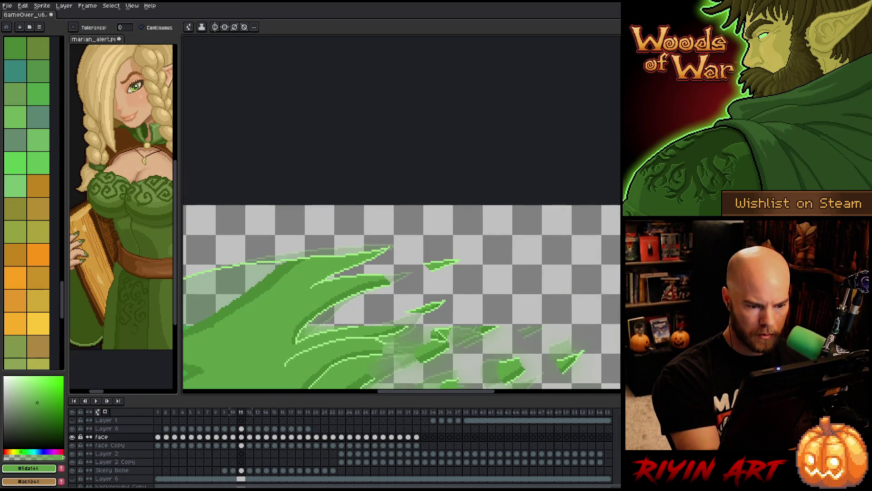
alt+click(393, 269)
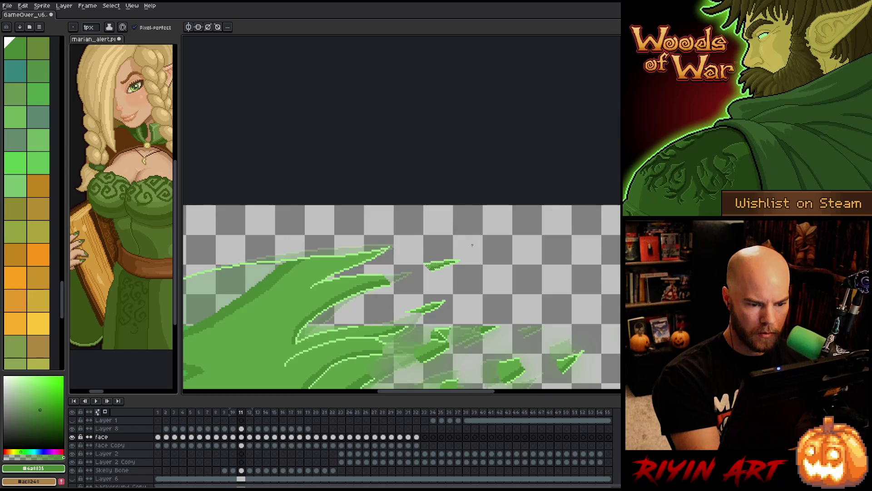
scroll(361, 314, up, 2)
key(g)
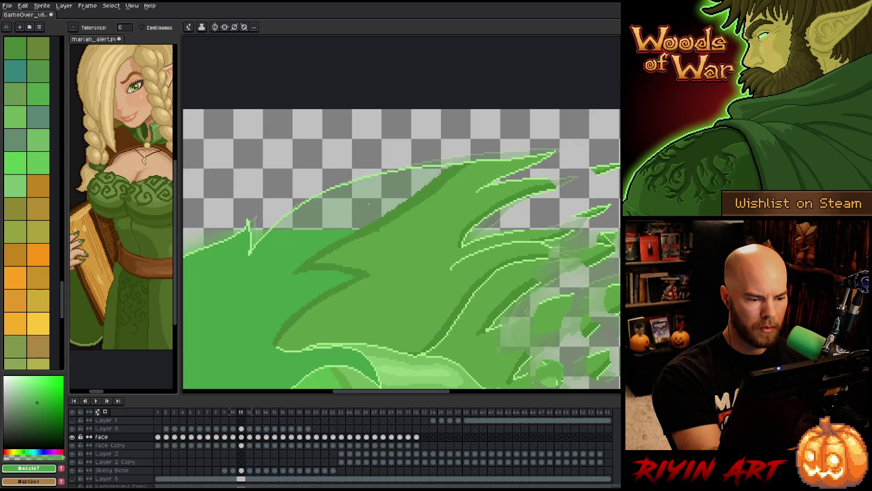
scroll(327, 260, down, 1)
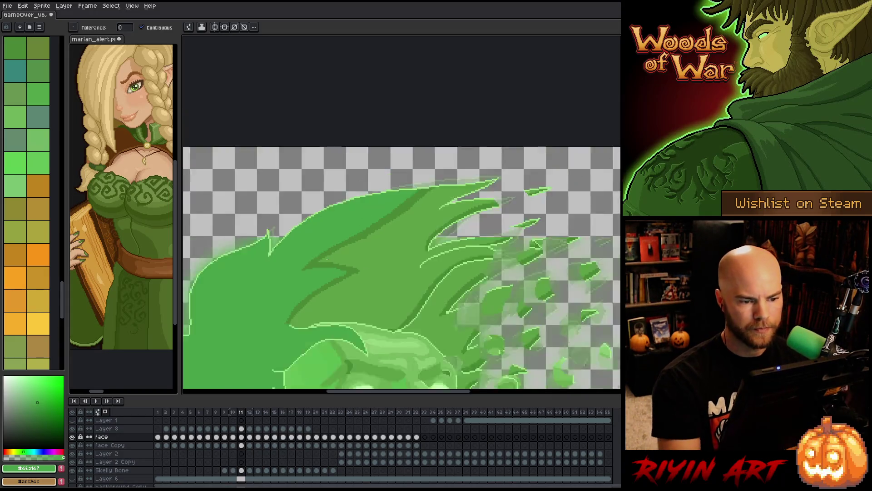
scroll(328, 259, down, 2)
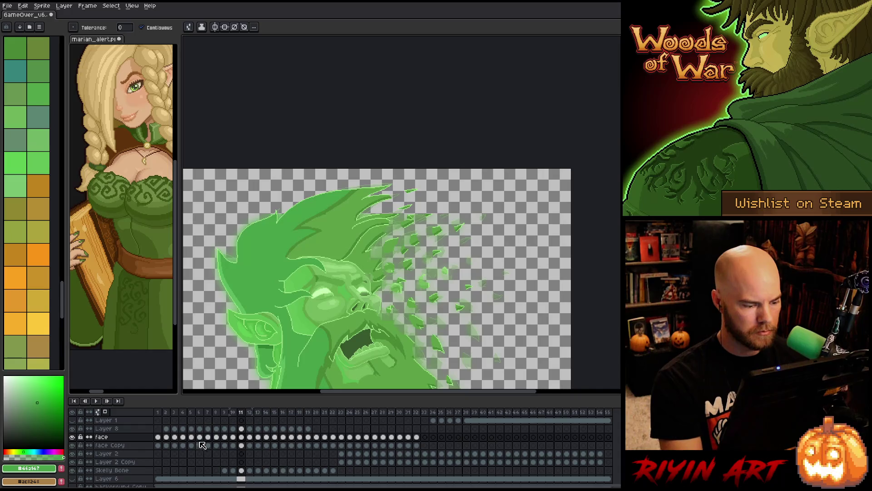
click(159, 414)
key(Return)
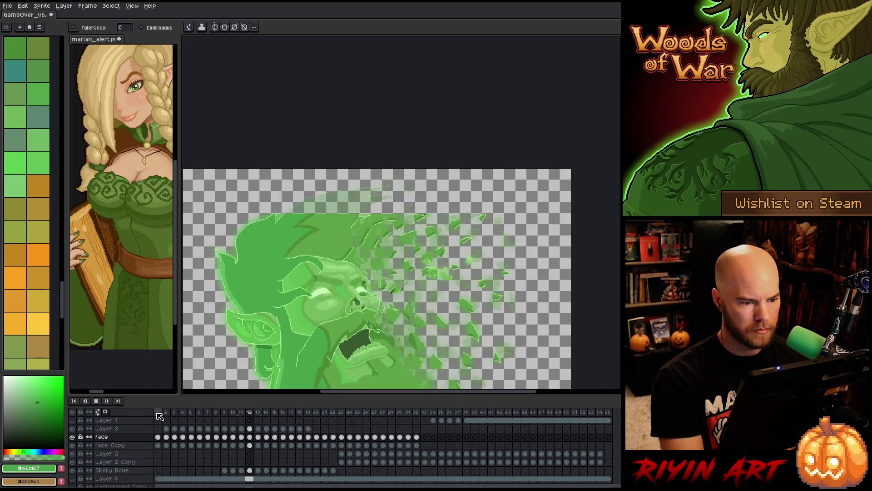
click(161, 412)
key(Return)
scroll(388, 263, down, 2)
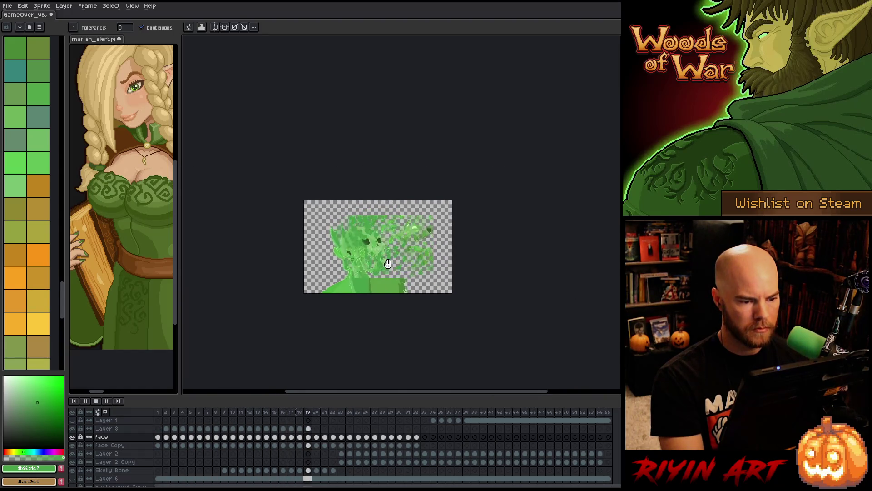
scroll(388, 263, up, 2)
key(Return)
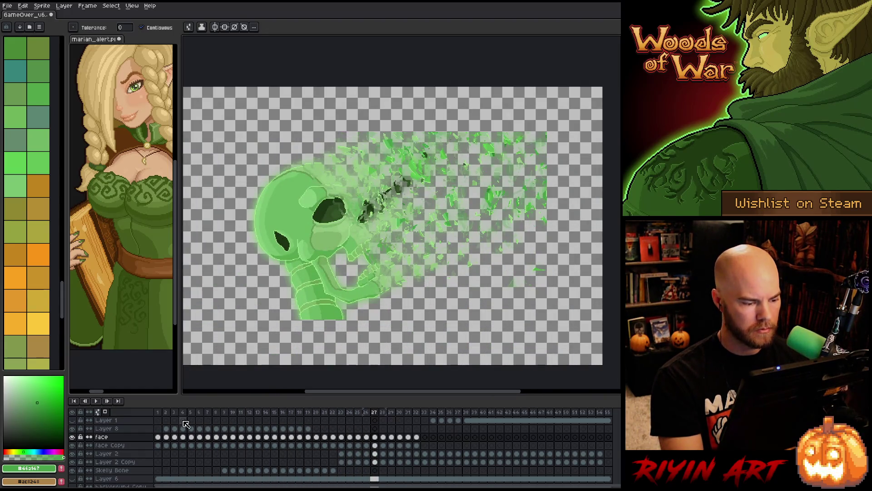
click(158, 413)
key(Right)
key(Right)
key(Right)
key(Right)
key(Right)
key(Right)
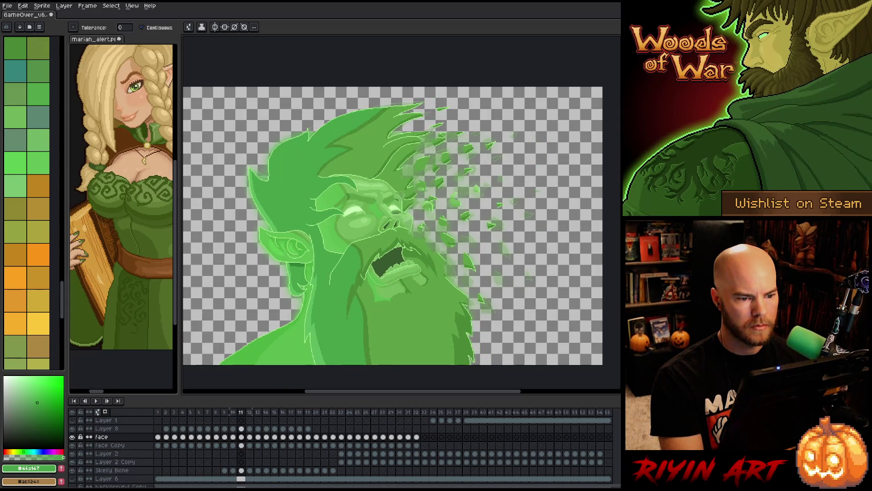
scroll(409, 227, up, 2)
mouse_move(454, 113)
mouse_down()
mouse_move(428, 224)
mouse_move(381, 270)
mouse_up()
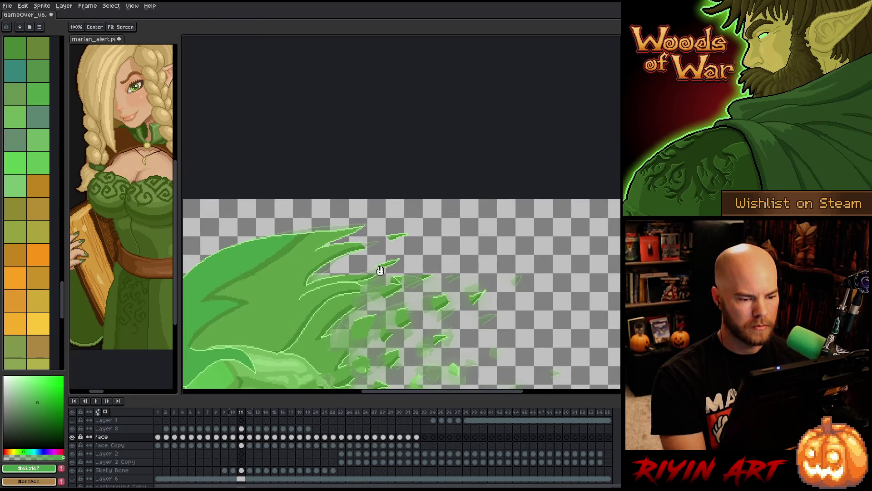
Advance to frame 12 and outline the hair's top edge in light green
key(w)
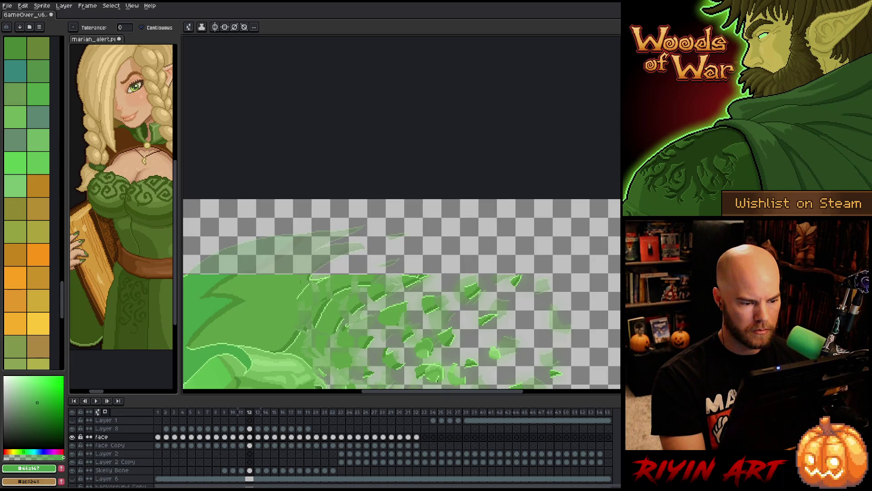
key(Right)
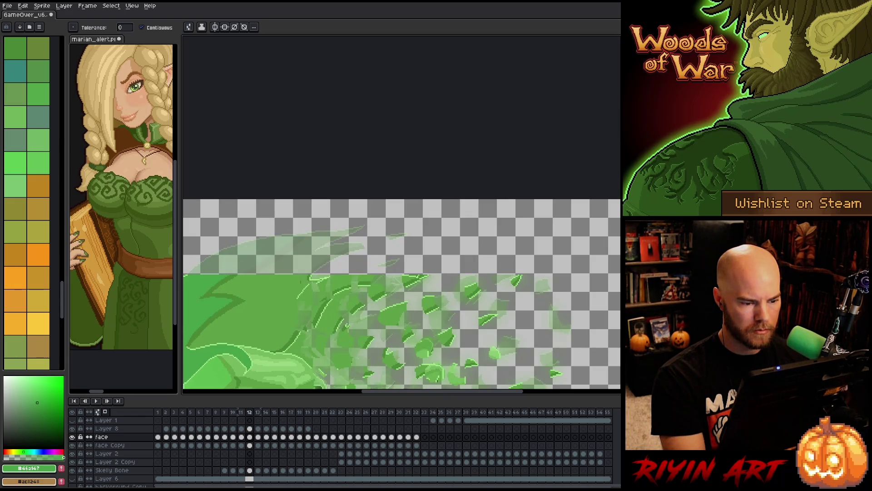
drag(348, 299, 424, 312)
key(i)
click(389, 289)
click(390, 289)
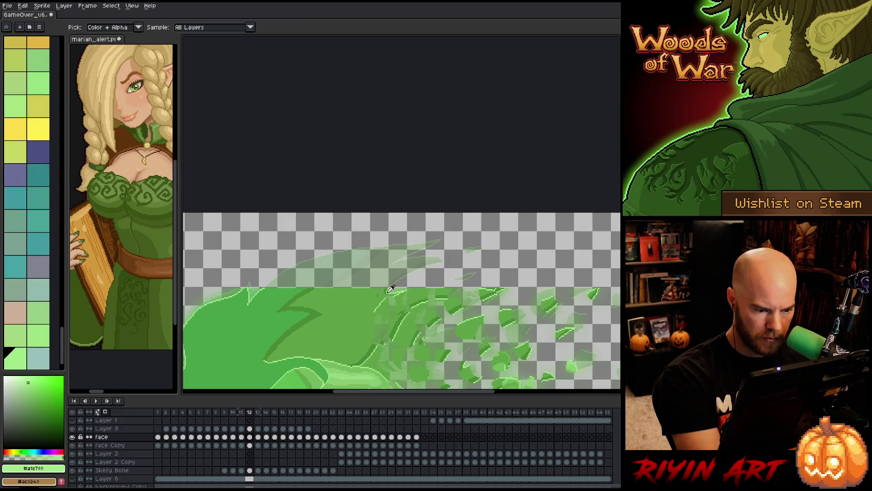
key(b)
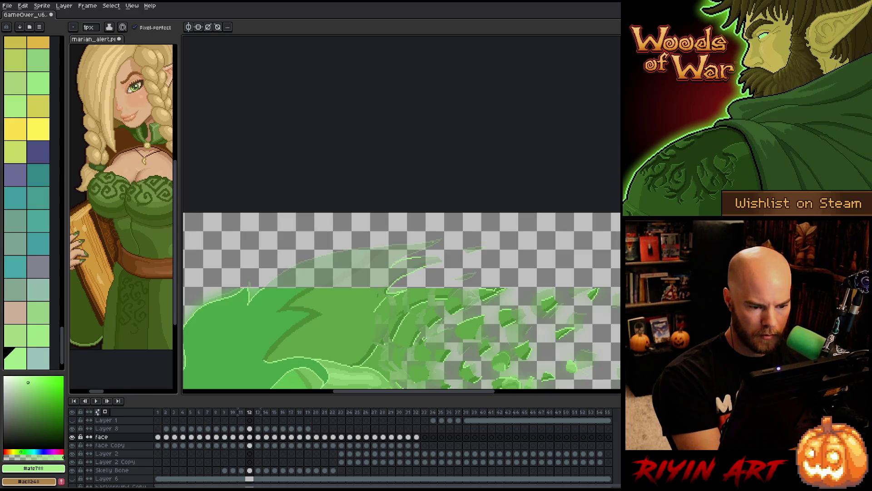
mouse_move(417, 244)
mouse_down()
mouse_move(351, 248)
mouse_move(270, 280)
mouse_up()
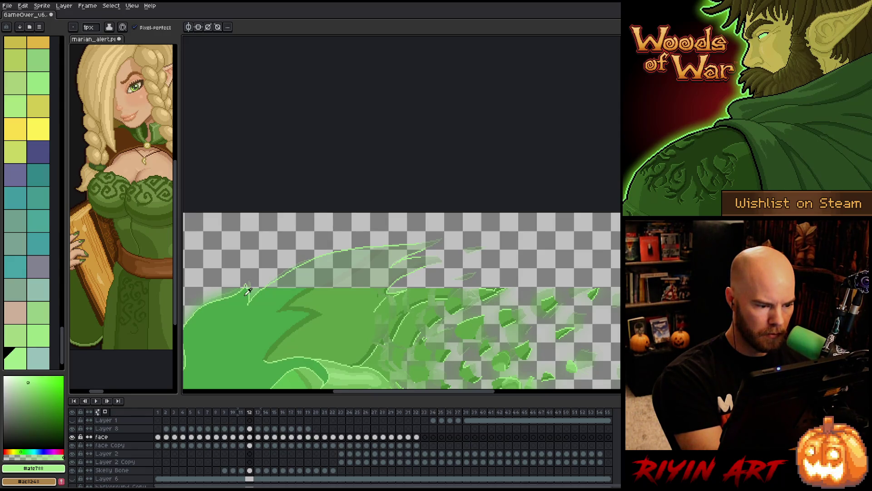
Extend a dark-green line in the hair and fill the sliver between lines dark green
key(g)
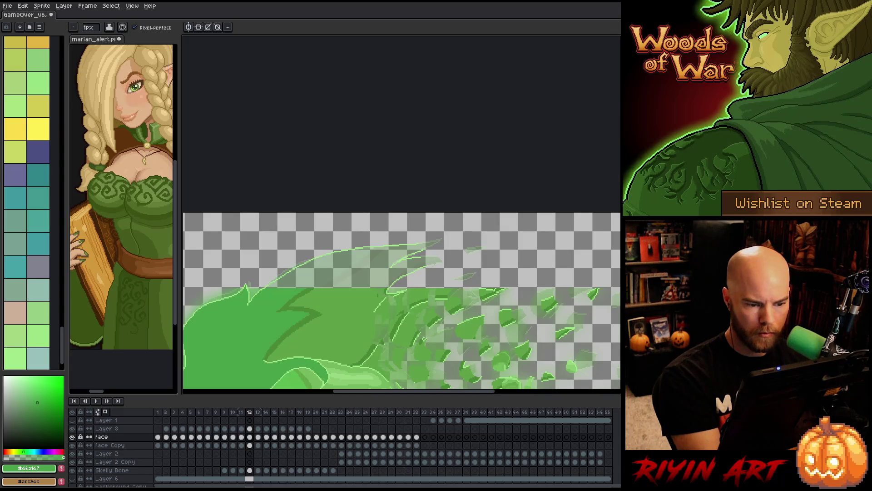
alt+click(318, 336)
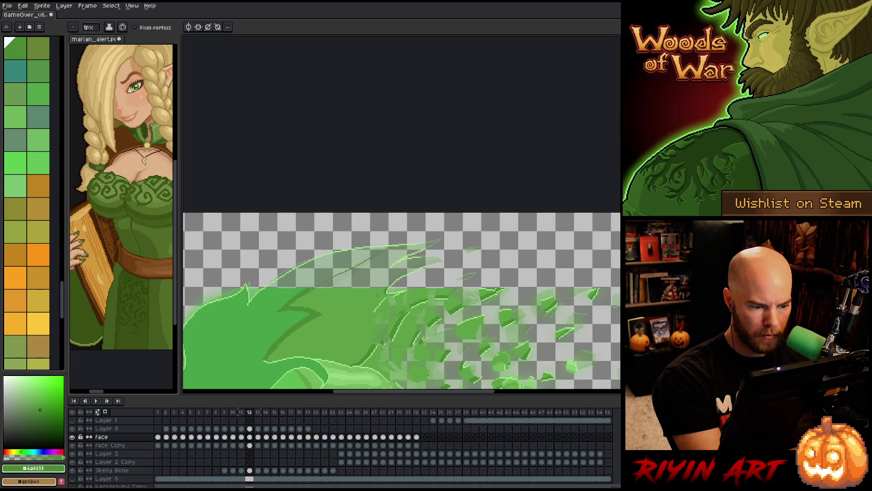
drag(357, 258, 370, 251)
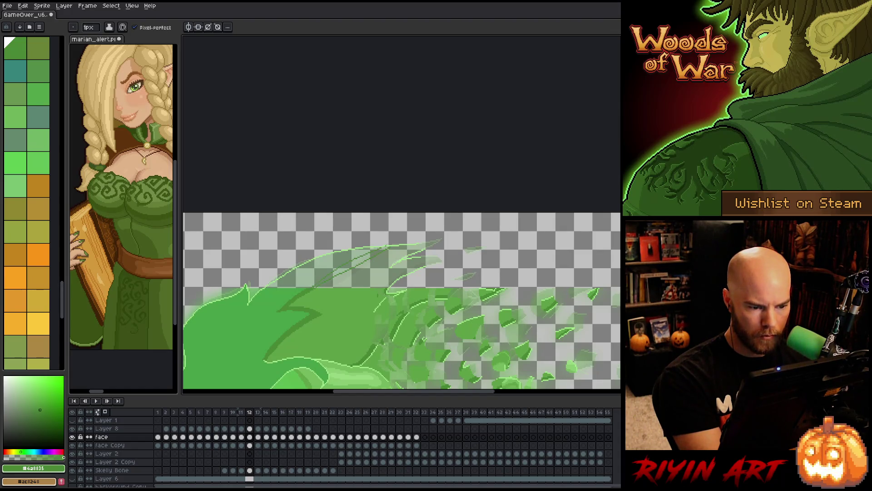
key(g)
click(352, 264)
Eyedrop the lighter hair green from frame 12 as the drawing colour
alt+click(386, 288)
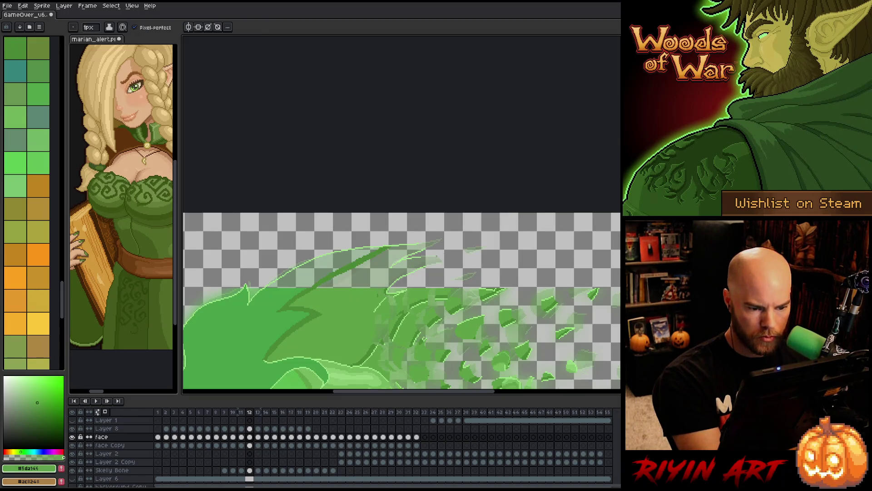
alt+click(388, 285)
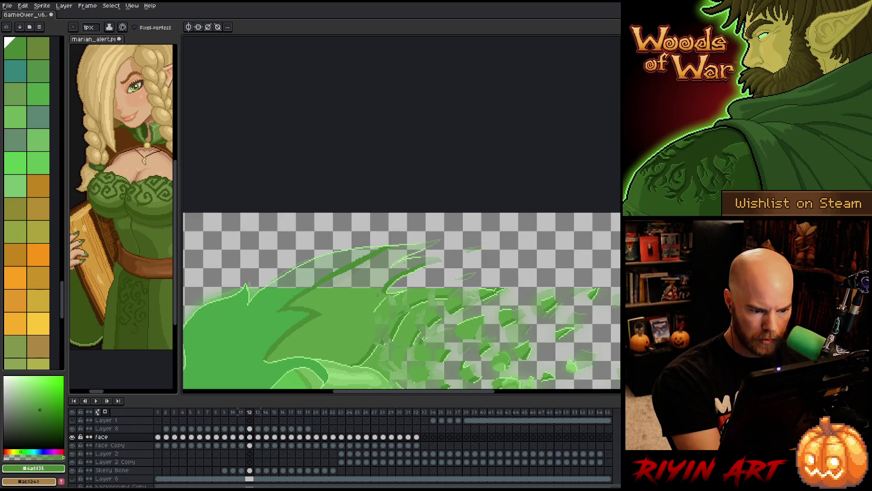
alt+click(365, 295)
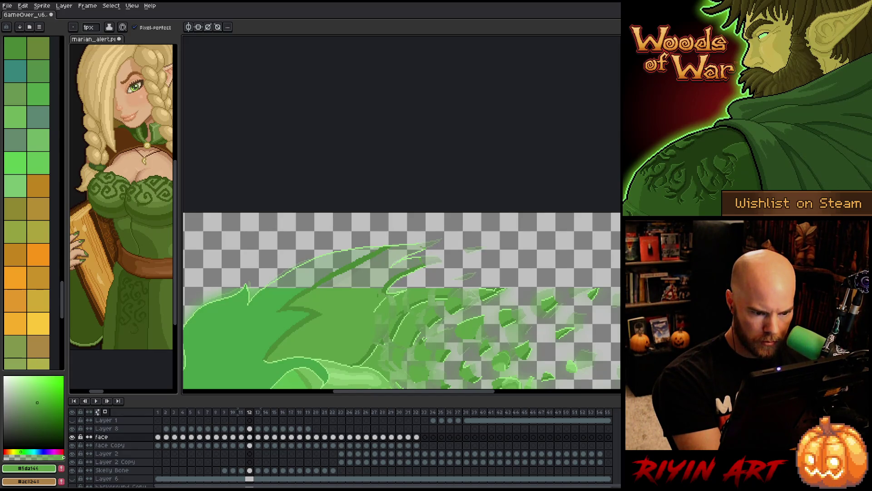
key(g)
click(408, 248)
Undo the stray background fill and pan the view over frame 12's hair tips
key(ctrl+z)
scroll(407, 275, up, 3)
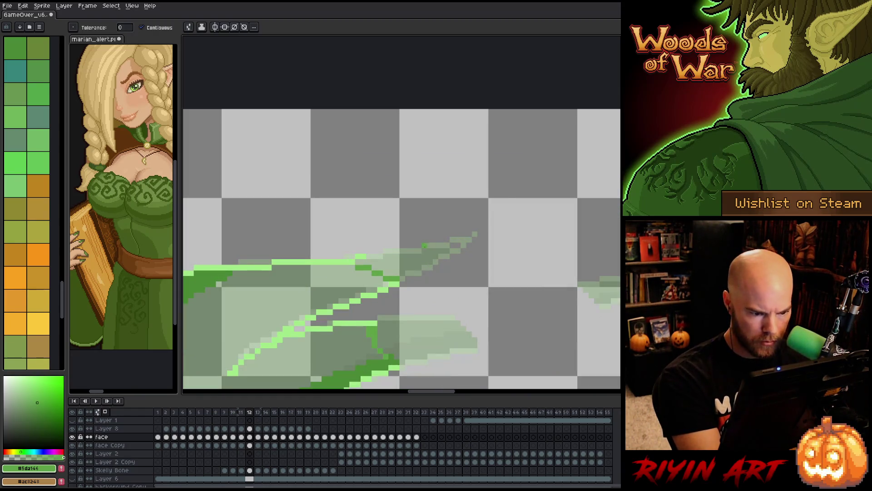
drag(408, 275, 497, 185)
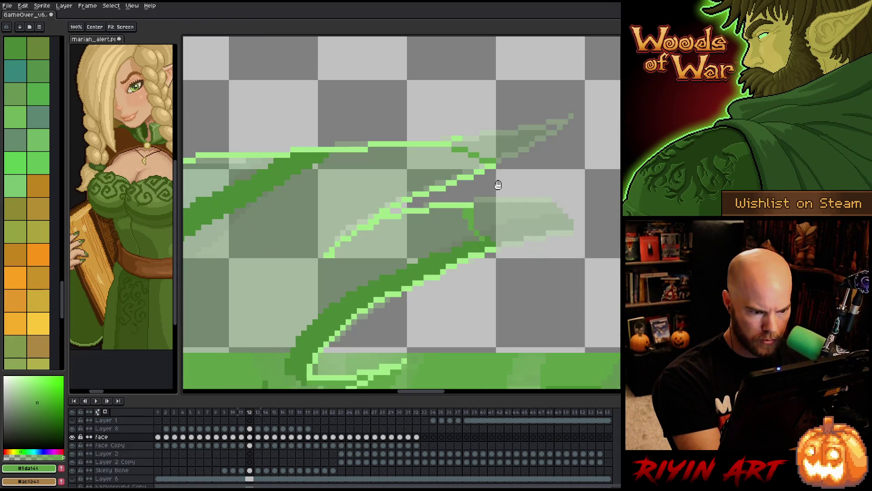
scroll(419, 319, down, 1)
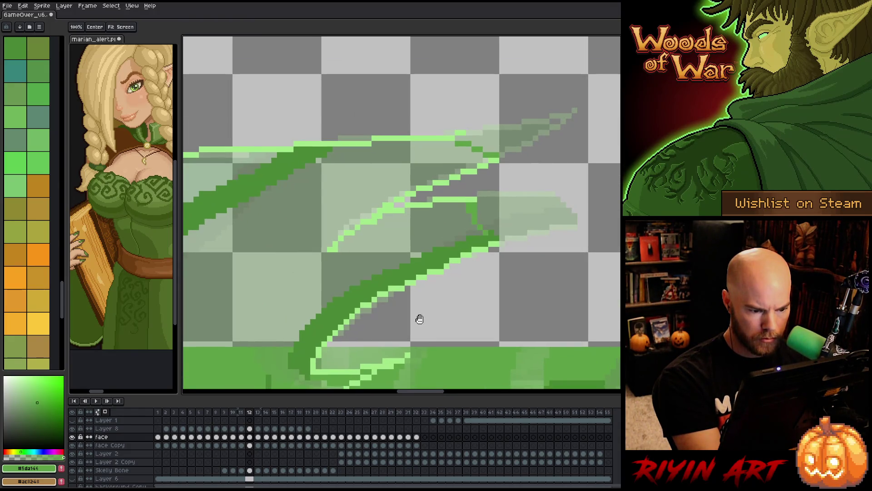
drag(420, 319, 527, 213)
mouse_move(375, 322)
mouse_down()
mouse_move(404, 327)
mouse_move(496, 281)
mouse_move(350, 357)
mouse_move(332, 356)
mouse_move(352, 322)
mouse_up()
key(w)
key(b)
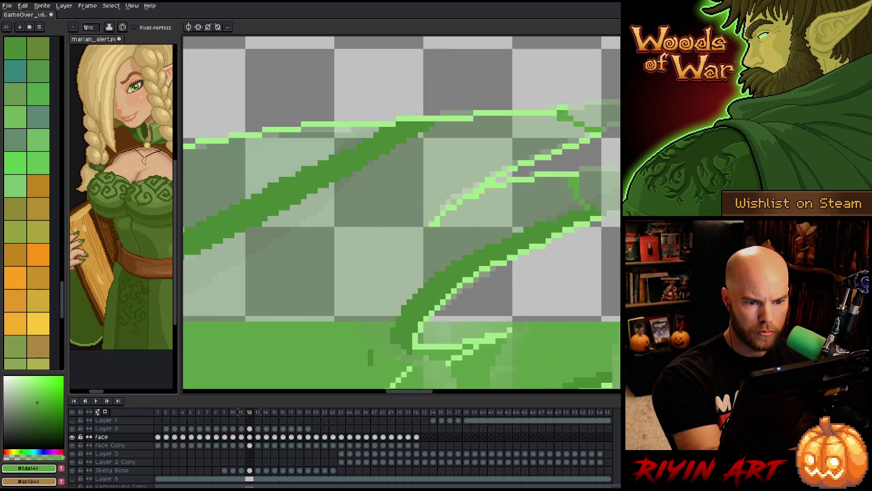
drag(460, 281, 445, 252)
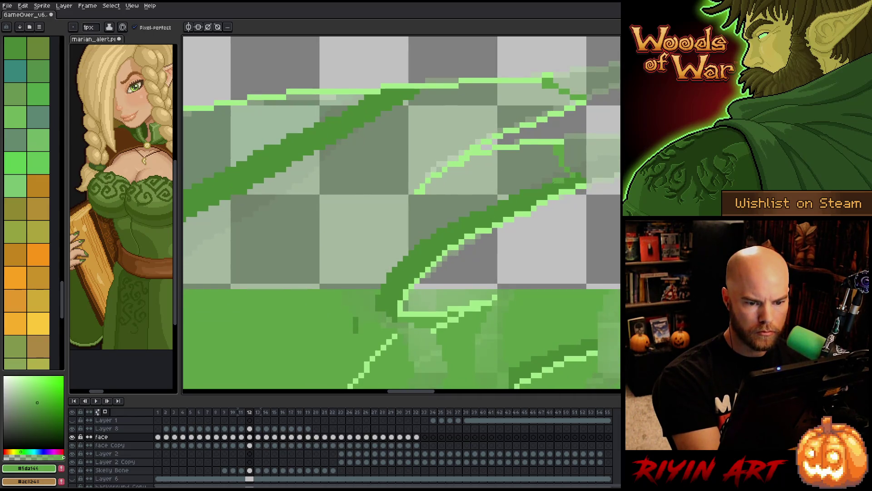
Draw a green line closing the hair-edge gap and bucket-fill the gap green
alt+click(527, 193)
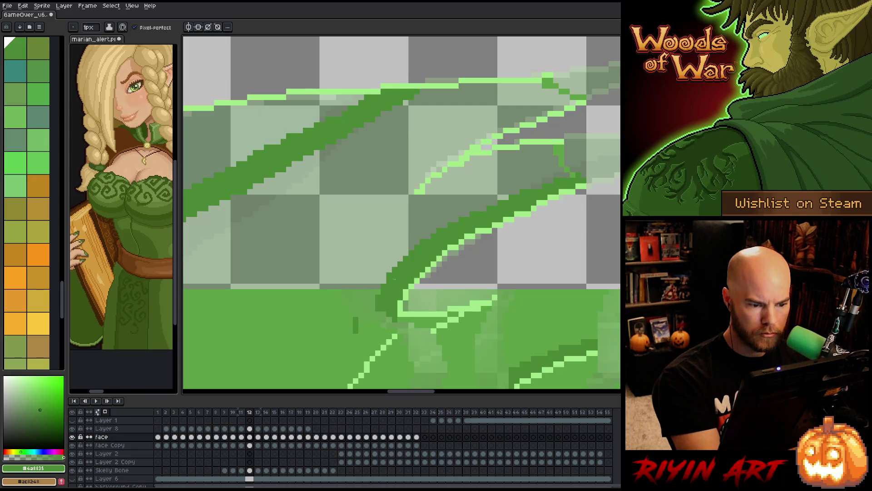
alt+click(329, 298)
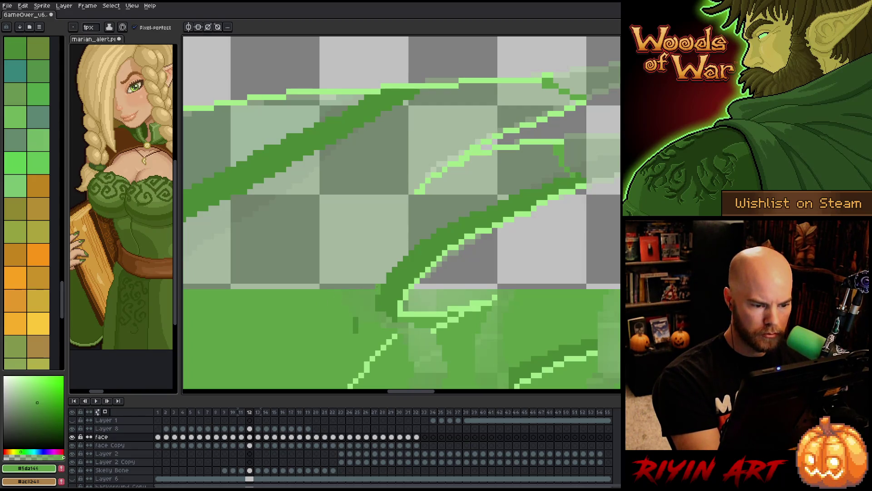
drag(319, 315, 488, 309)
drag(236, 277, 545, 277)
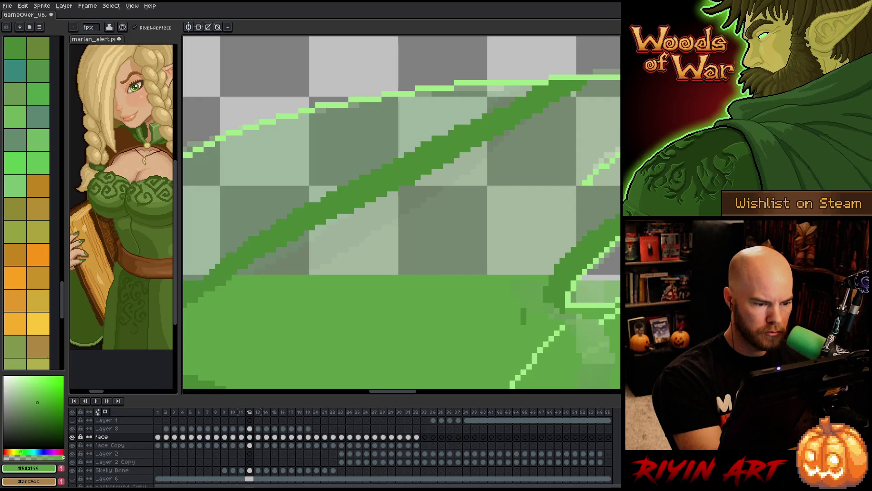
key(g)
click(430, 250)
scroll(512, 242, down, 5)
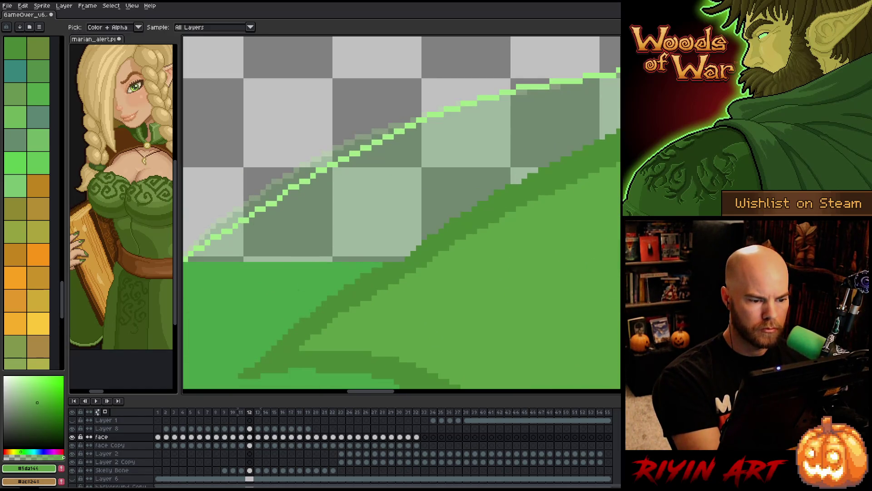
scroll(206, 244, up, 2)
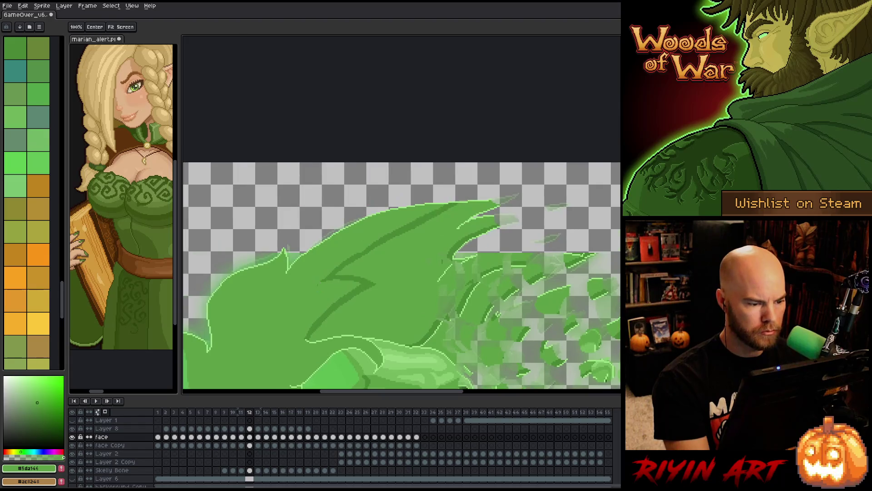
Set a pale highlight green as the pencil colour
scroll(390, 277, down, 2)
scroll(258, 301, up, 1)
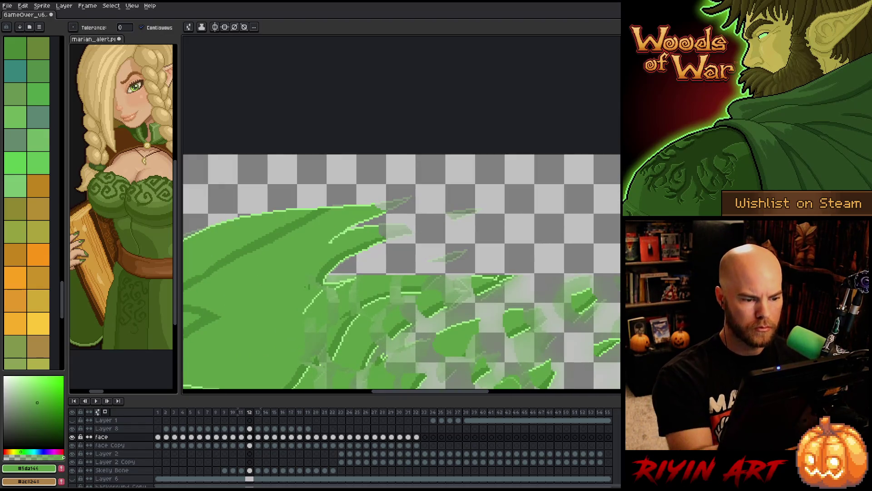
key(b)
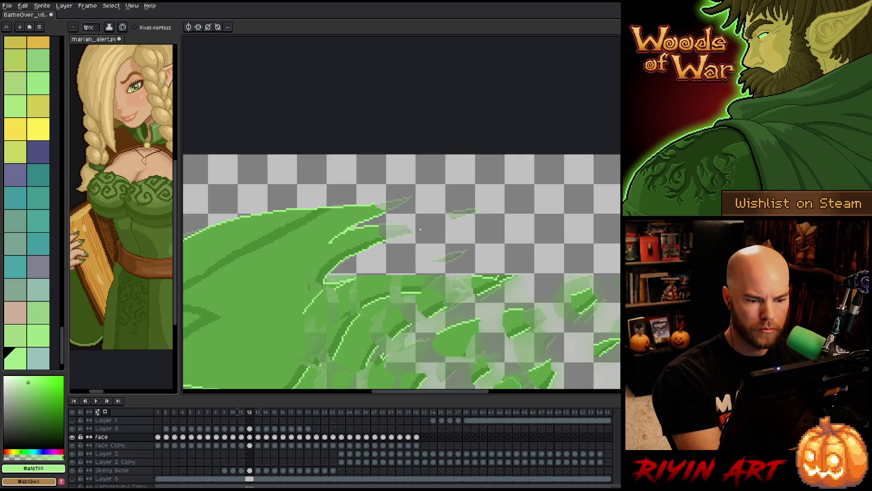
drag(492, 232, 432, 253)
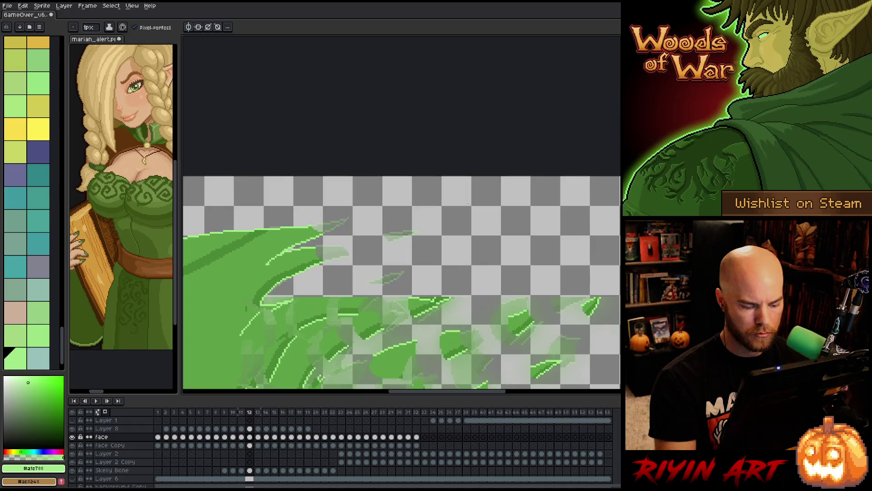
Lasso the leaves past frame 11's hair tips, paste them into frame 12, and move them up-right
key(comma)
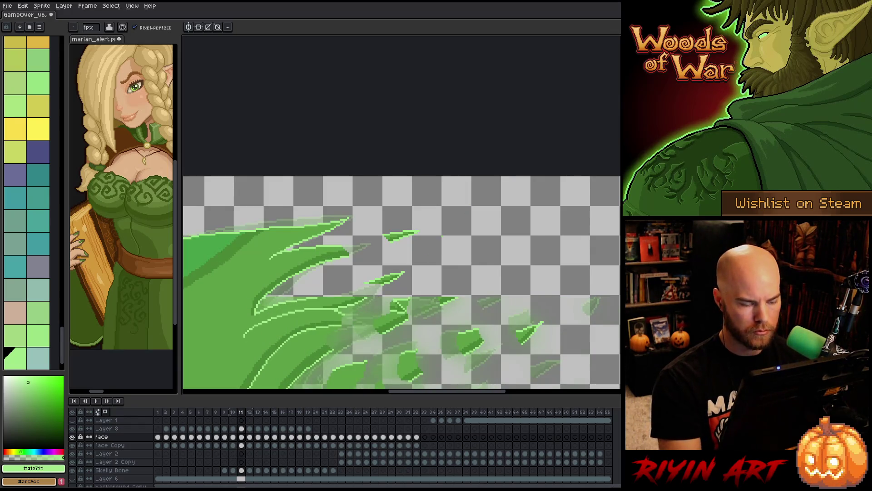
key(q)
mouse_move(436, 213)
mouse_down()
mouse_move(405, 286)
mouse_move(359, 278)
mouse_move(454, 215)
mouse_up()
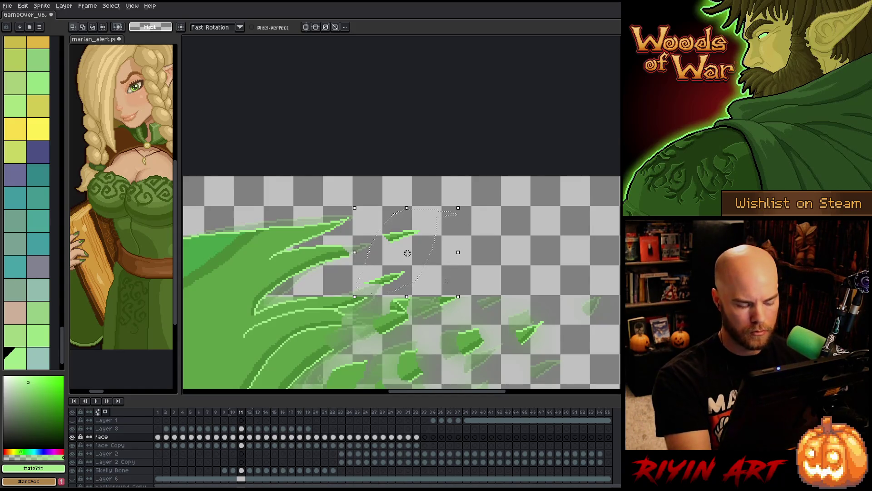
key(period)
key(ctrl+v)
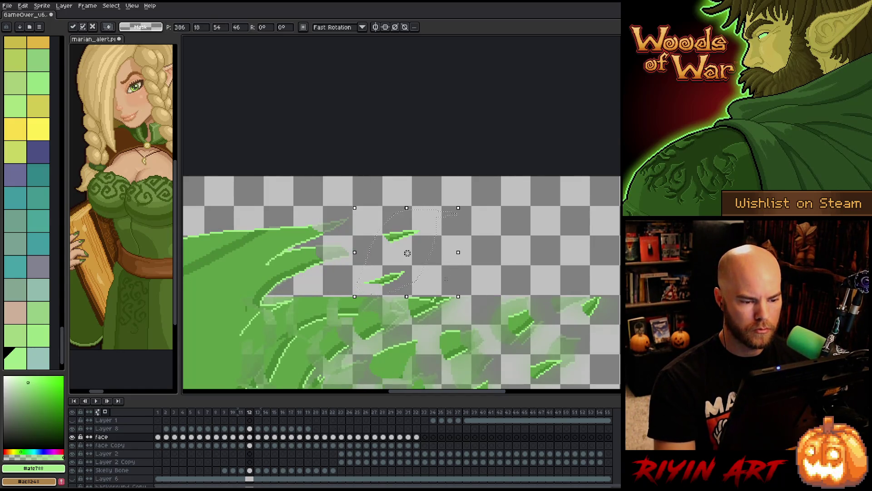
mouse_move(403, 241)
mouse_down()
mouse_move(461, 227)
mouse_move(421, 214)
mouse_move(450, 197)
mouse_move(468, 219)
mouse_move(481, 206)
mouse_up()
key(b)
key(ctrl+d)
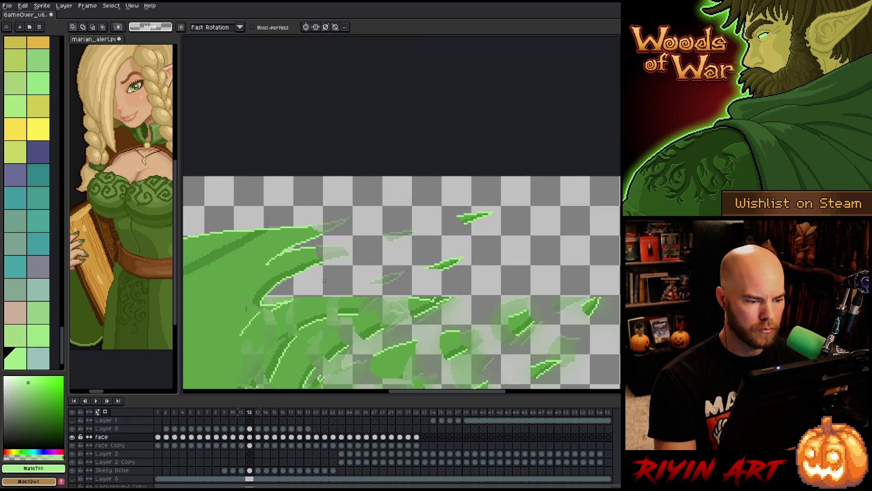
Copy another leaf from frame 11 into frame 12, shift it up-right, and return to frame 11
key(comma)
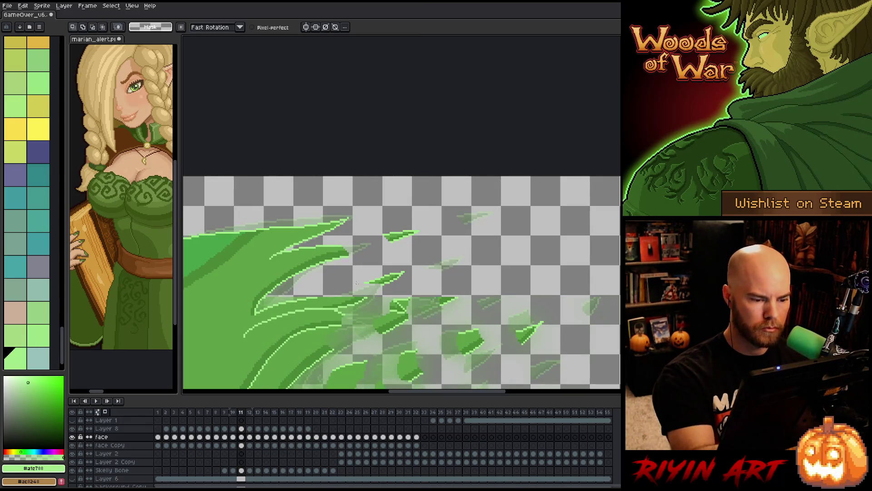
mouse_move(332, 280)
mouse_down()
mouse_move(318, 256)
mouse_move(369, 217)
mouse_move(334, 237)
mouse_move(360, 190)
mouse_up()
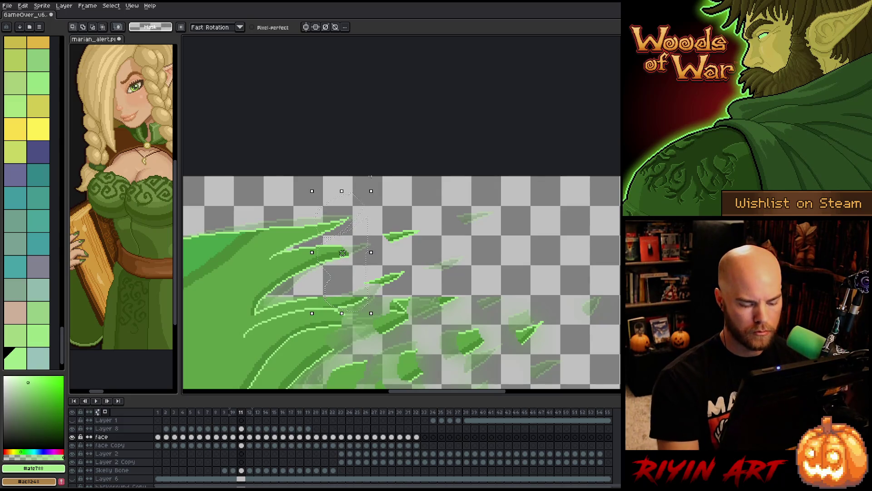
key(period)
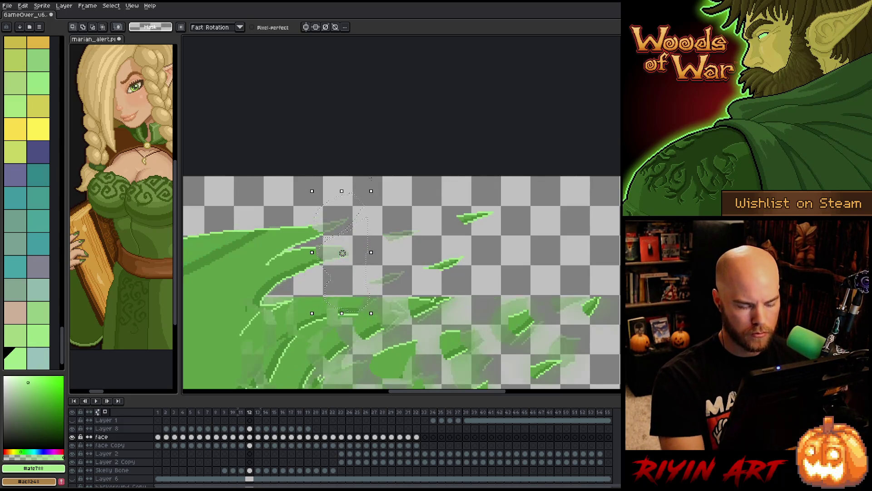
mouse_move(340, 229)
mouse_down()
mouse_move(391, 203)
mouse_move(390, 211)
mouse_up()
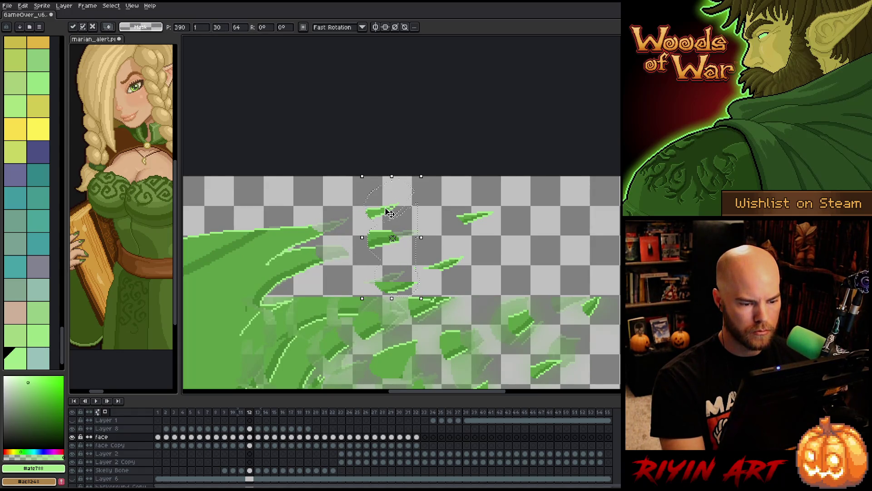
key(ctrl+d)
key(b)
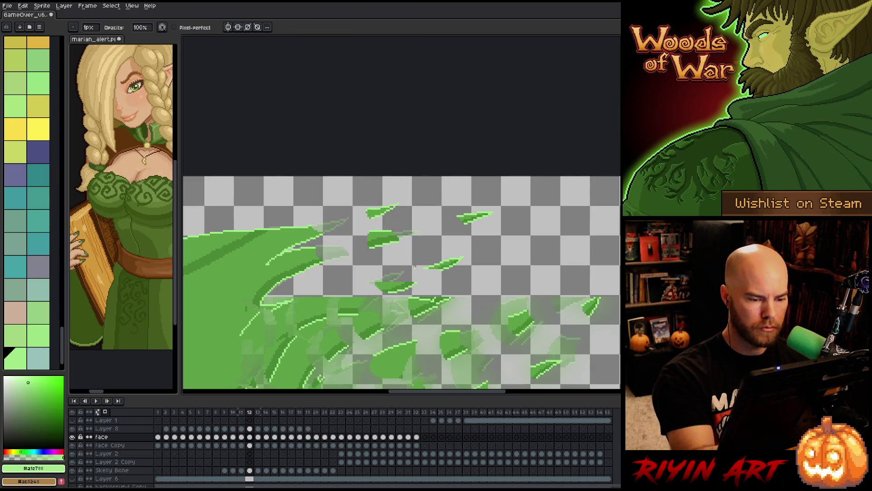
key(])
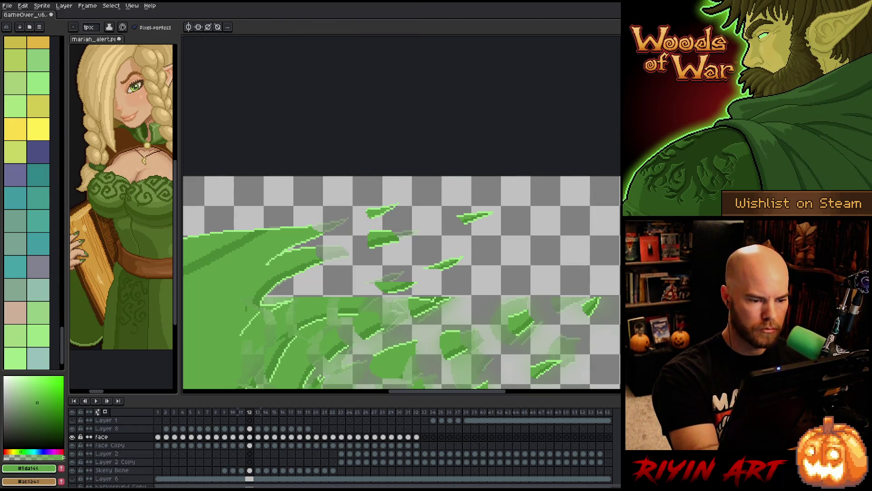
key(Left)
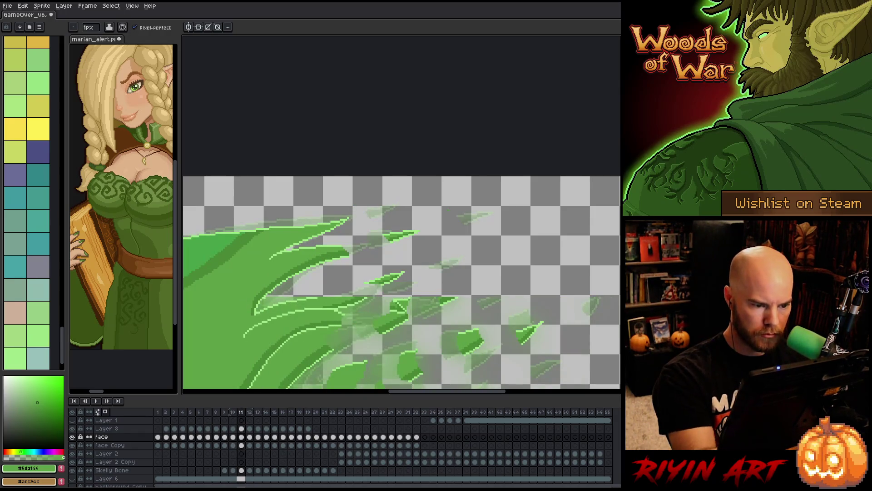
scroll(443, 223, down, 1)
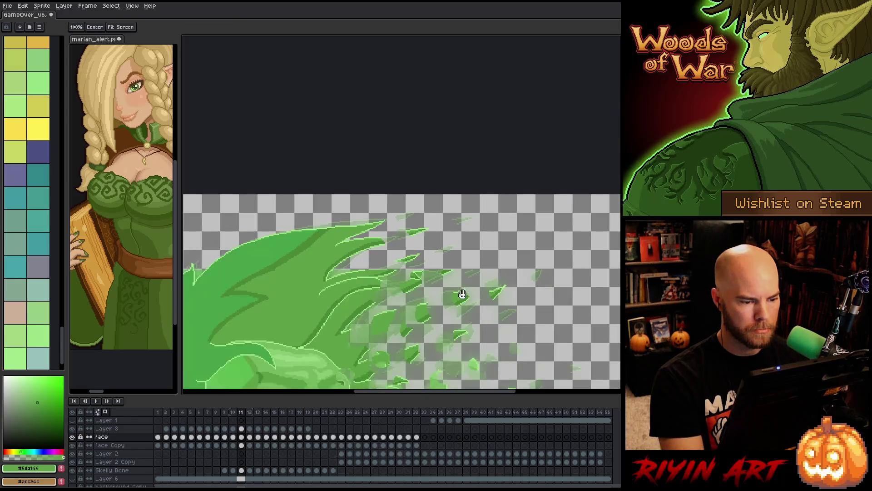
scroll(461, 296, down, 2)
key(Right)
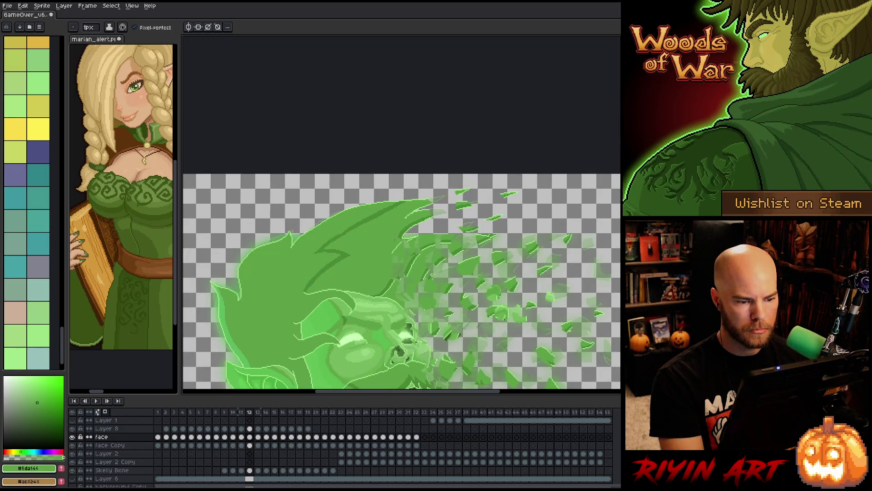
scroll(386, 236, up, 3)
key(alt)
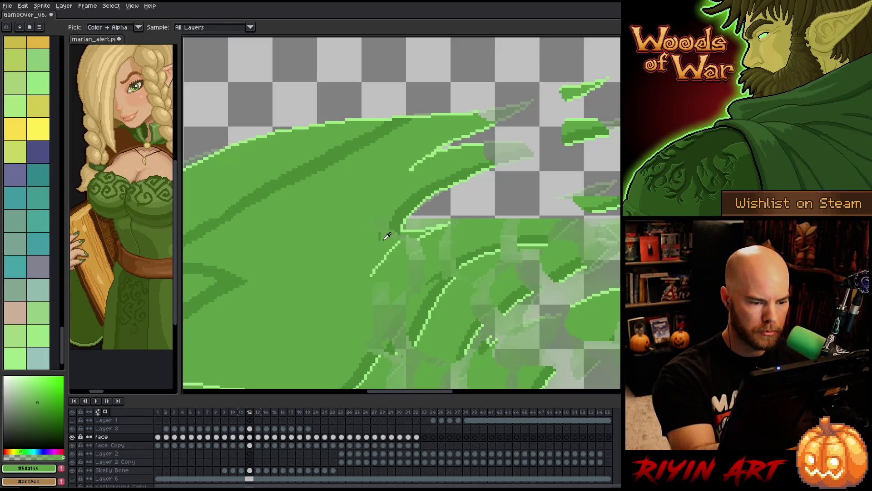
scroll(426, 244, down, 3)
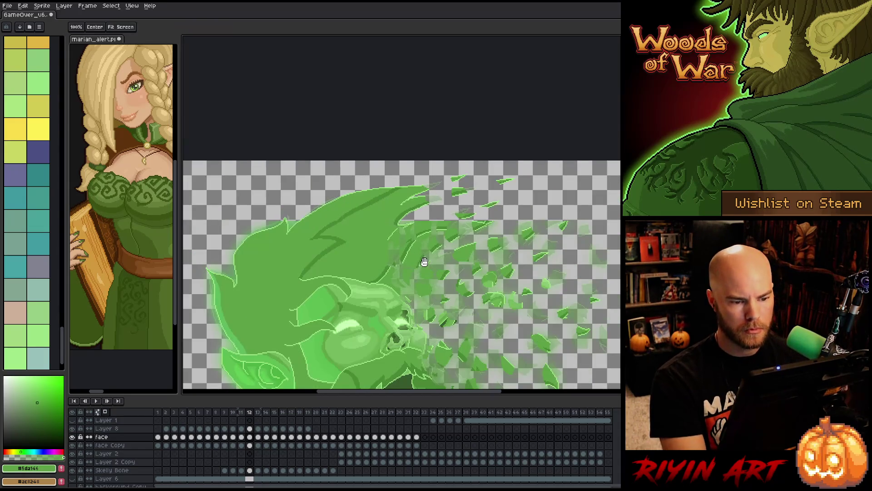
drag(424, 261, 358, 235)
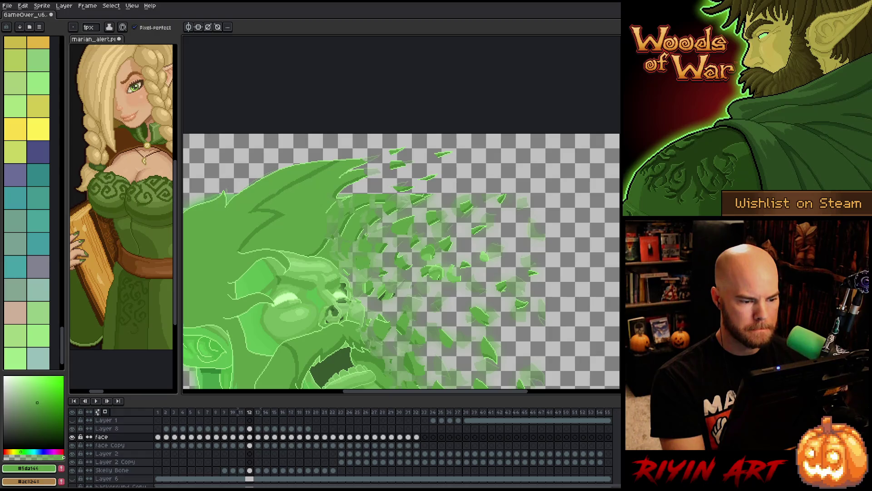
scroll(364, 272, down, 1)
key(Right)
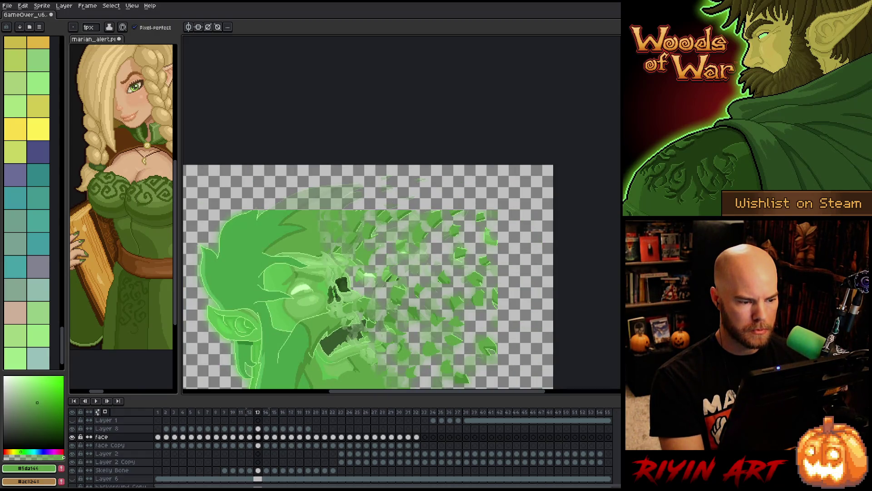
key(Left)
scroll(195, 323, down, 1)
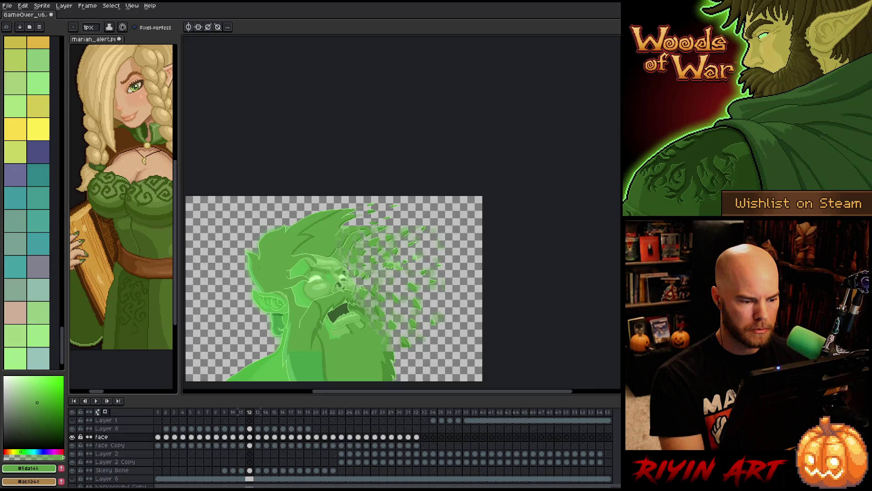
scroll(286, 261, up, 2)
drag(285, 275, 286, 260)
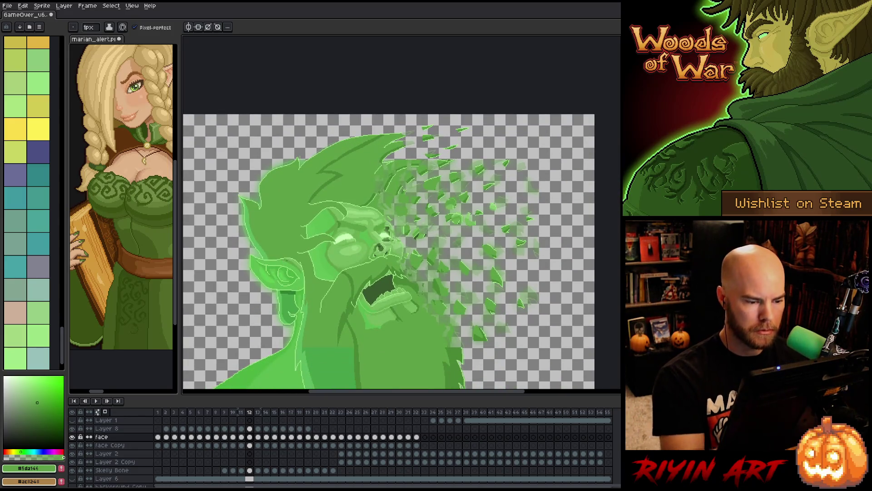
key(g)
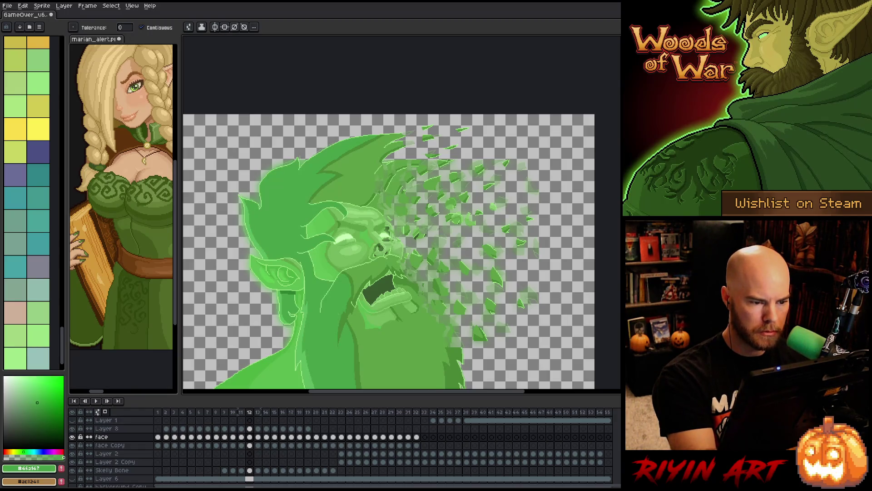
key(Right)
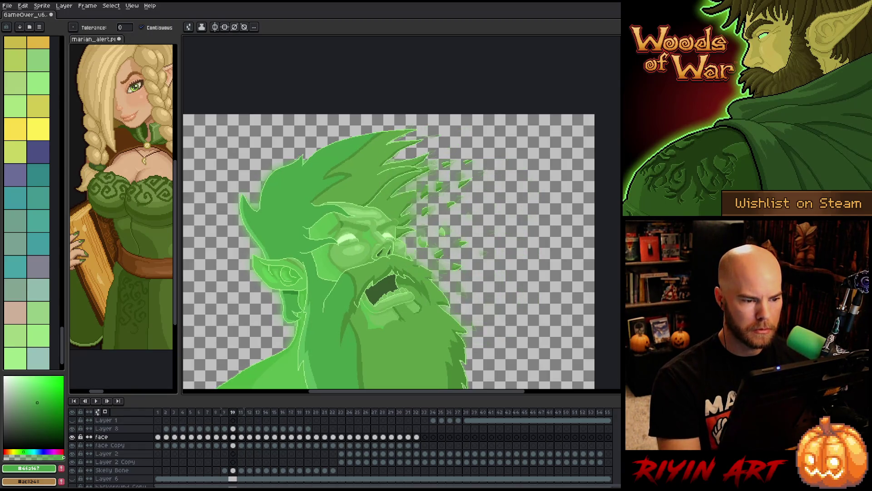
key(Left)
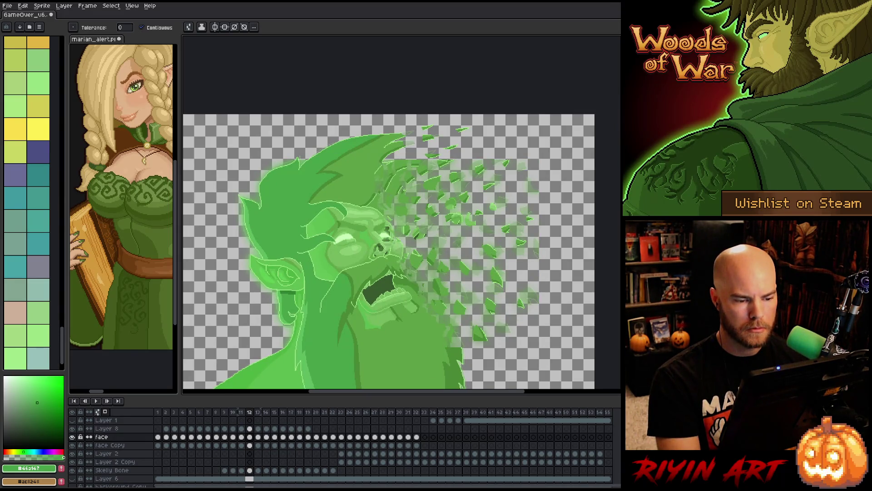
key(Right)
key(Left)
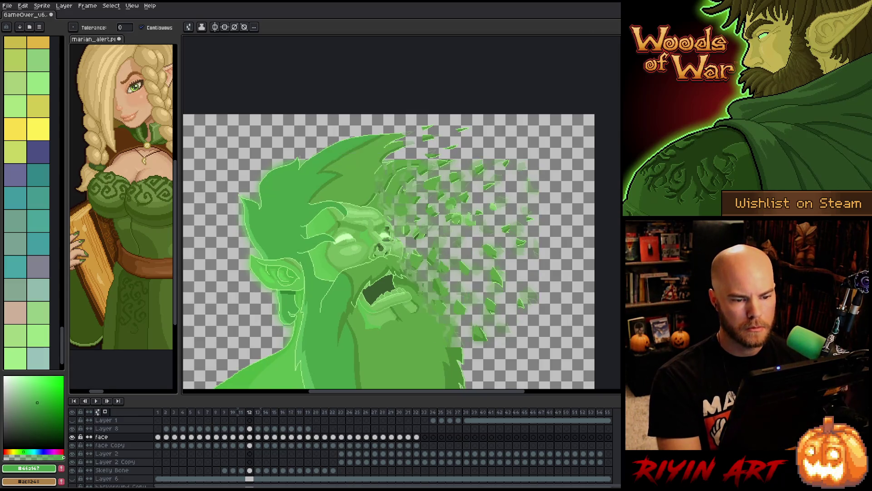
key(space)
drag(457, 241, 399, 308)
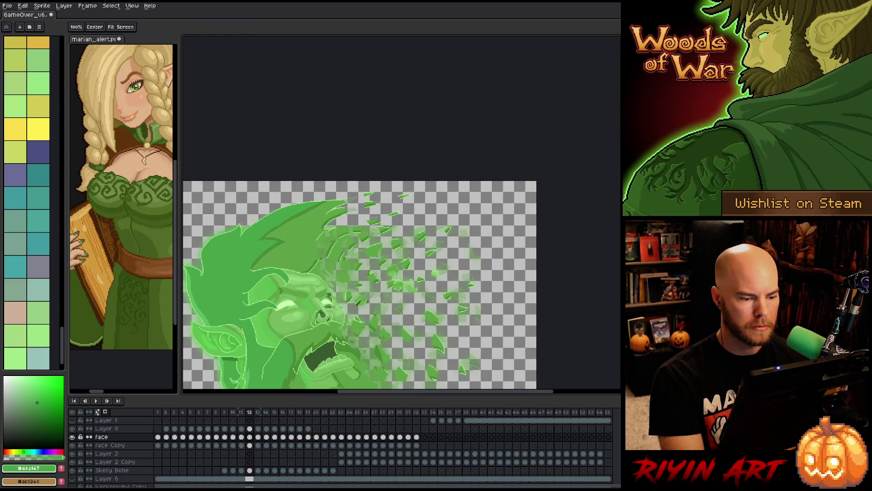
Zoom in on the hair tip and compare the leaf trail on frames 13 and 12
scroll(343, 218, up, 1)
scroll(345, 218, up, 1)
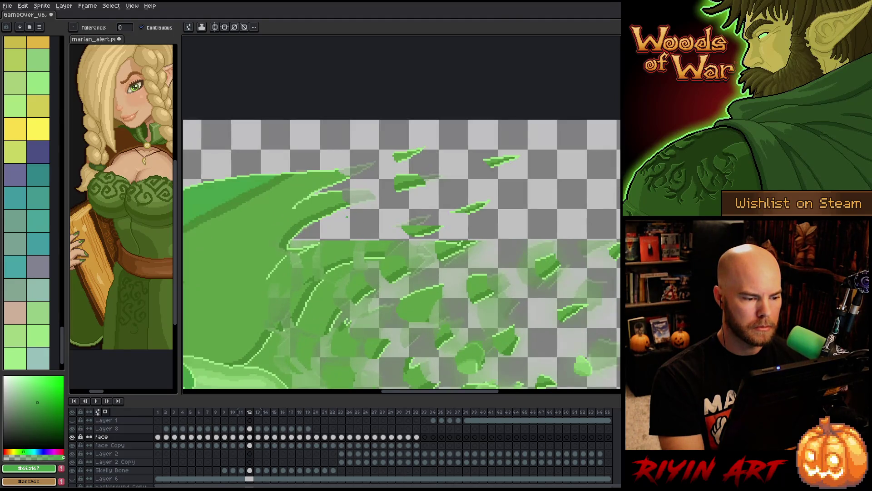
key(Right)
key(space)
drag(315, 230, 383, 277)
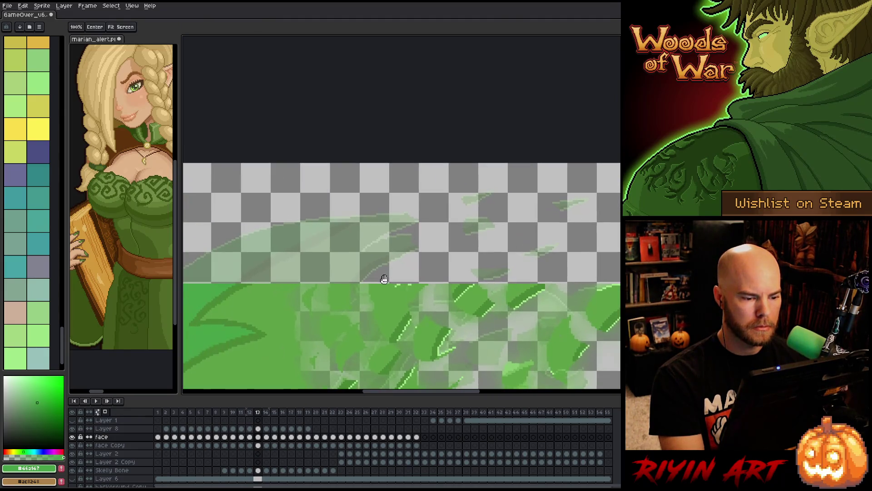
scroll(384, 281, down, 1)
key(Left)
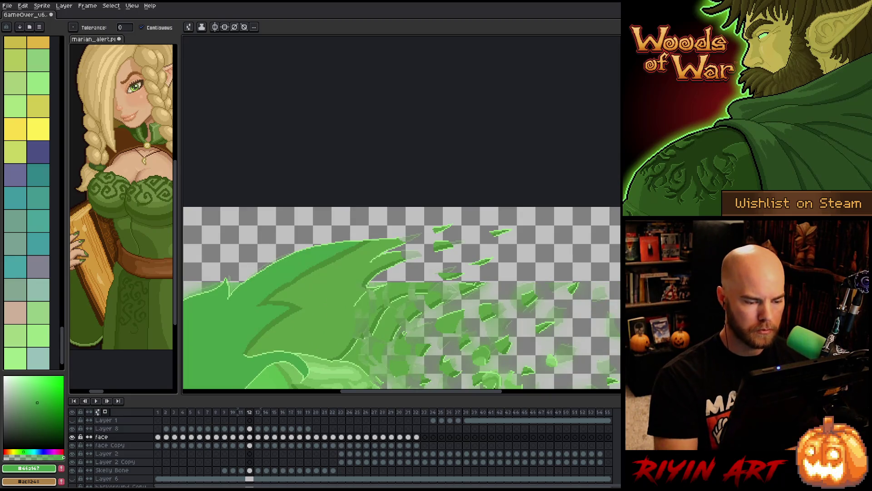
Select the upper leaves and the top-right leaves above the hair on frame 12
key(m)
mouse_move(519, 210)
mouse_down()
mouse_move(527, 220)
mouse_move(518, 261)
mouse_move(426, 267)
mouse_up()
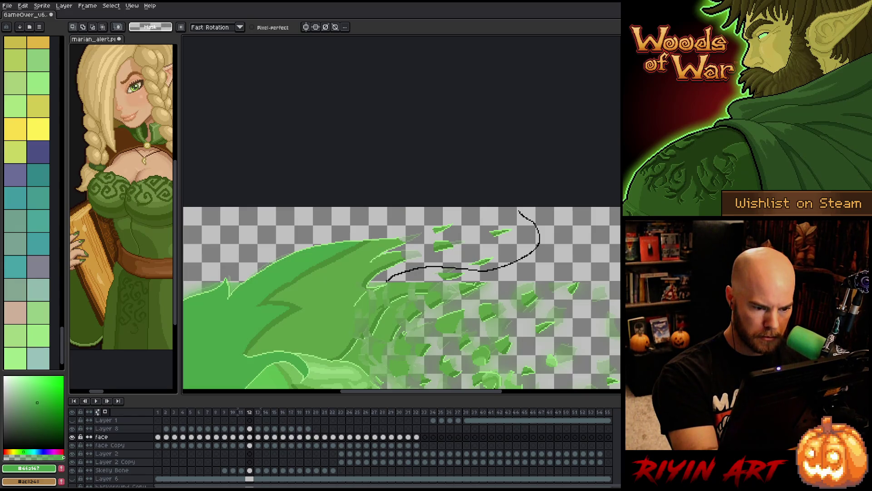
drag(386, 281, 390, 286)
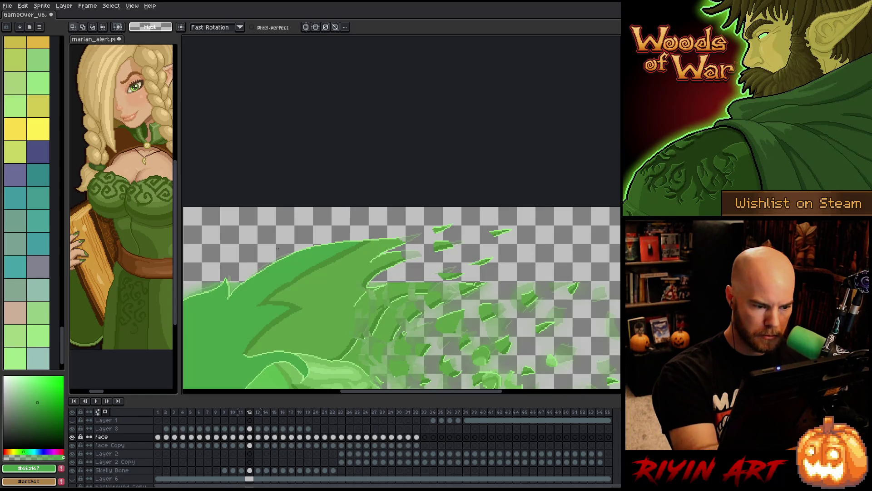
key(m)
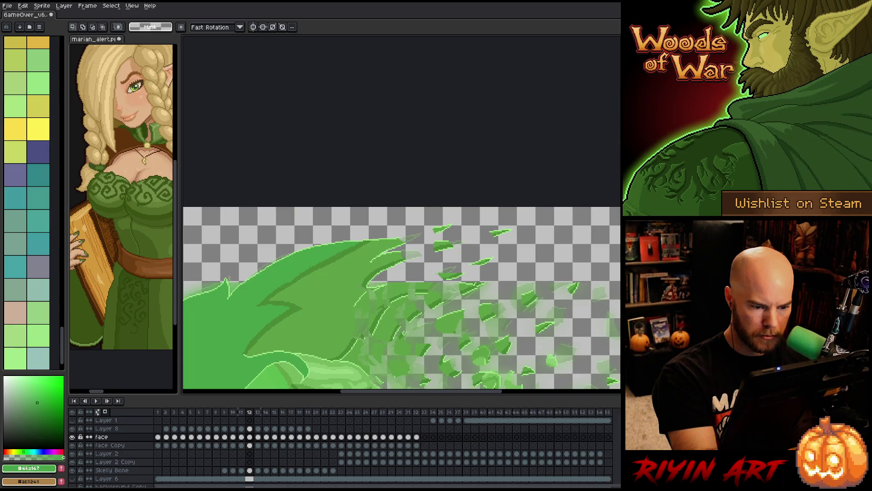
mouse_move(422, 282)
mouse_down()
mouse_move(324, 269)
mouse_move(226, 228)
mouse_move(261, 213)
mouse_move(231, 182)
mouse_move(232, 191)
mouse_up()
mouse_move(522, 221)
mouse_down()
mouse_move(509, 259)
mouse_move(467, 270)
mouse_up()
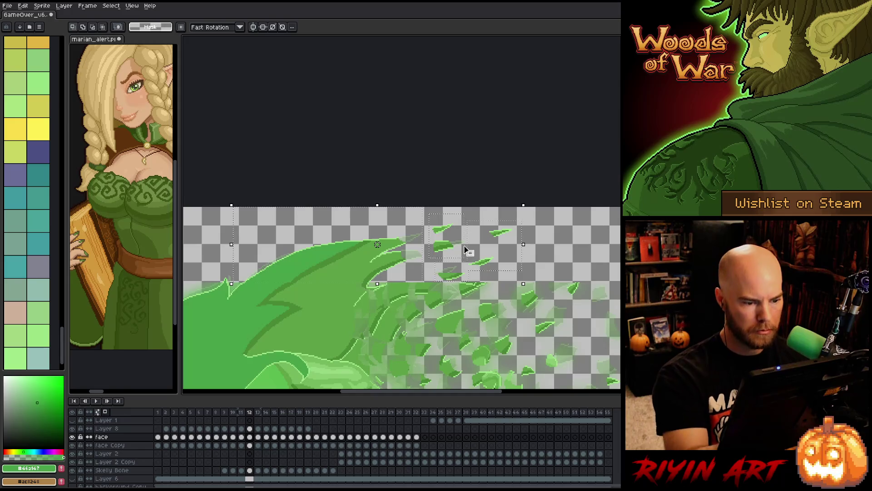
Check frame 13, then on frame 12 select just the few leaves above the hair tip
key(b)
key(ctrl+d)
key(v)
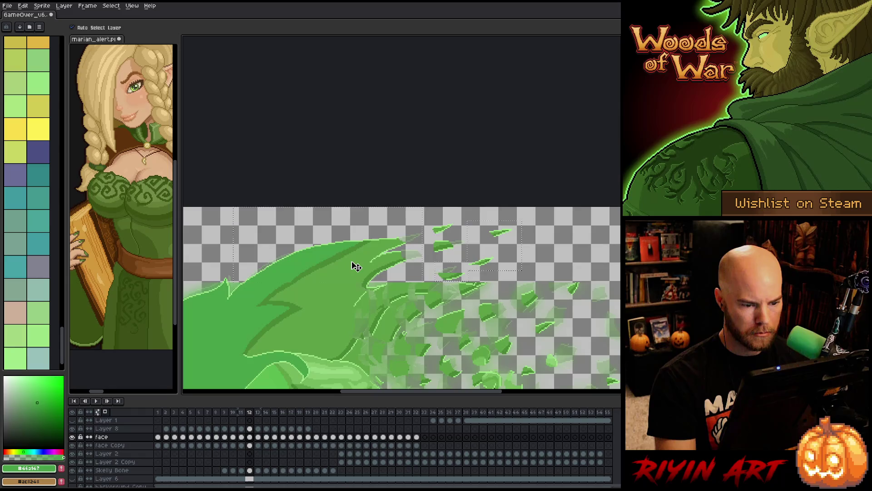
key(Right)
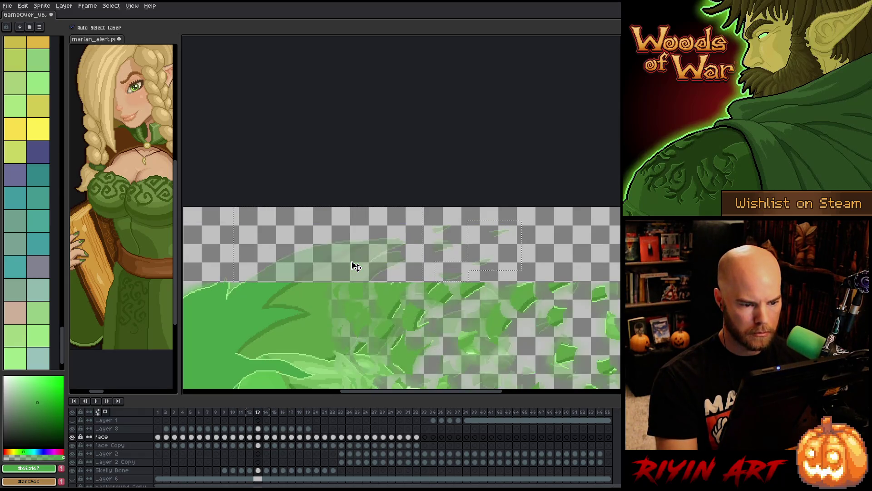
key(ctrl+v)
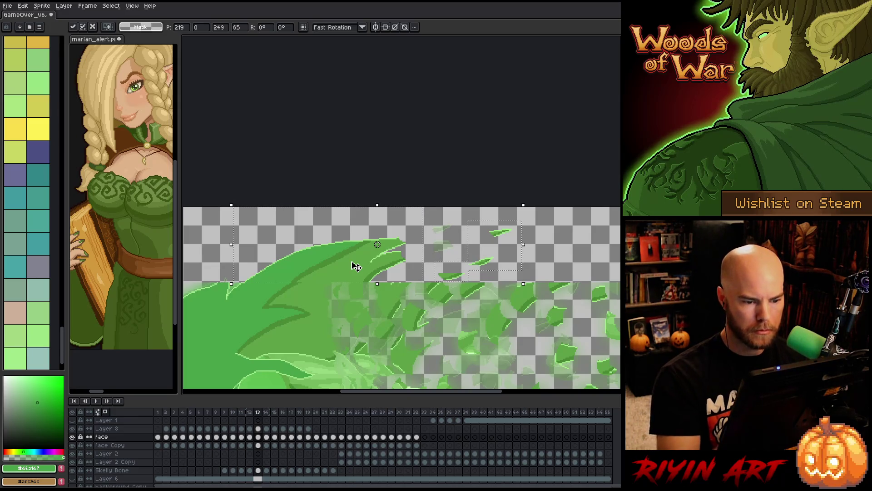
key(Left)
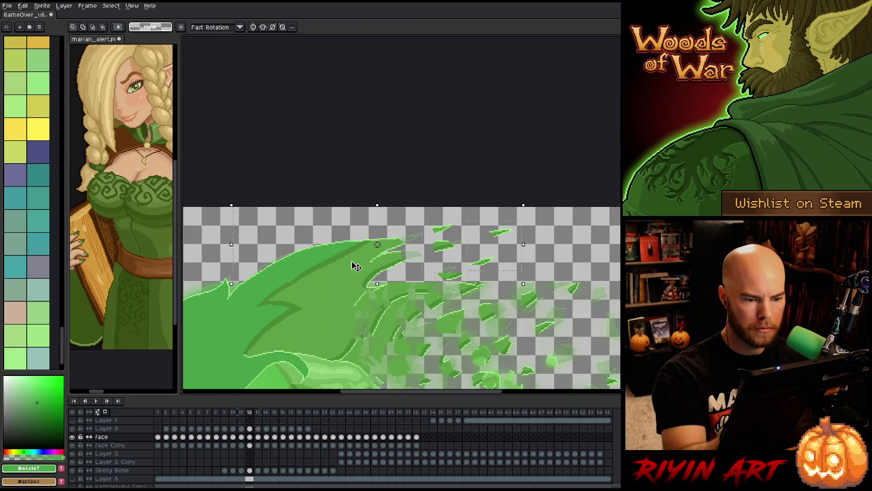
drag(439, 258, 461, 215)
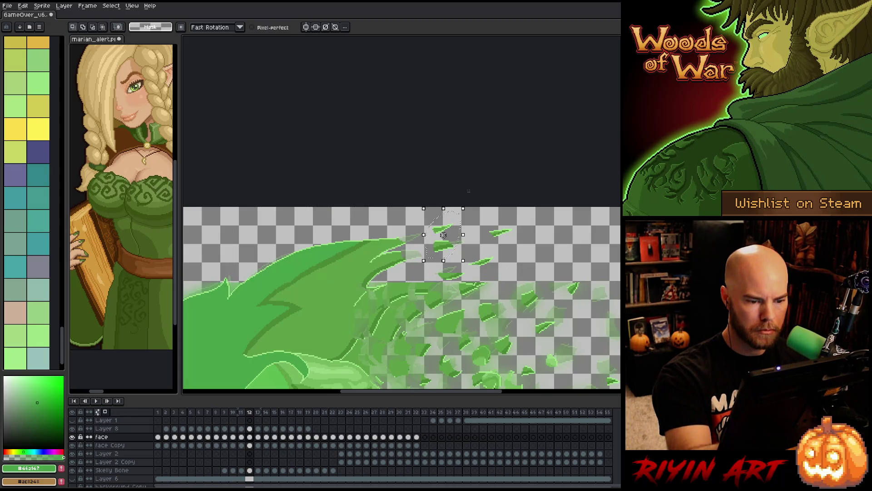
On frame 13, move several hair-tip leaves up and to the right along the trail
key(Right)
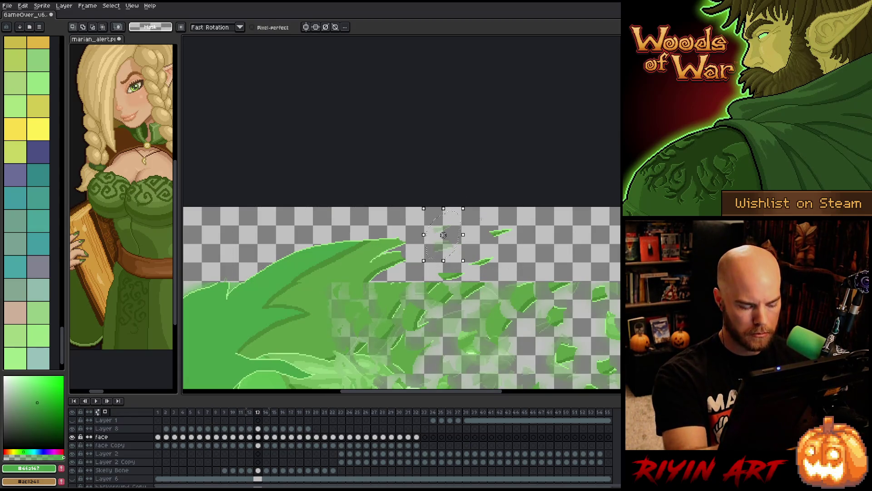
click(443, 235)
drag(443, 235, 359, 241)
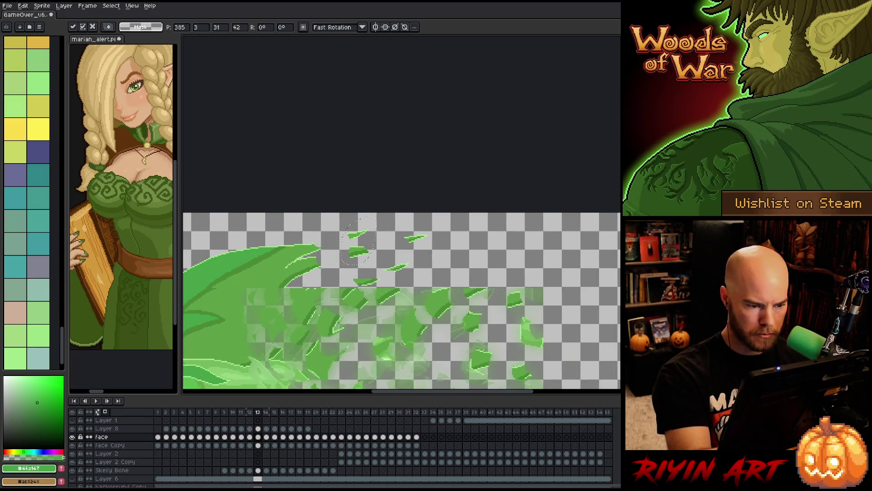
mouse_move(443, 223)
mouse_down()
mouse_move(415, 251)
mouse_move(438, 228)
mouse_move(462, 226)
mouse_up()
mouse_move(381, 261)
mouse_down()
mouse_move(391, 280)
mouse_move(454, 246)
mouse_up()
mouse_move(386, 285)
mouse_down()
mouse_move(364, 288)
mouse_move(400, 253)
mouse_move(370, 285)
mouse_up()
drag(375, 282, 410, 255)
mouse_move(350, 238)
mouse_down()
mouse_move(371, 259)
mouse_move(407, 233)
mouse_up()
Redo one leaf move farther up-right, commit it, and pick up the leaf tip beside the hair
key(ctrl+z)
mouse_move(359, 257)
mouse_down()
mouse_move(436, 230)
mouse_move(370, 218)
mouse_move(383, 220)
mouse_up()
mouse_move(314, 271)
mouse_down()
mouse_move(335, 248)
mouse_move(312, 269)
mouse_move(418, 235)
mouse_move(399, 241)
mouse_up()
mouse_move(337, 237)
mouse_down()
mouse_move(323, 255)
mouse_move(313, 244)
mouse_move(349, 241)
mouse_up()
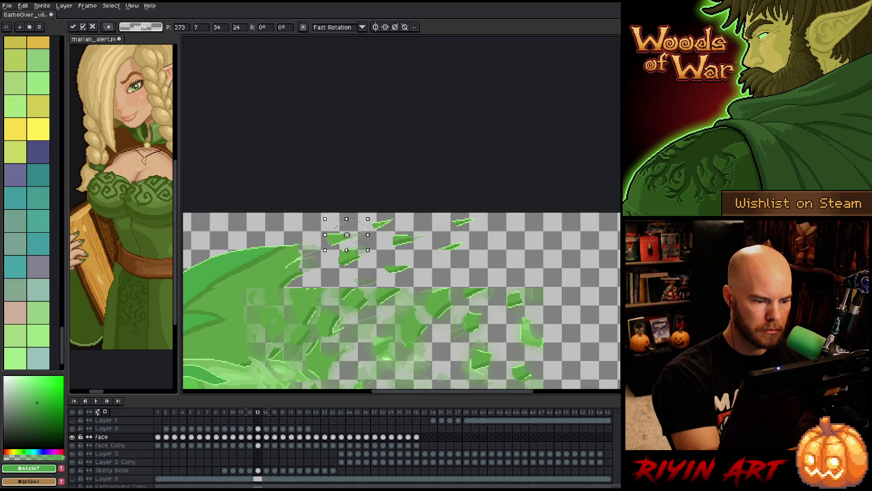
click(306, 275)
drag(293, 275, 298, 272)
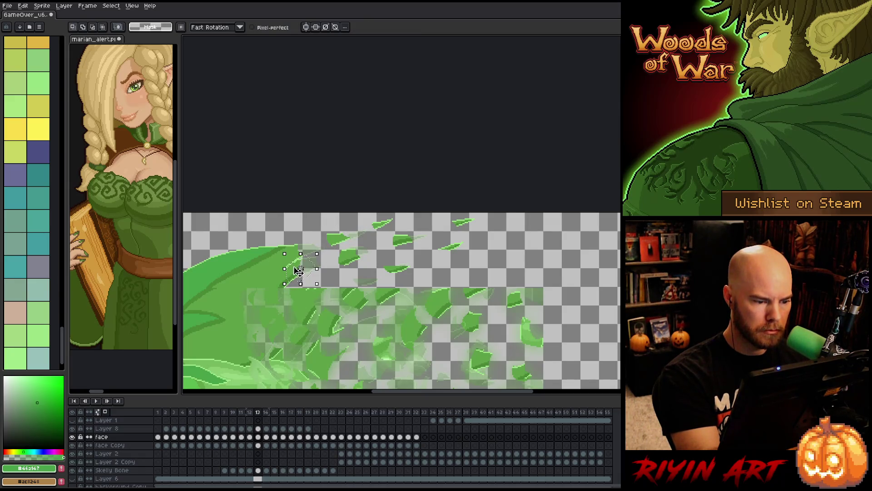
click(304, 268)
drag(316, 233, 312, 275)
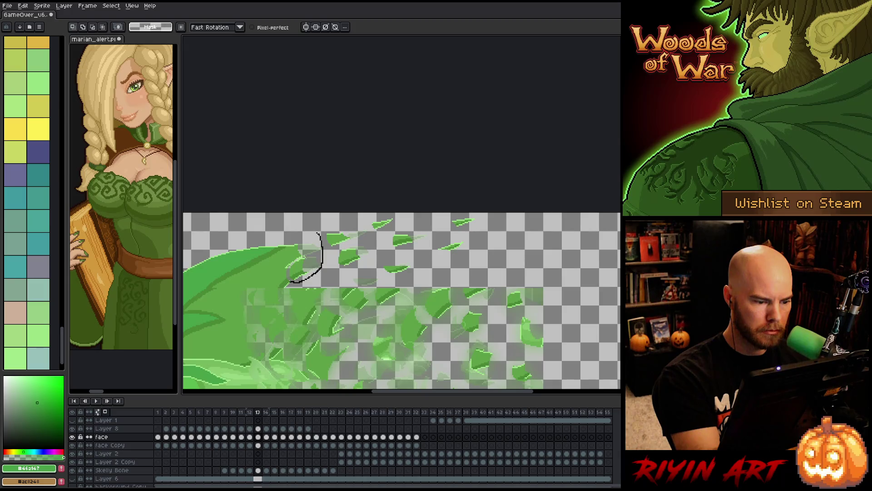
Select the upper hair and leaf area, then on frame 14 nudge it 2 px left and commit
key(comma)
mouse_move(349, 213)
mouse_down()
mouse_move(608, 204)
mouse_move(617, 214)
mouse_up()
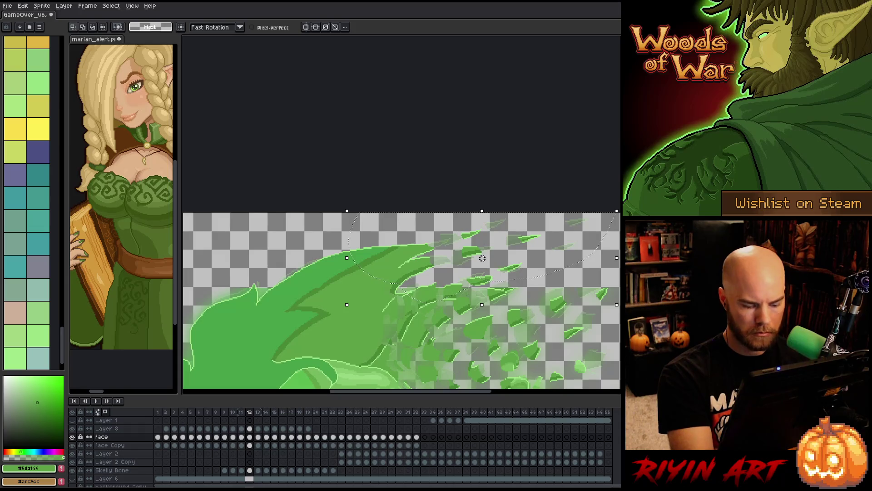
key(period)
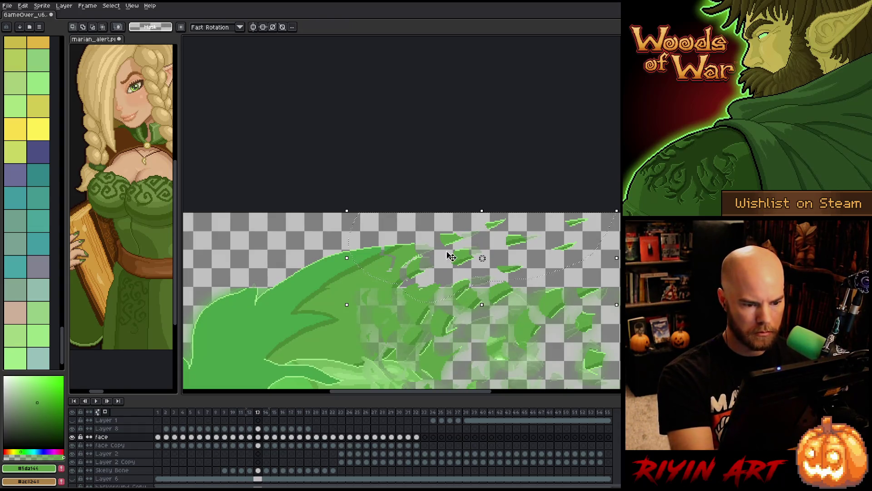
drag(254, 211, 434, 289)
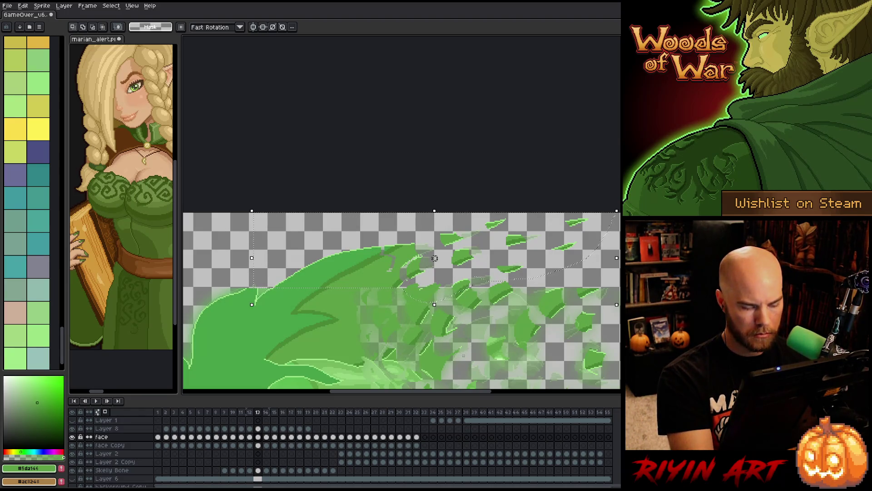
key(period)
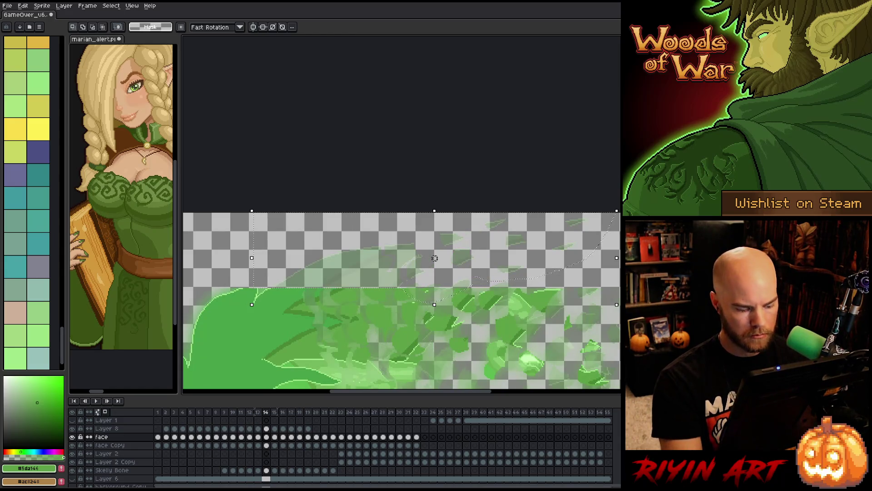
click(435, 258)
drag(435, 258, 432, 258)
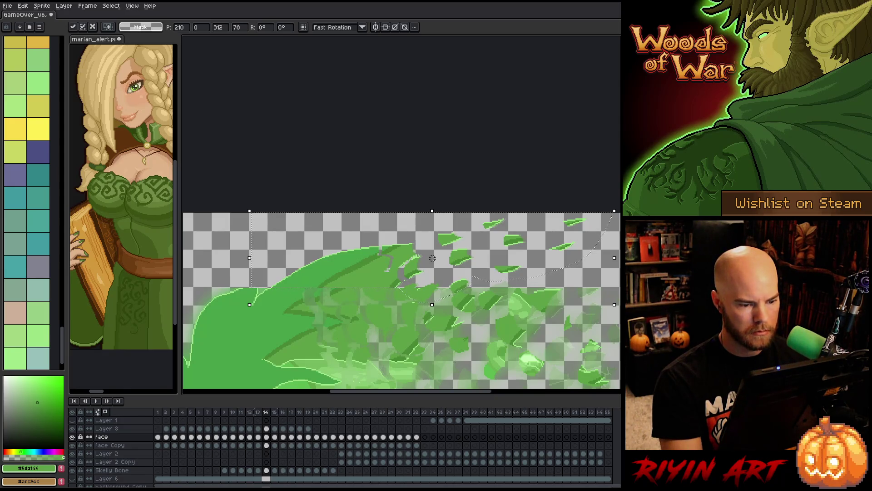
key(ctrl+d)
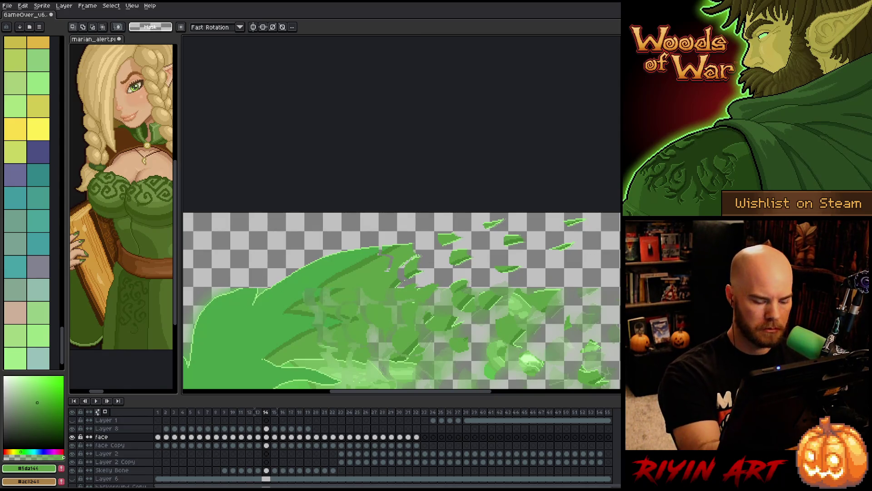
Return to frame 13 with the pencil and a lighter green colour
key(comma)
key(b)
click(15, 356)
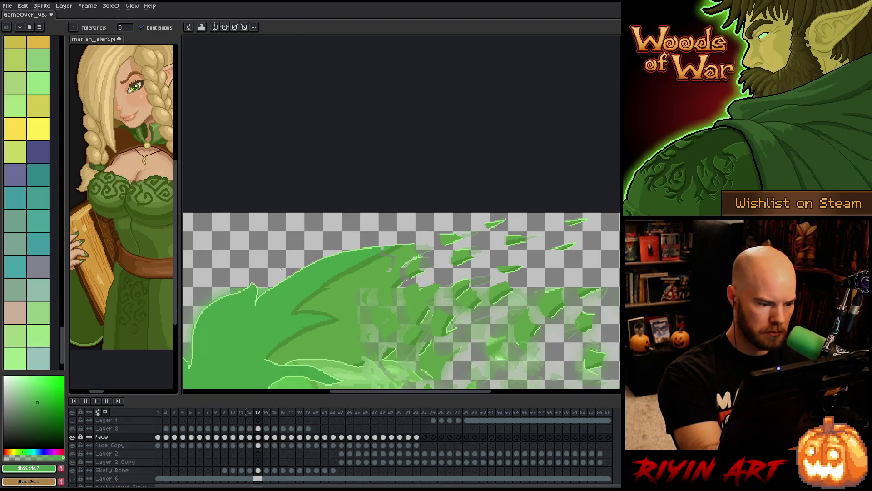
Lasso a top-right leaf, move it up and right, and commit it
drag(426, 300, 367, 294)
key(q)
mouse_move(542, 211)
mouse_down()
mouse_move(520, 200)
mouse_move(539, 209)
mouse_move(529, 214)
mouse_move(547, 213)
mouse_move(530, 234)
mouse_move(545, 230)
mouse_move(538, 228)
mouse_up()
mouse_move(482, 255)
mouse_down()
mouse_move(448, 253)
mouse_move(497, 245)
mouse_move(503, 253)
mouse_up()
key(Left)
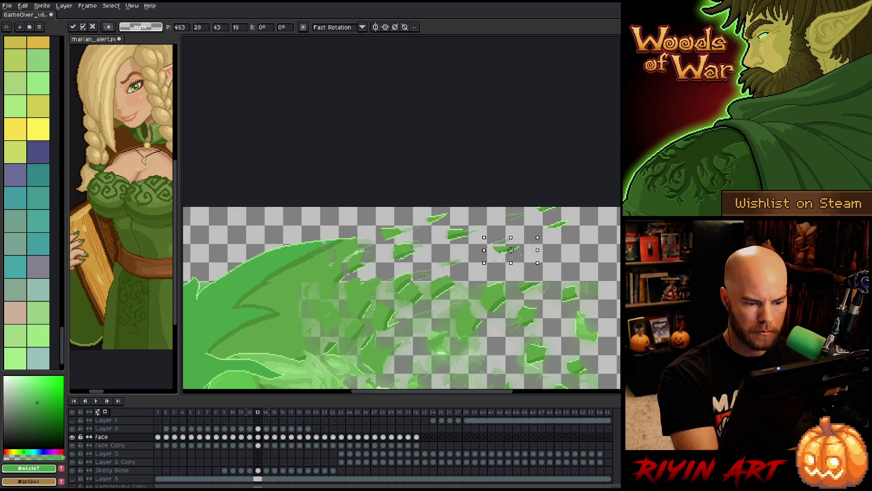
key(Return)
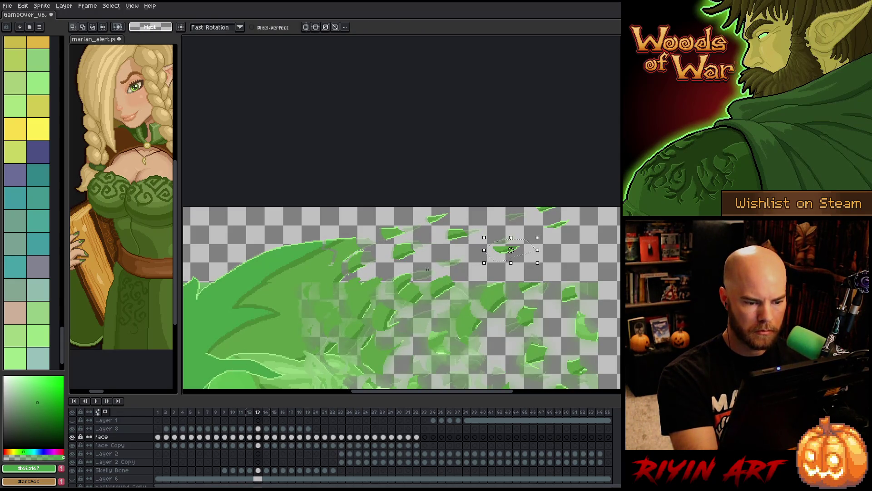
Compare frames 13 and 14, and move a small leaf piece toward the upper right
drag(413, 268, 431, 281)
key(period)
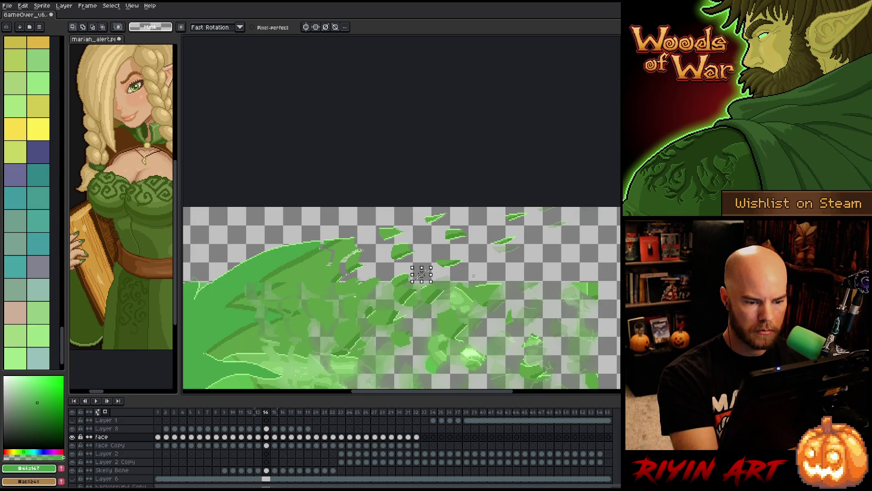
key(comma)
key(period)
key(comma)
mouse_move(421, 274)
mouse_down()
mouse_move(530, 232)
mouse_move(545, 202)
mouse_move(518, 217)
mouse_up()
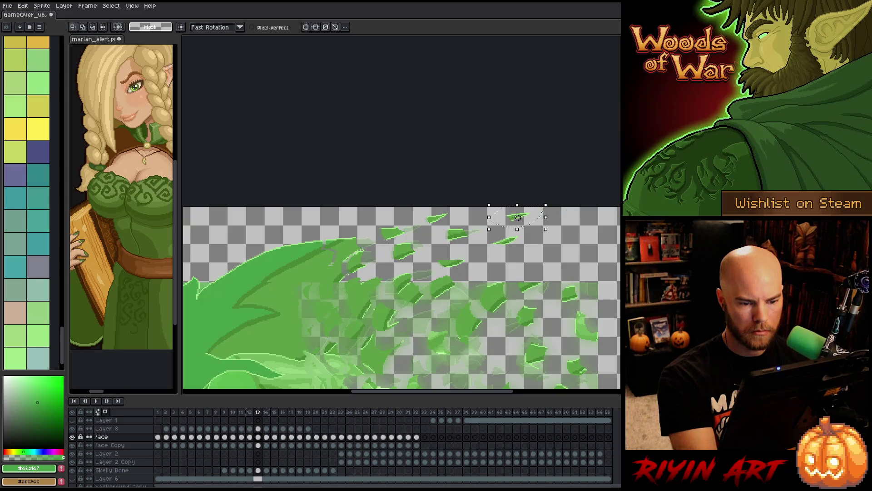
key(comma)
key(period)
key(period)
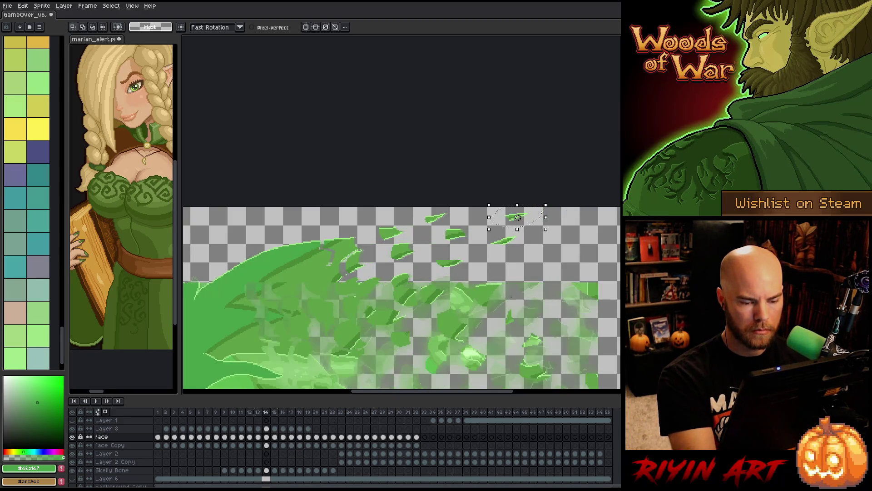
Shift four more small leaves on frame 14 up and to the right, then commit
mouse_move(514, 246)
mouse_down()
mouse_move(553, 230)
mouse_move(532, 211)
mouse_move(557, 207)
mouse_up()
mouse_move(448, 227)
mouse_down()
mouse_move(473, 245)
mouse_move(490, 227)
mouse_move(458, 273)
mouse_move(449, 263)
mouse_move(474, 246)
mouse_up()
mouse_move(452, 263)
mouse_down()
mouse_move(493, 239)
mouse_move(501, 246)
mouse_up()
mouse_move(411, 289)
mouse_down()
mouse_move(392, 282)
mouse_move(425, 263)
mouse_move(448, 270)
mouse_move(380, 256)
mouse_move(422, 259)
mouse_up()
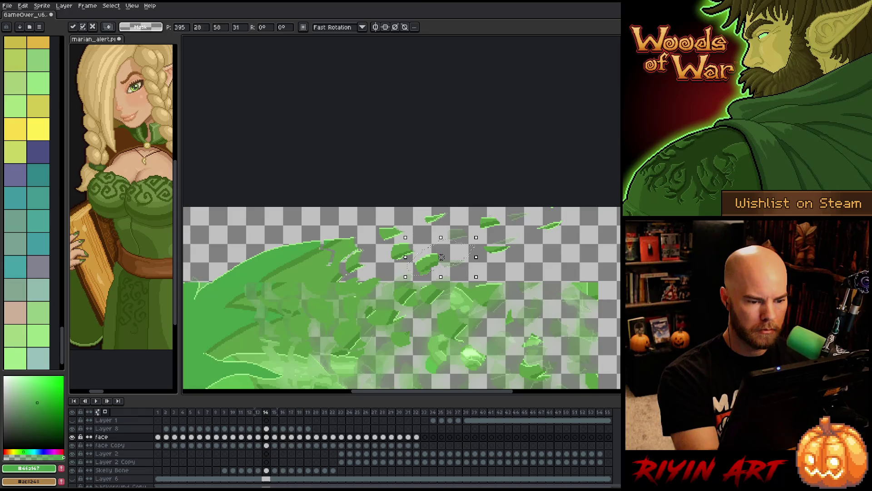
key(Return)
Move leaves near the top up toward the canvas top and set them in place
mouse_move(410, 228)
mouse_down()
mouse_move(459, 217)
mouse_move(429, 213)
mouse_up()
drag(432, 222, 468, 214)
mouse_move(409, 234)
mouse_down()
mouse_move(433, 244)
mouse_move(450, 237)
mouse_move(421, 227)
mouse_move(402, 246)
mouse_up()
key(Return)
mouse_move(391, 234)
mouse_down()
mouse_move(448, 218)
mouse_move(429, 222)
mouse_up()
key(Return)
Move several more leaf pieces near the hair up and to the right, committing each
mouse_move(359, 250)
mouse_down()
mouse_move(377, 252)
mouse_move(343, 273)
mouse_move(352, 268)
mouse_up()
key(Return)
mouse_move(352, 268)
mouse_down()
mouse_move(408, 261)
mouse_move(389, 262)
mouse_up()
key(Return)
mouse_move(376, 229)
mouse_down()
mouse_move(363, 250)
mouse_move(416, 220)
mouse_move(351, 262)
mouse_move(338, 251)
mouse_move(376, 248)
mouse_move(370, 230)
mouse_up()
key(Return)
key(Return)
mouse_move(308, 255)
mouse_down()
mouse_move(313, 243)
mouse_move(343, 253)
mouse_move(350, 233)
mouse_up()
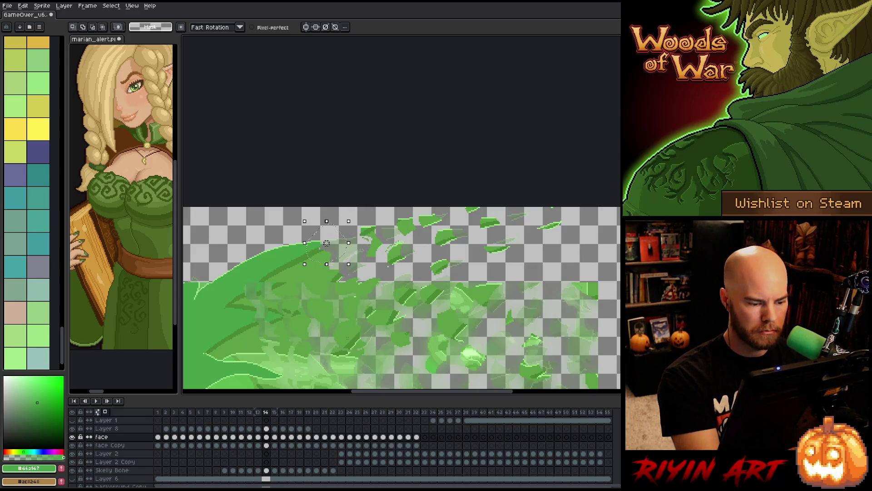
mouse_move(324, 261)
mouse_down()
mouse_move(337, 256)
mouse_move(341, 267)
mouse_move(328, 275)
mouse_up()
Nudge several leaf pieces along the hair's upper edge up-right, committing each one
key(Return)
mouse_move(343, 281)
mouse_down()
mouse_move(355, 266)
mouse_move(305, 276)
mouse_up()
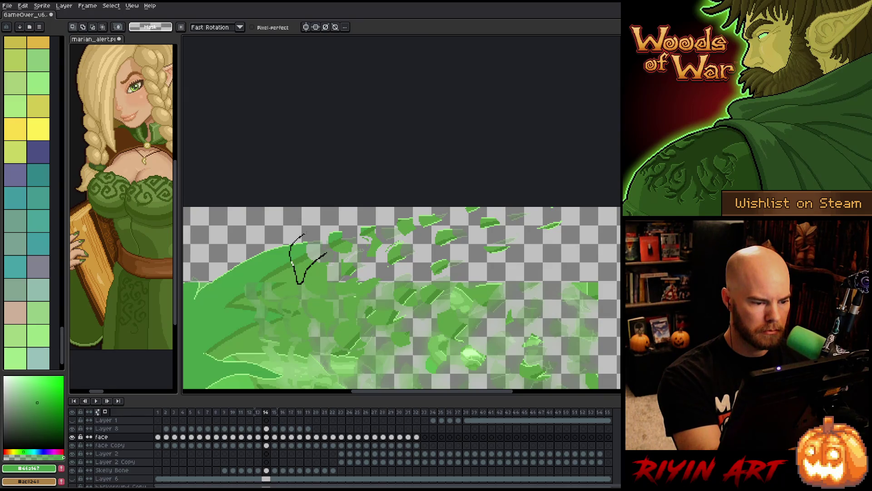
drag(303, 235, 303, 236)
mouse_move(302, 266)
mouse_down()
mouse_move(318, 254)
mouse_move(279, 255)
mouse_up()
key(ctrl+d)
drag(280, 254, 288, 247)
key(ctrl+d)
mouse_move(299, 277)
mouse_down()
mouse_move(277, 264)
mouse_move(300, 279)
mouse_up()
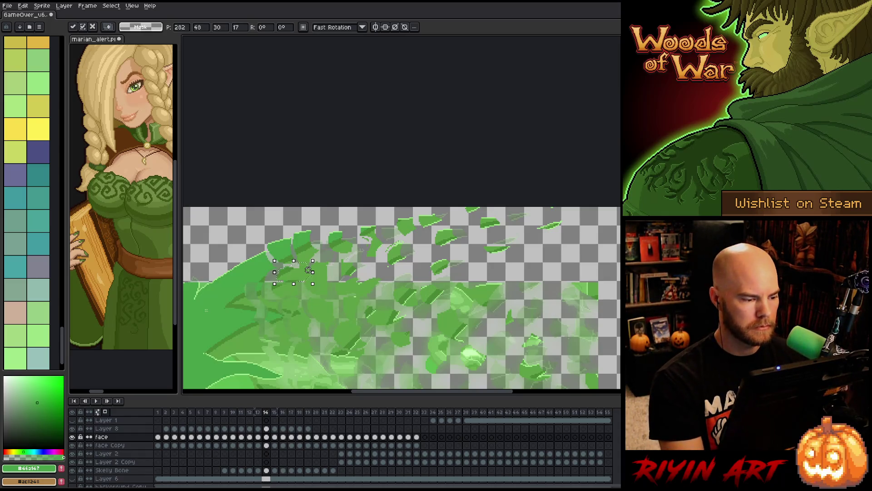
drag(289, 324, 363, 332)
key(Return)
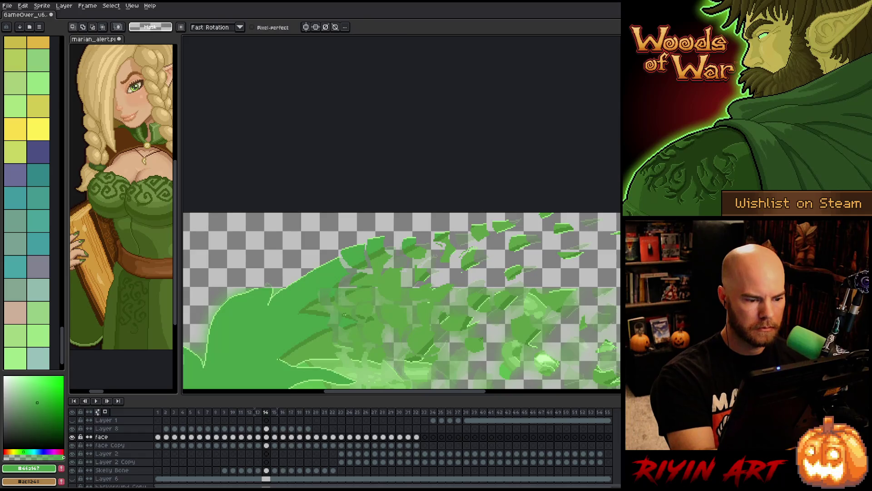
Sample a light green and then the mid green from the artwork
key(i)
click(260, 285)
key(b)
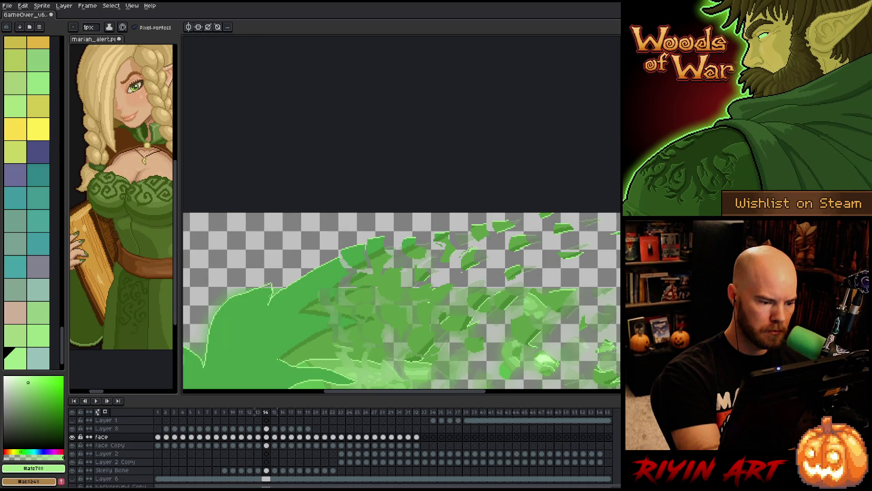
key(i)
click(395, 330)
drag(395, 331, 438, 284)
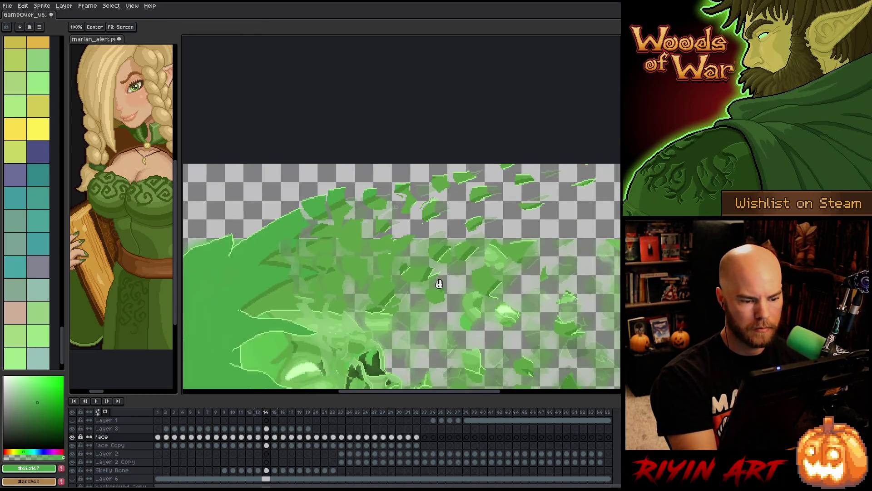
Save the animation file, zoom out, and start lassoing the upper cloud of leaf particles
drag(435, 313, 446, 302)
key(ctrl+s)
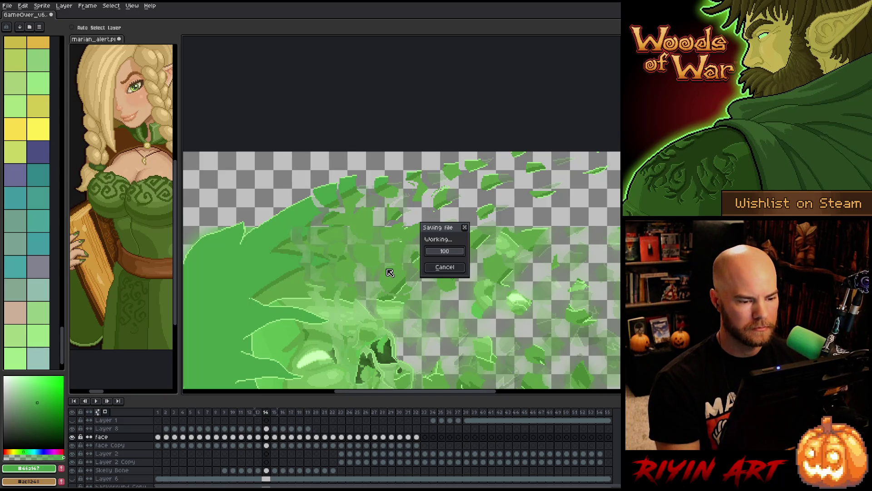
key(w)
scroll(390, 273, down, 2)
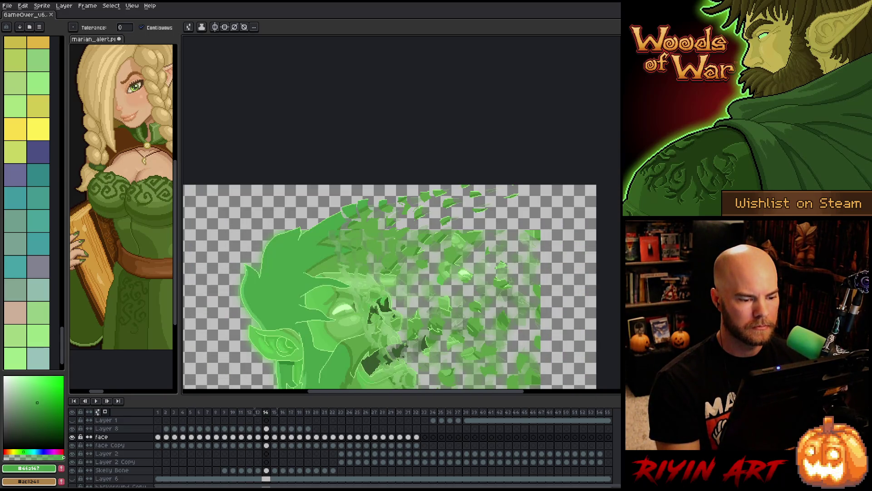
key(q)
drag(532, 186, 464, 224)
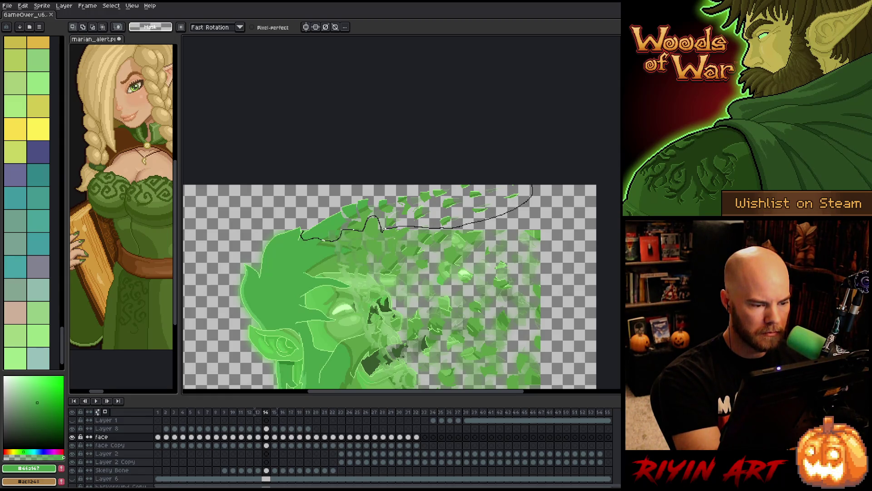
Enclose the upper leaf particles, then on frame 15 shift them up-right and commit
drag(293, 208, 318, 185)
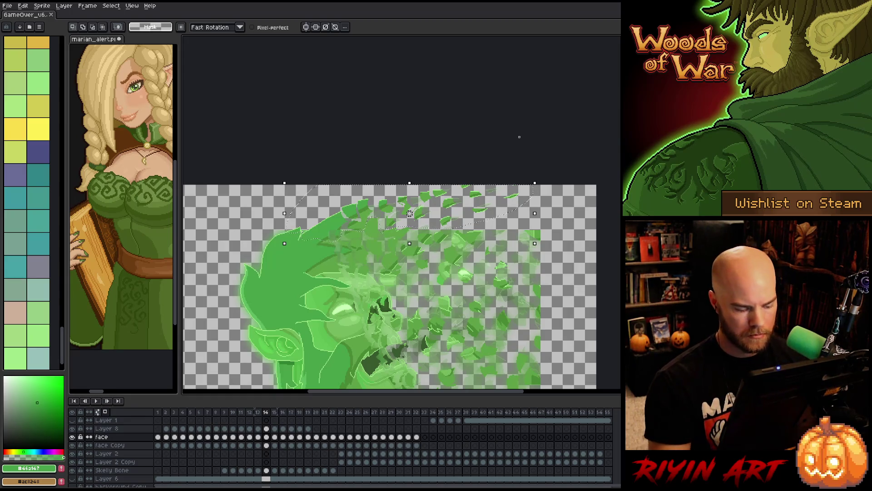
key(period)
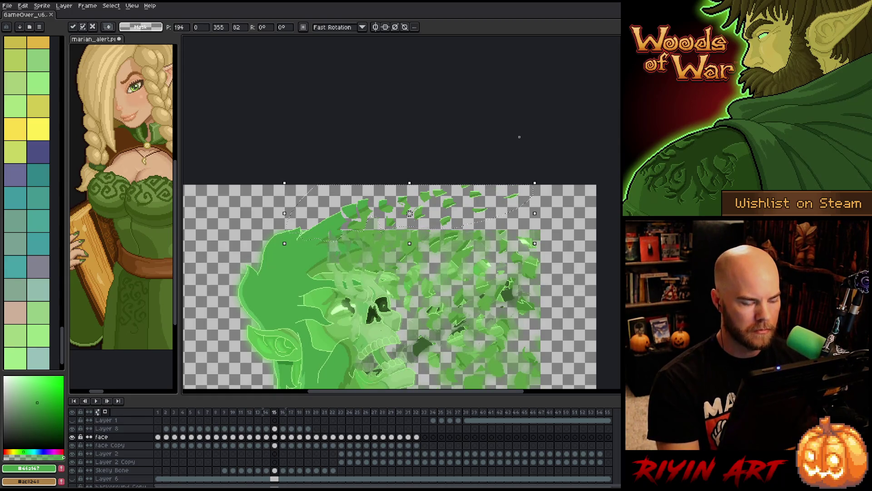
drag(335, 228, 344, 221)
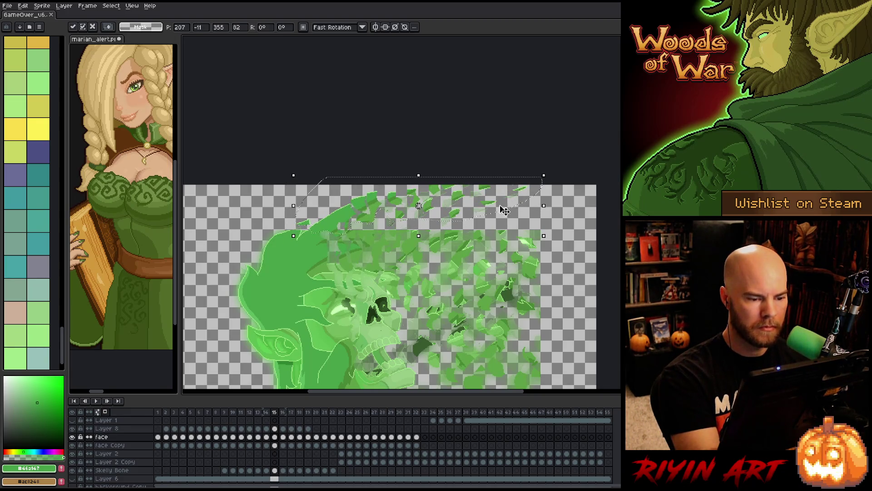
key(Return)
Select and reposition several small leaves near the top of frame 15, then commit
mouse_move(560, 212)
mouse_down()
mouse_move(521, 191)
mouse_move(536, 187)
mouse_move(546, 189)
mouse_move(497, 200)
mouse_move(496, 212)
mouse_move(487, 181)
mouse_move(448, 214)
mouse_move(461, 200)
mouse_move(475, 204)
mouse_move(418, 224)
mouse_move(419, 234)
mouse_move(432, 229)
mouse_up()
click(506, 151)
click(476, 192)
click(475, 204)
mouse_move(468, 196)
mouse_down()
mouse_move(447, 189)
mouse_move(459, 186)
mouse_move(404, 232)
mouse_move(386, 223)
mouse_move(382, 246)
mouse_move(370, 245)
mouse_up()
click(425, 209)
click(384, 224)
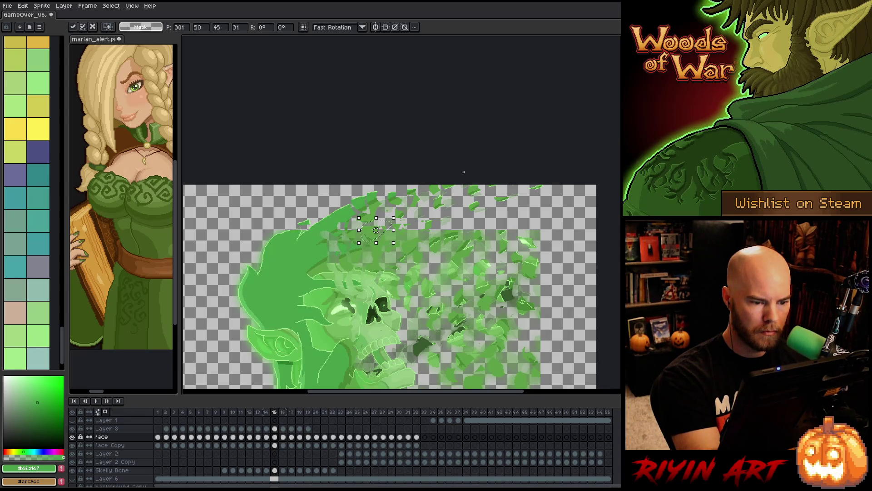
key(Return)
Clean up debris and reposition leaves near the canvas top
mouse_move(389, 178)
mouse_down()
mouse_move(384, 218)
mouse_move(400, 187)
mouse_move(423, 200)
mouse_move(400, 176)
mouse_move(399, 186)
mouse_move(386, 189)
mouse_move(397, 202)
mouse_move(389, 183)
mouse_move(374, 195)
mouse_move(369, 189)
mouse_up()
mouse_move(382, 188)
mouse_down()
mouse_move(384, 208)
mouse_move(384, 197)
mouse_up()
mouse_move(370, 187)
mouse_down()
mouse_move(370, 207)
mouse_move(376, 200)
mouse_up()
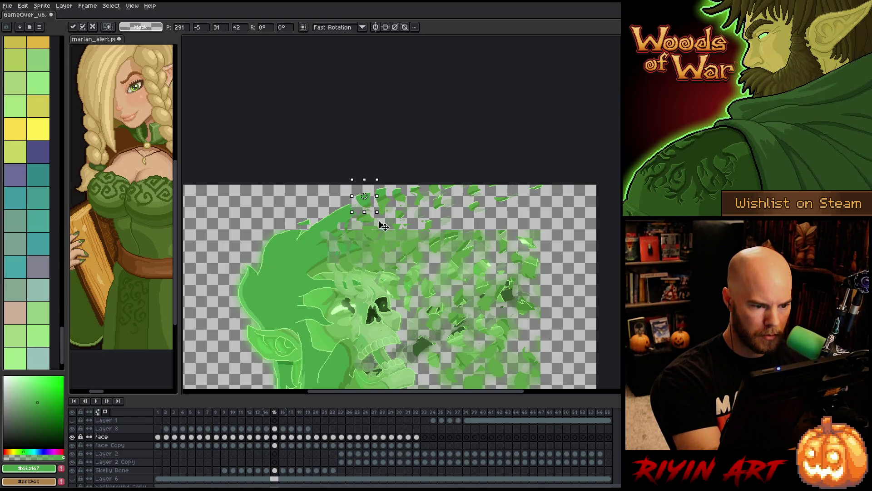
key(ctrl+d)
drag(375, 224, 350, 219)
key(Delete)
key(Delete)
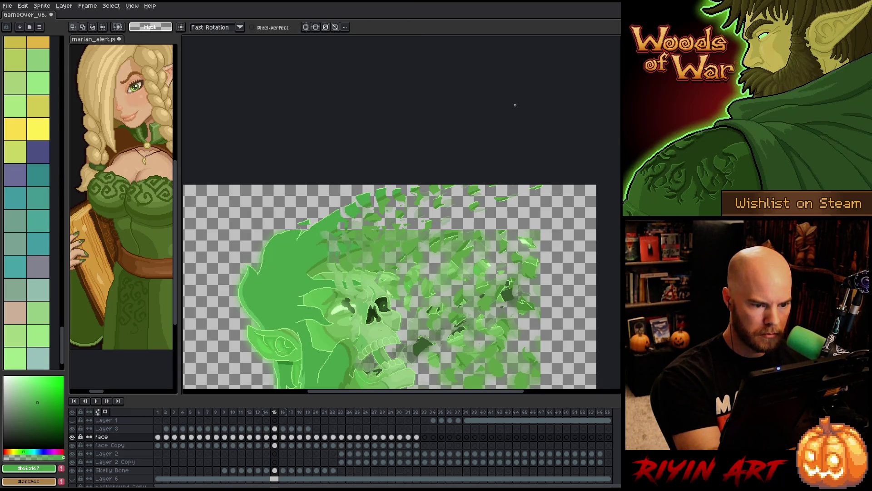
Compare frames 14 and 15 and adjust a leaf near the canvas top
key(Left)
key(Right)
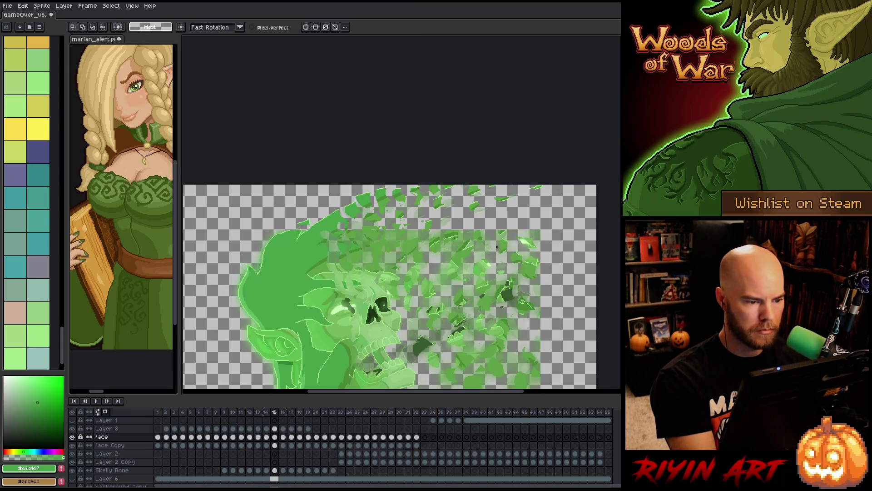
mouse_move(331, 201)
mouse_down()
mouse_move(349, 219)
mouse_move(320, 214)
mouse_move(329, 202)
mouse_up()
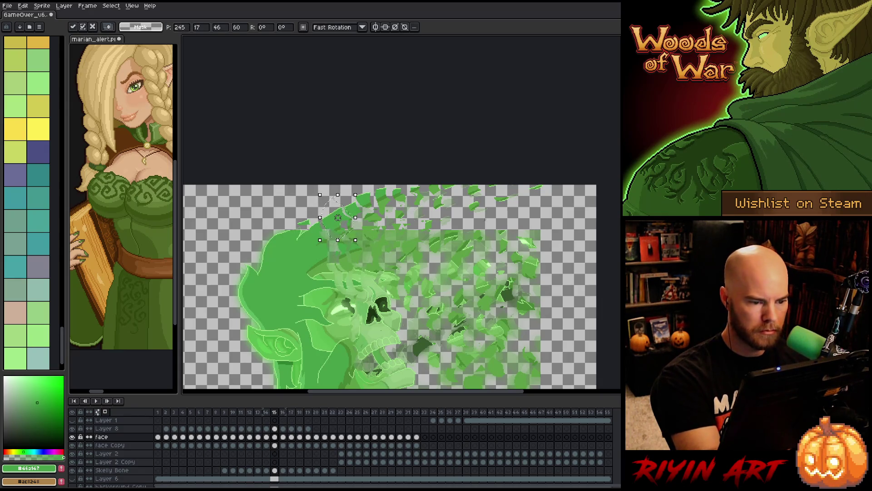
key(ctrl+d)
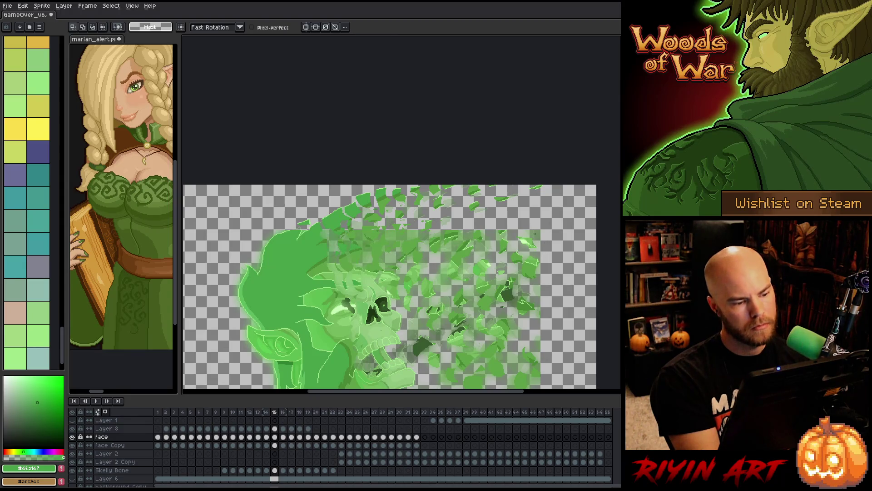
key(Left)
key(Right)
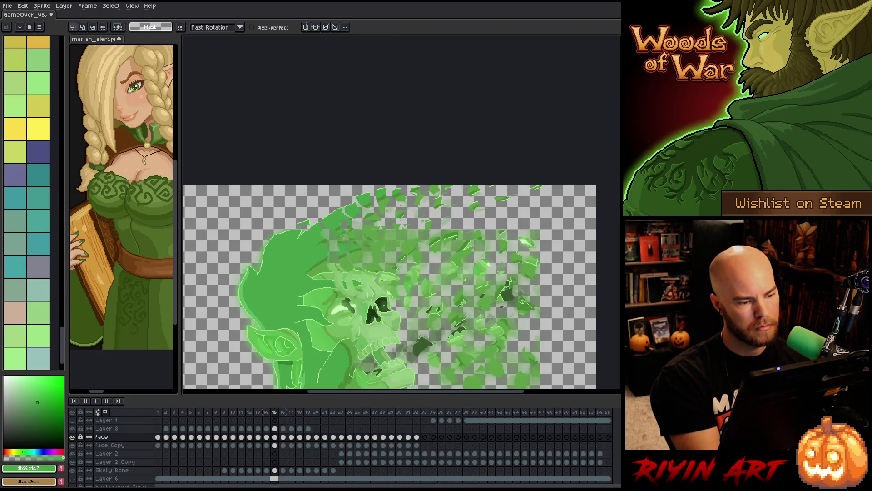
key(Left)
key(Right)
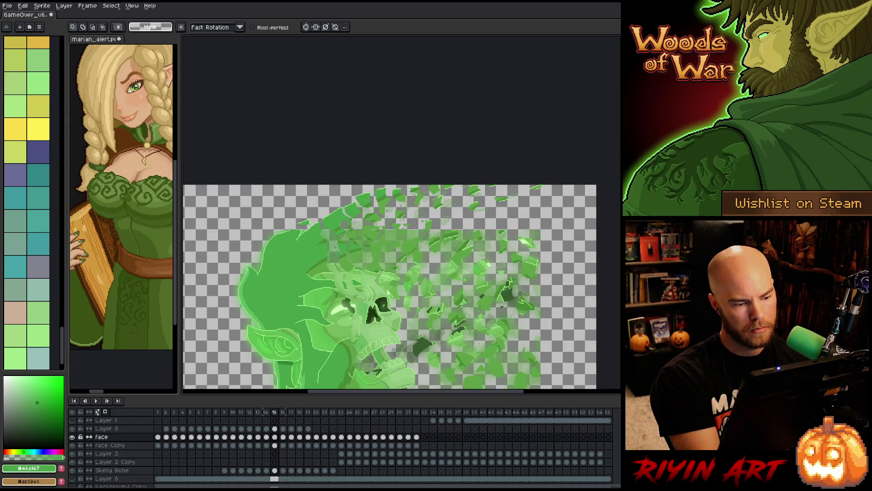
Select a leaf above the hair, then outline the leaves above the head
drag(333, 252, 334, 235)
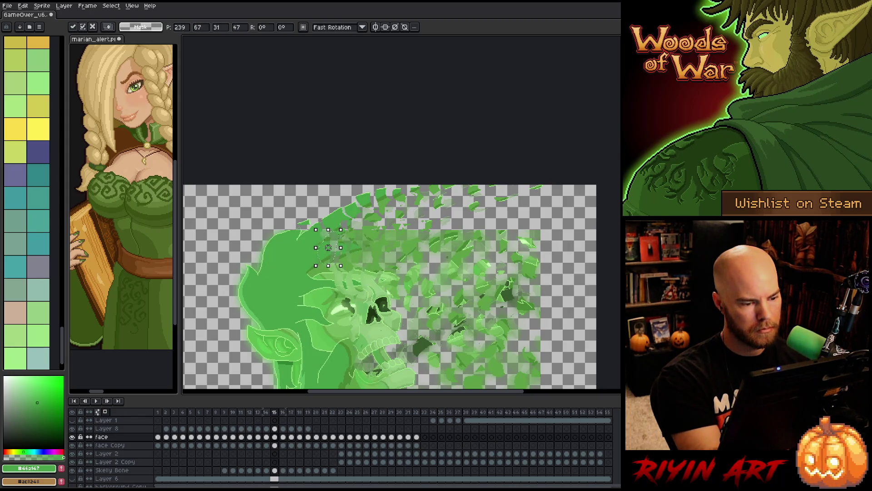
key(Left)
key(Right)
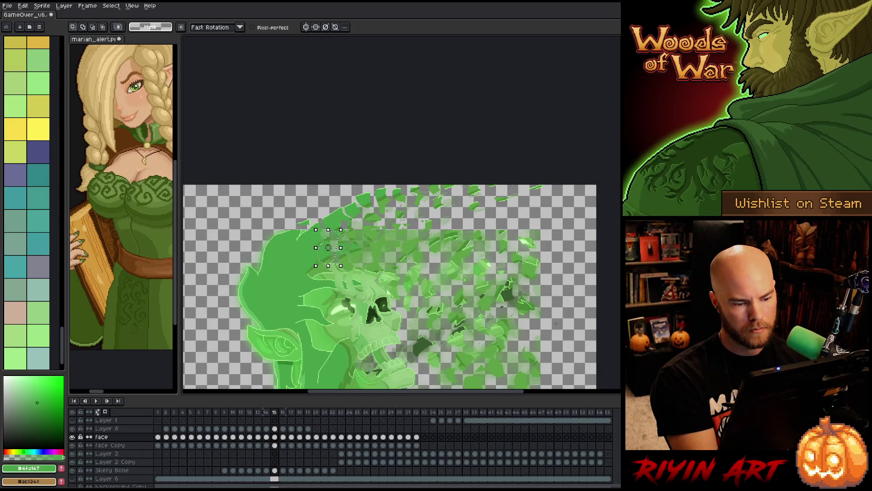
mouse_move(559, 185)
mouse_down()
mouse_move(559, 202)
mouse_move(514, 226)
mouse_up()
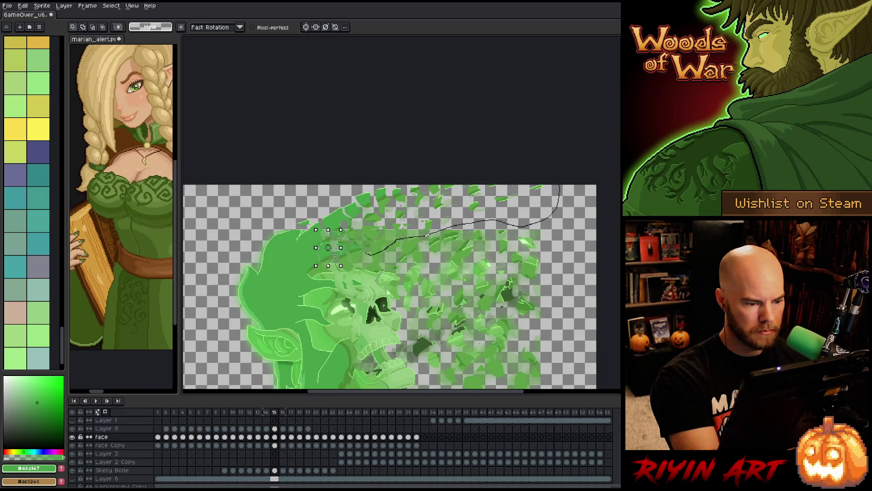
drag(296, 196, 298, 185)
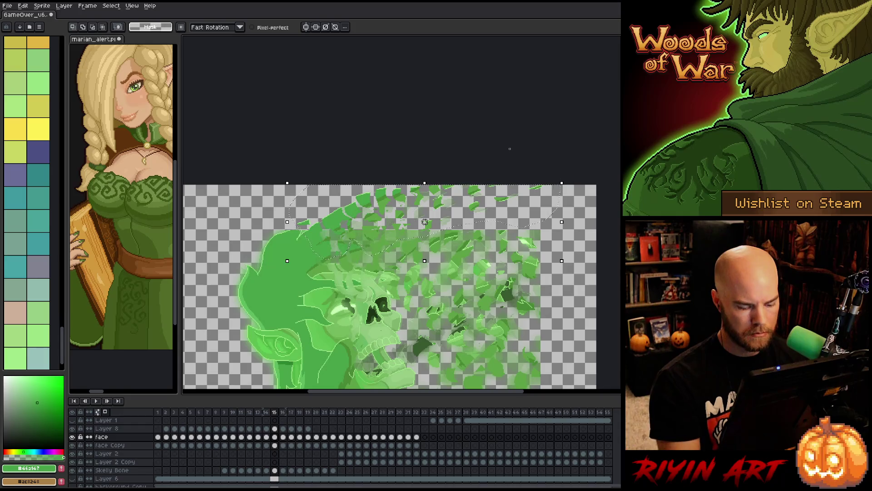
On frame 16, shift the selected leaves up-right and reposition a single leaf down-left
key(period)
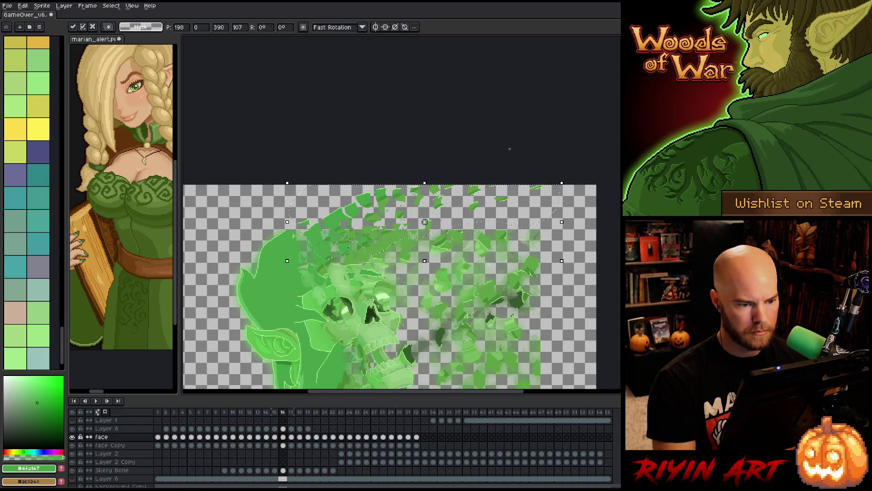
drag(339, 222, 350, 214)
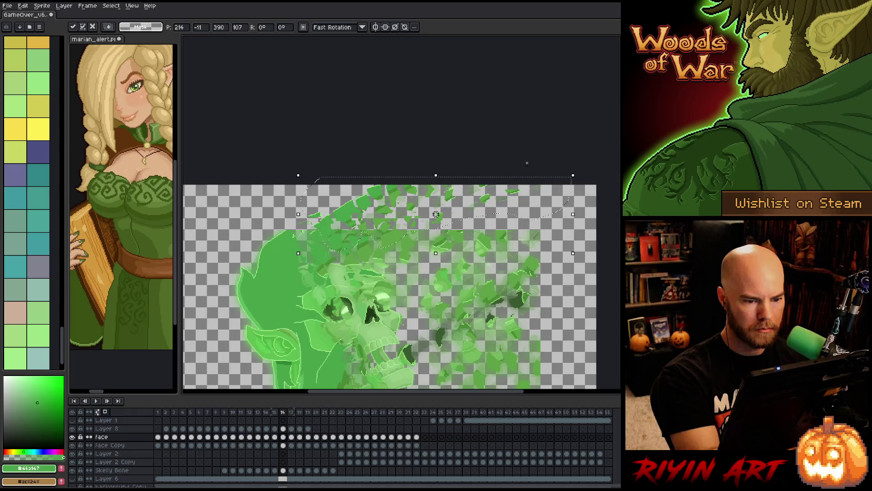
click(562, 173)
mouse_move(545, 192)
mouse_down()
mouse_move(506, 189)
mouse_move(487, 205)
mouse_move(453, 197)
mouse_move(460, 189)
mouse_up()
click(492, 211)
click(468, 222)
Move several small leaf fragments, lifting leaf bits higher toward the top
drag(444, 217, 451, 203)
click(452, 203)
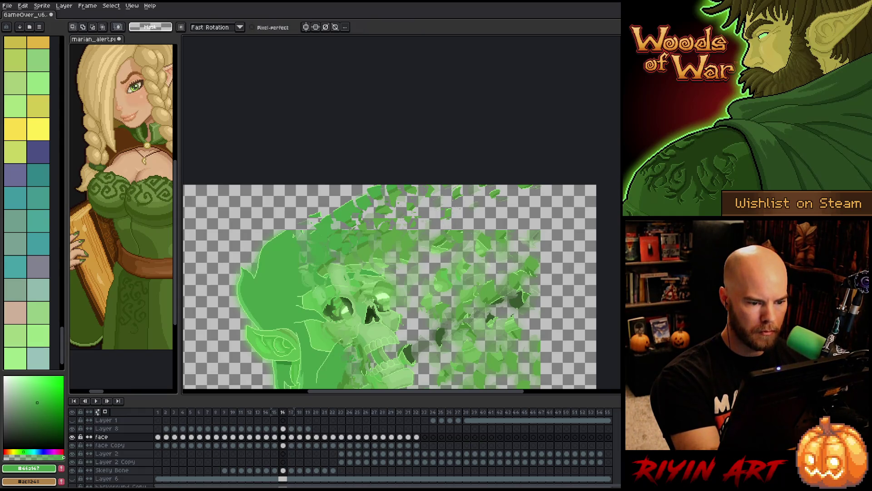
mouse_move(419, 244)
mouse_down()
mouse_move(403, 241)
mouse_move(413, 234)
mouse_up()
click(413, 233)
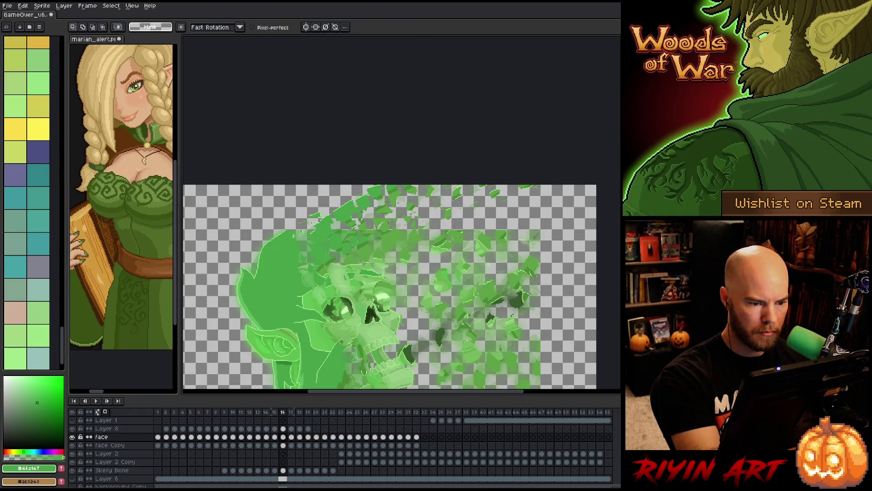
mouse_move(391, 238)
mouse_down()
mouse_move(425, 200)
mouse_move(407, 181)
mouse_move(401, 195)
mouse_move(389, 172)
mouse_up()
click(422, 183)
click(398, 175)
click(403, 196)
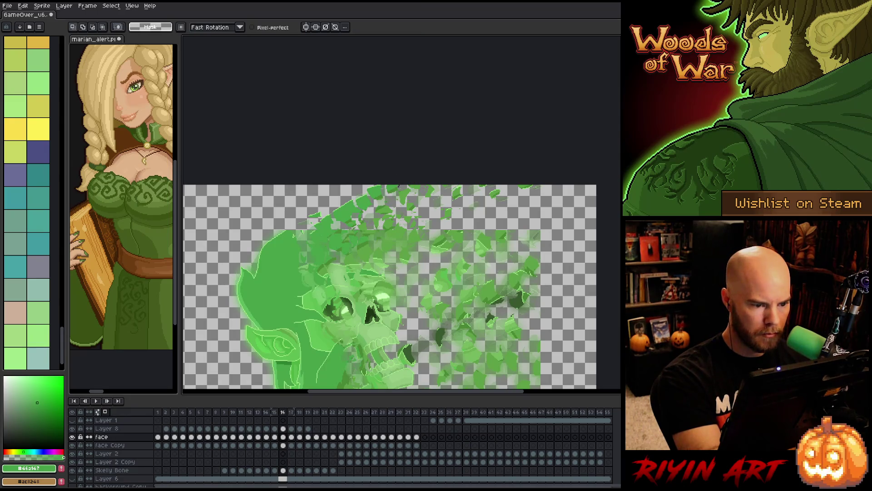
Nudge the top leaves slightly, then lasso the upper-right cloud of leaves
mouse_move(390, 182)
mouse_down()
mouse_move(354, 214)
mouse_move(323, 223)
mouse_move(343, 208)
mouse_up()
click(362, 188)
click(379, 175)
click(343, 193)
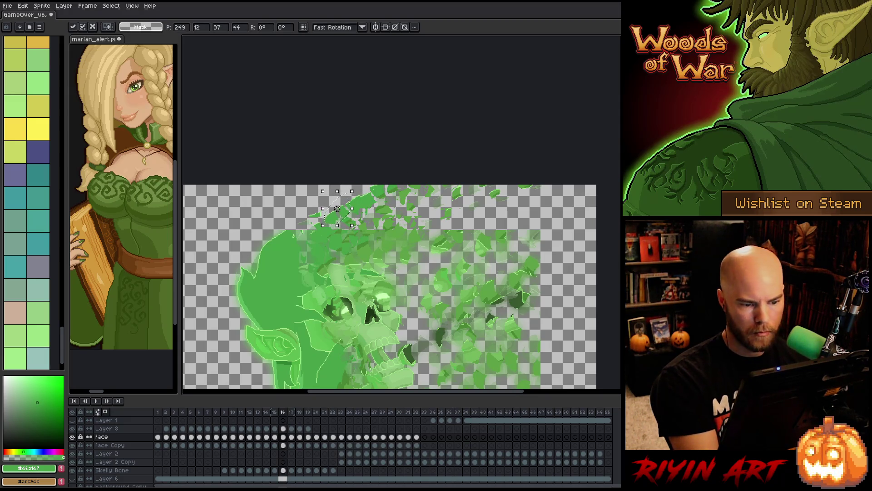
click(430, 221)
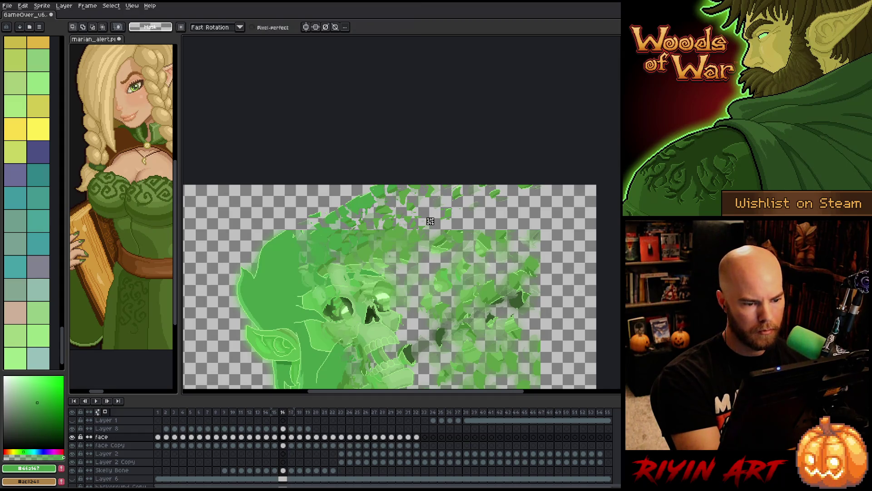
mouse_move(551, 185)
mouse_down()
mouse_move(422, 231)
mouse_move(291, 186)
mouse_up()
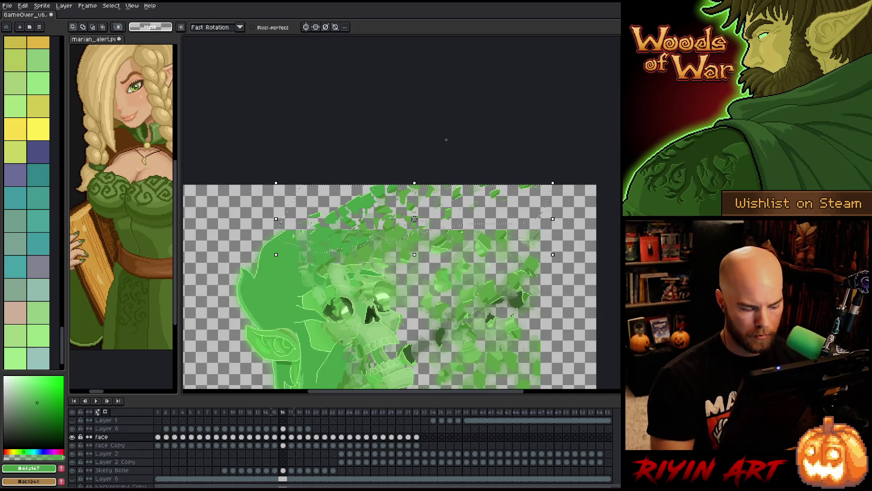
On frame 17, lift three leaf groups up and right, undoing an accidental rotation
key(period)
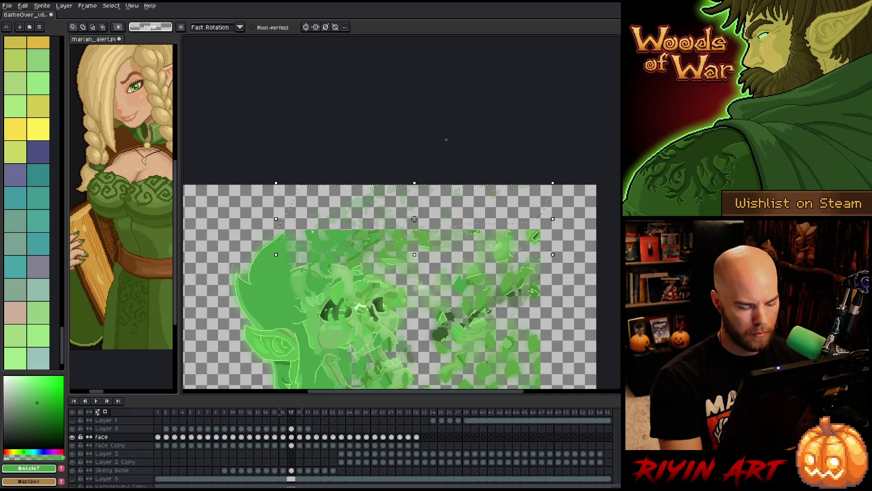
drag(369, 207, 390, 189)
key(Return)
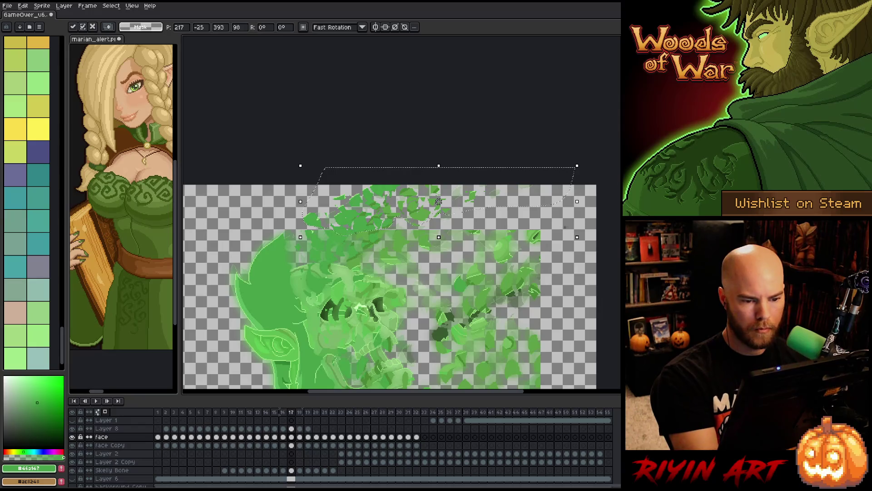
mouse_move(423, 209)
mouse_down()
mouse_move(420, 199)
mouse_move(456, 200)
mouse_move(444, 193)
mouse_up()
key(Return)
mouse_move(421, 223)
mouse_down()
mouse_move(444, 203)
mouse_move(414, 216)
mouse_move(421, 212)
mouse_move(407, 193)
mouse_move(400, 215)
mouse_move(415, 188)
mouse_move(400, 192)
mouse_move(417, 188)
mouse_up()
key(Return)
key(Return)
key(Return)
key(ctrl+z)
click(407, 169)
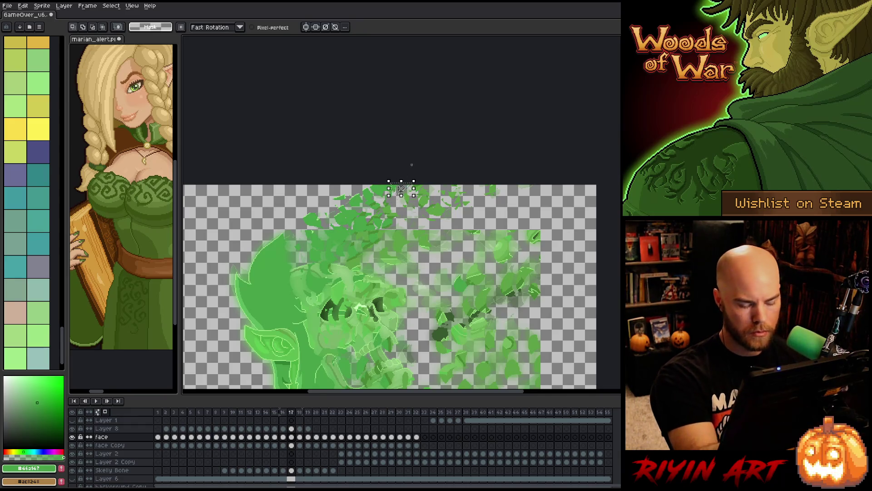
Zoom in and try lasso selections on several leaf clusters, discarding each one
scroll(408, 169, up, 1)
drag(402, 181, 374, 202)
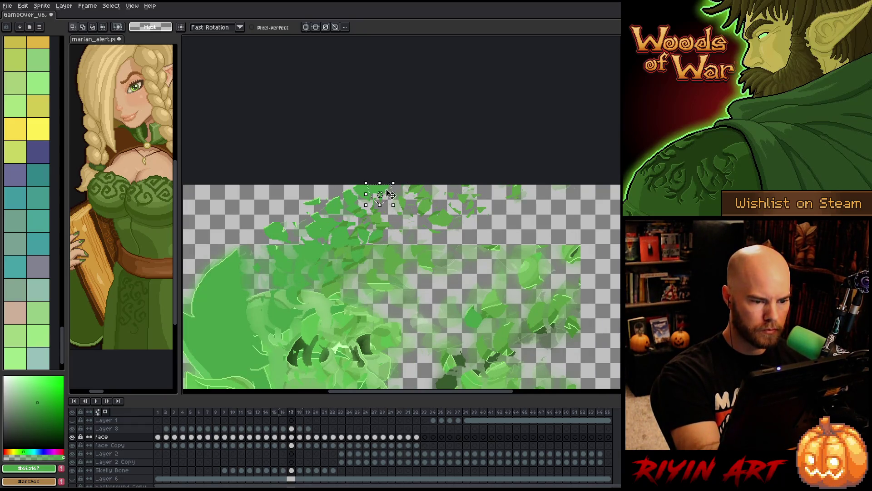
click(387, 190)
mouse_move(386, 153)
mouse_down()
mouse_move(392, 224)
mouse_move(359, 191)
mouse_up()
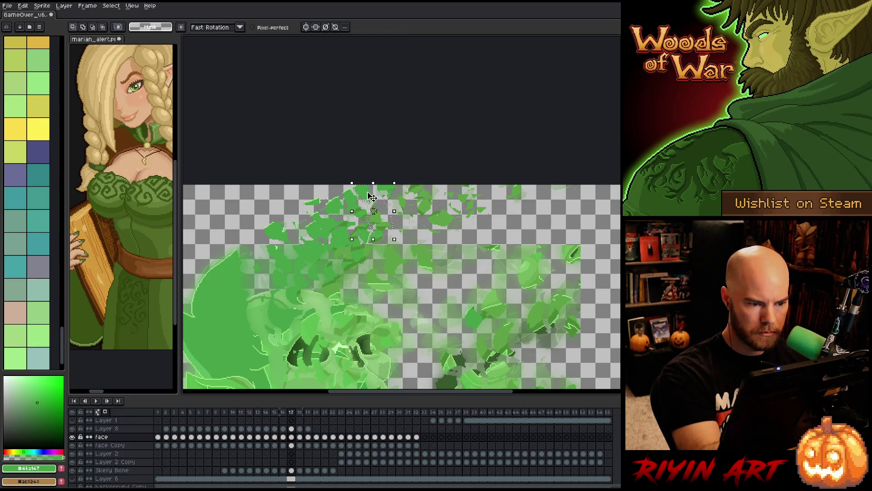
key(ctrl+d)
drag(381, 243, 375, 238)
key(ctrl+d)
mouse_move(360, 196)
mouse_down()
mouse_move(363, 176)
mouse_move(356, 181)
mouse_up()
key(ctrl+d)
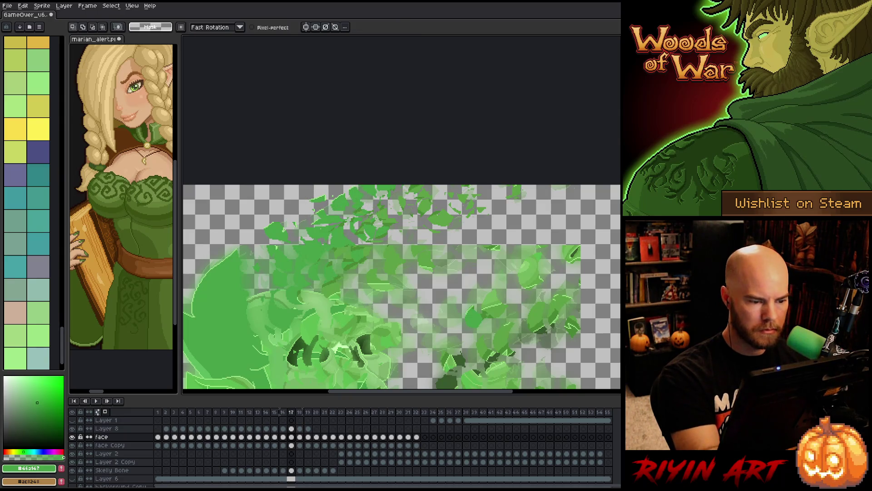
drag(273, 245, 290, 226)
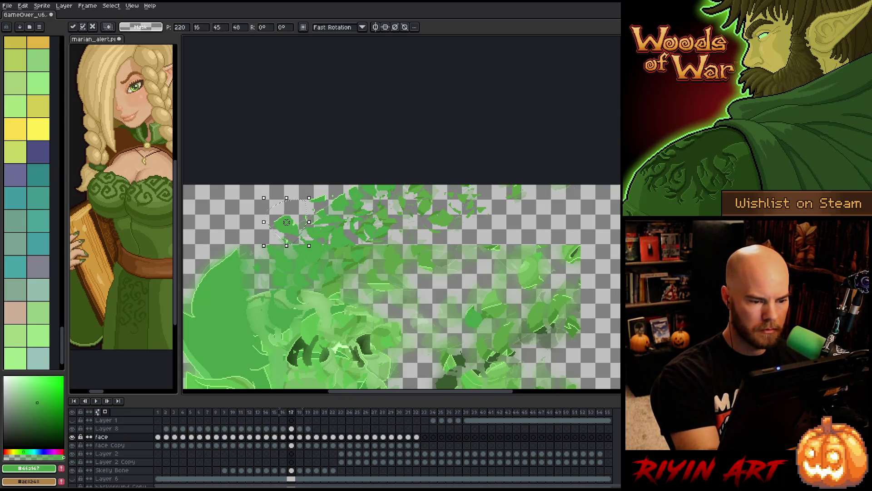
key(ctrl+d)
Move single leaves right and up, tilt one leaf on the right, and zoom back out
drag(330, 260, 337, 256)
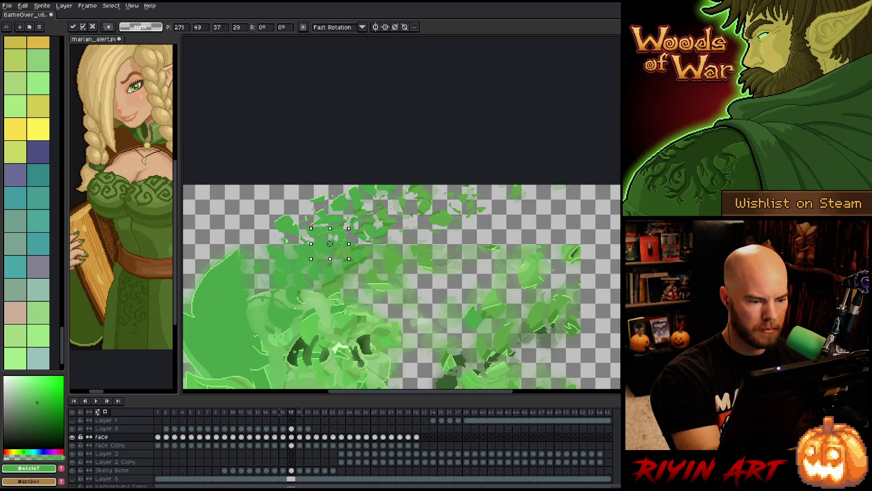
key(Return)
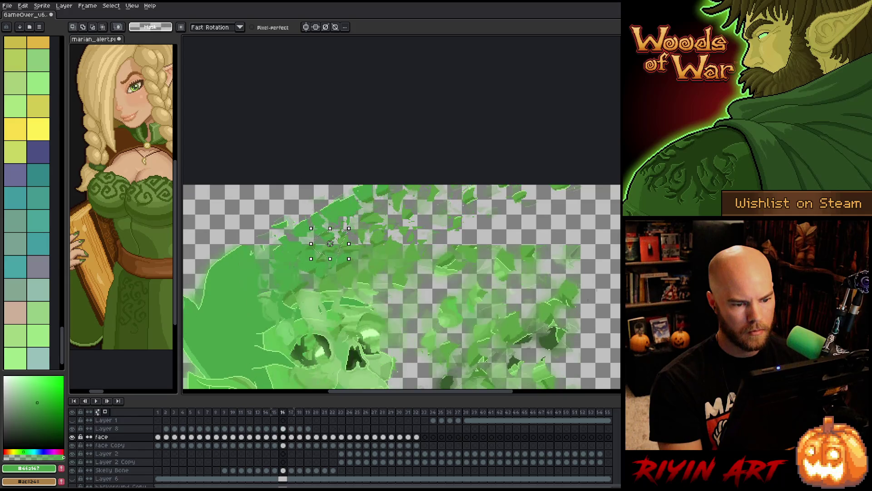
drag(443, 223, 454, 214)
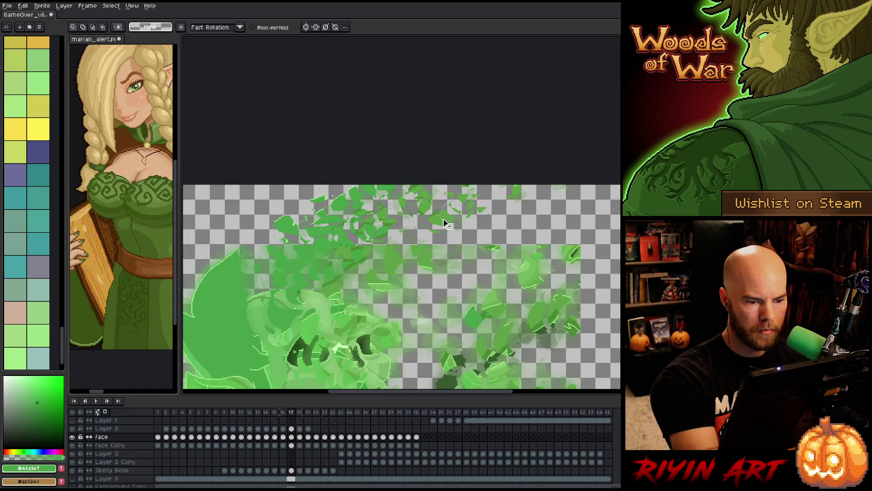
mouse_move(446, 211)
mouse_down()
mouse_move(440, 222)
mouse_move(443, 204)
mouse_up()
click(511, 214)
key(Return)
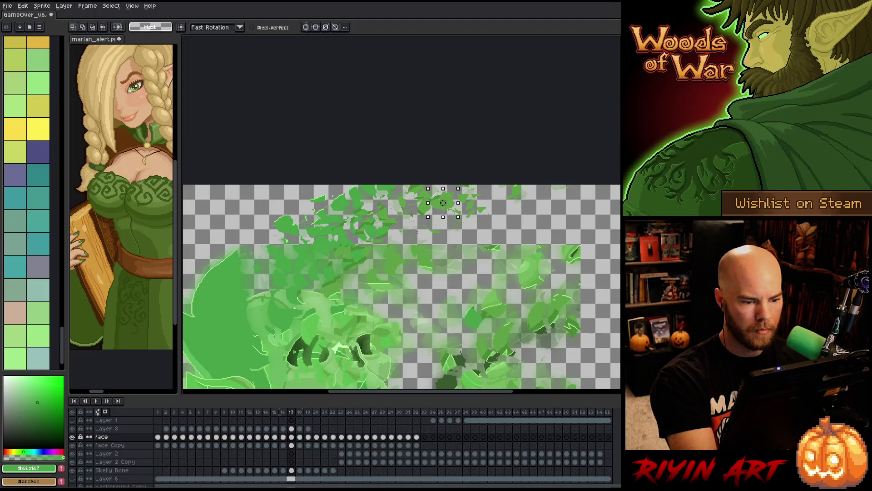
mouse_move(385, 234)
mouse_down()
mouse_move(392, 255)
mouse_move(397, 241)
mouse_move(427, 255)
mouse_move(419, 244)
mouse_up()
key(Return)
key(Return)
drag(481, 237, 499, 244)
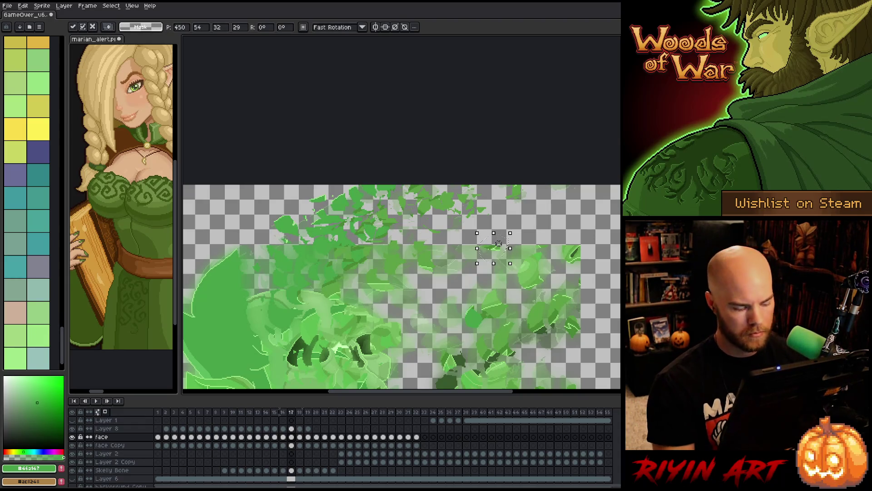
key(Return)
scroll(499, 244, down, 3)
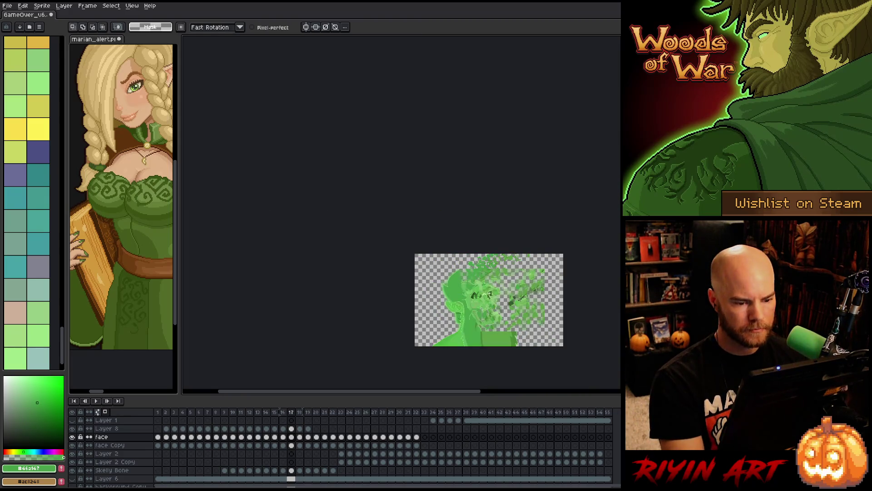
Compare with frame 18, recentre frame 17, and select the band of top leaves
scroll(350, 226, up, 5)
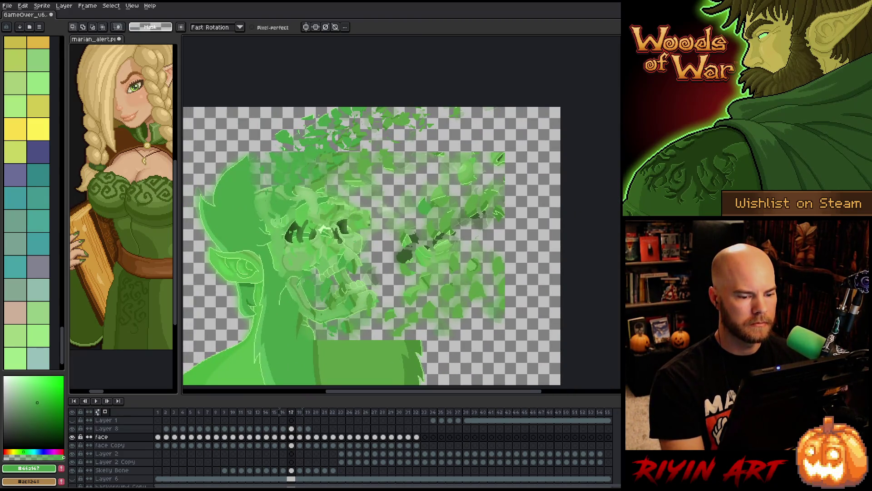
scroll(263, 289, down, 1)
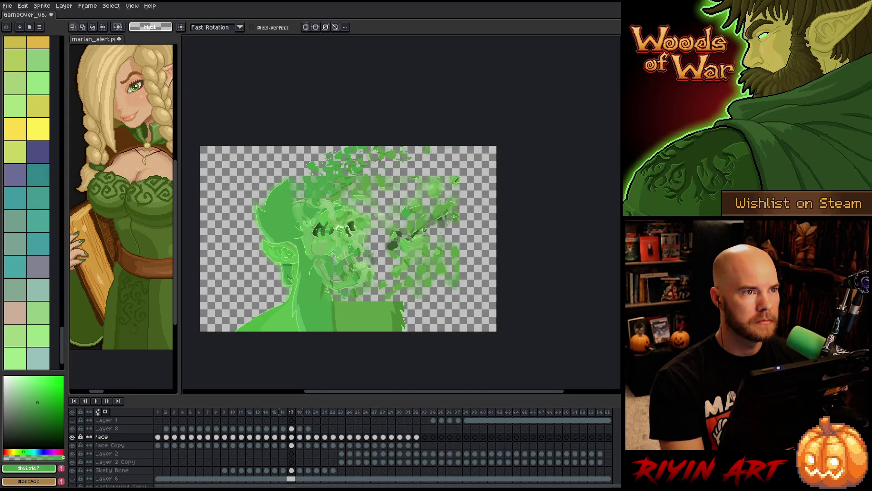
key(Right)
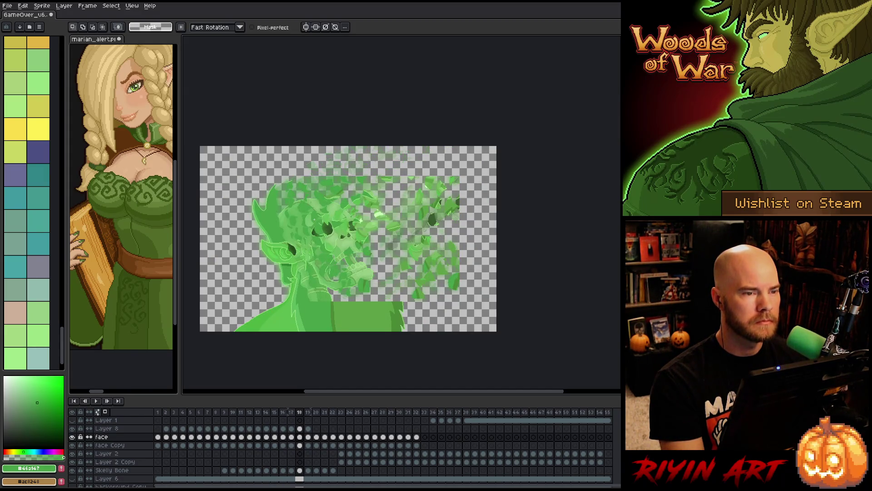
key(Left)
scroll(335, 160, up, 2)
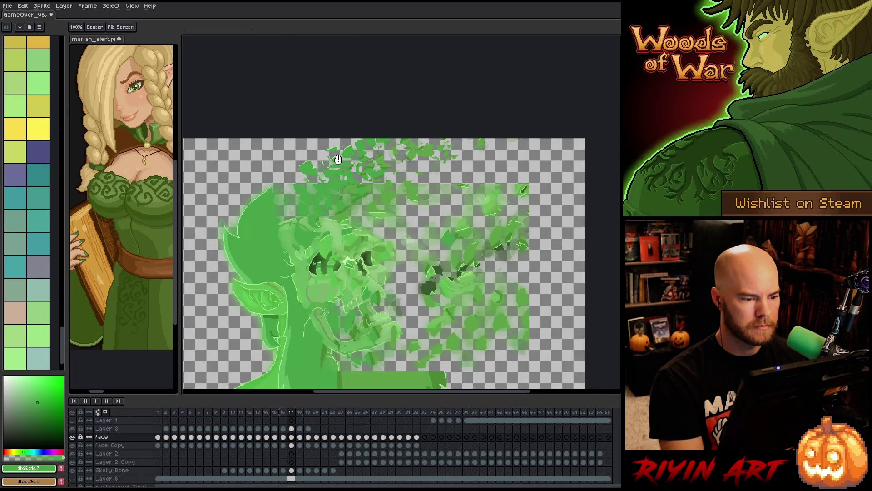
drag(335, 160, 351, 202)
key(space)
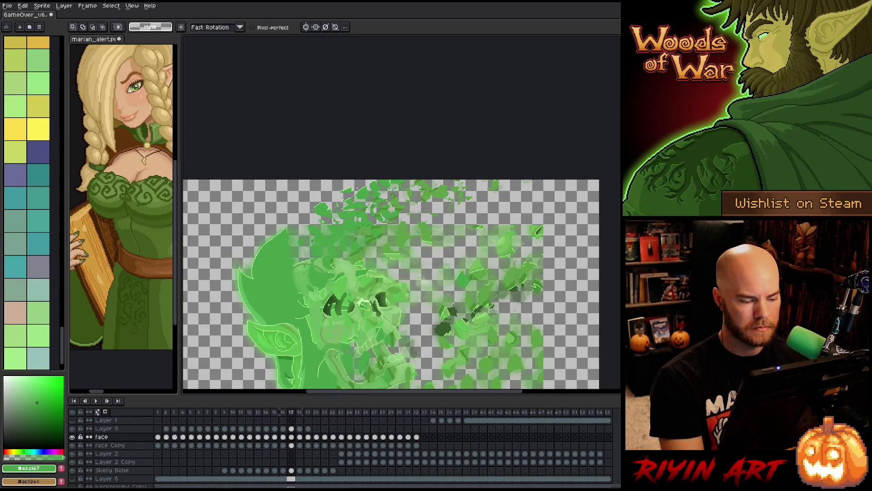
mouse_move(533, 179)
mouse_down()
mouse_move(465, 224)
mouse_move(275, 225)
mouse_up()
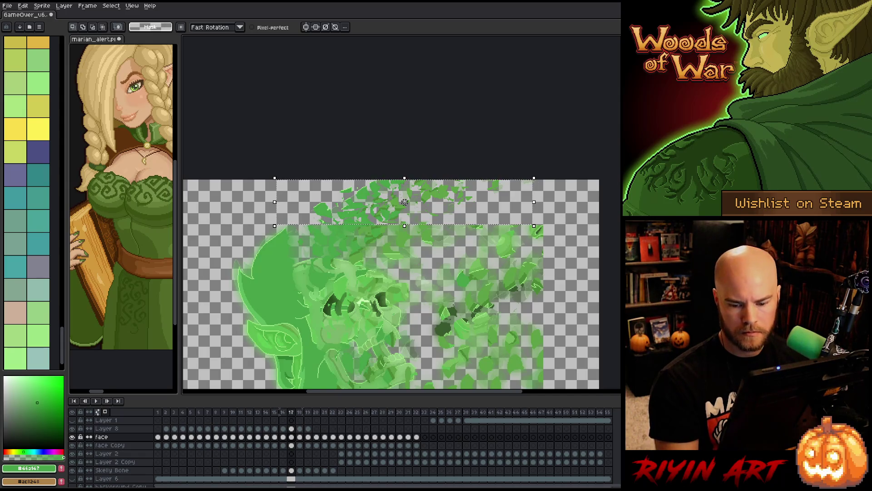
Save the animation and carry the selected leaf fragments right on frame 18
key(ctrl+s)
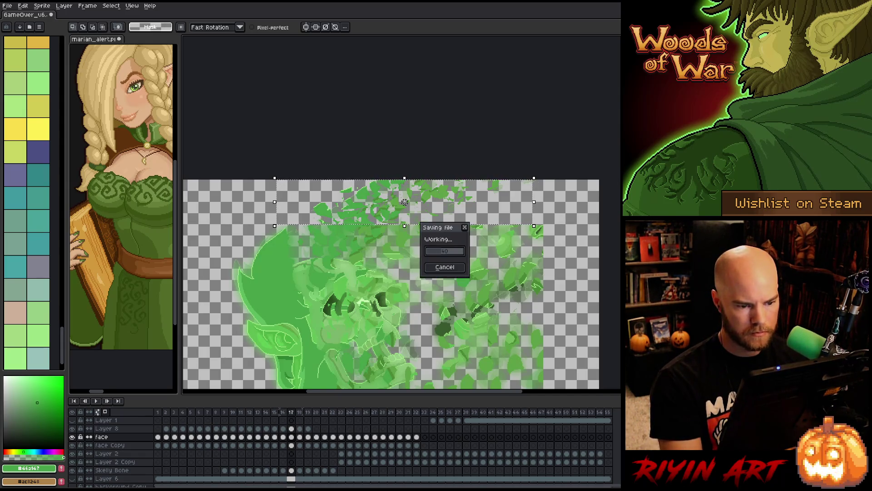
key(period)
click(404, 202)
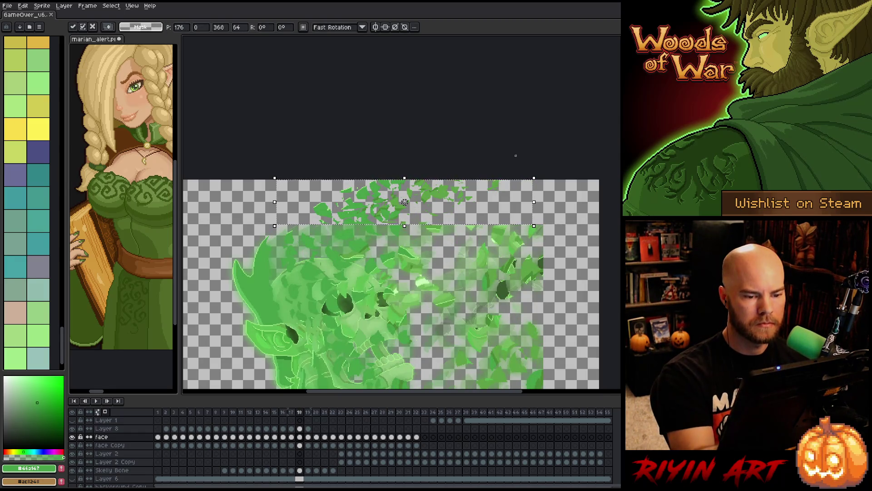
click(514, 174)
Lasso and reposition leaf fragment groups around the head on frame 18
mouse_move(518, 182)
mouse_down()
mouse_move(458, 182)
mouse_move(433, 202)
mouse_up()
mouse_move(446, 163)
mouse_down()
mouse_move(425, 189)
mouse_move(444, 189)
mouse_move(405, 215)
mouse_move(402, 200)
mouse_move(422, 212)
mouse_up()
mouse_move(388, 181)
mouse_down()
mouse_move(377, 195)
mouse_move(423, 176)
mouse_move(390, 210)
mouse_move(370, 208)
mouse_move(400, 200)
mouse_move(345, 195)
mouse_move(382, 210)
mouse_move(367, 226)
mouse_move(363, 215)
mouse_up()
click(364, 206)
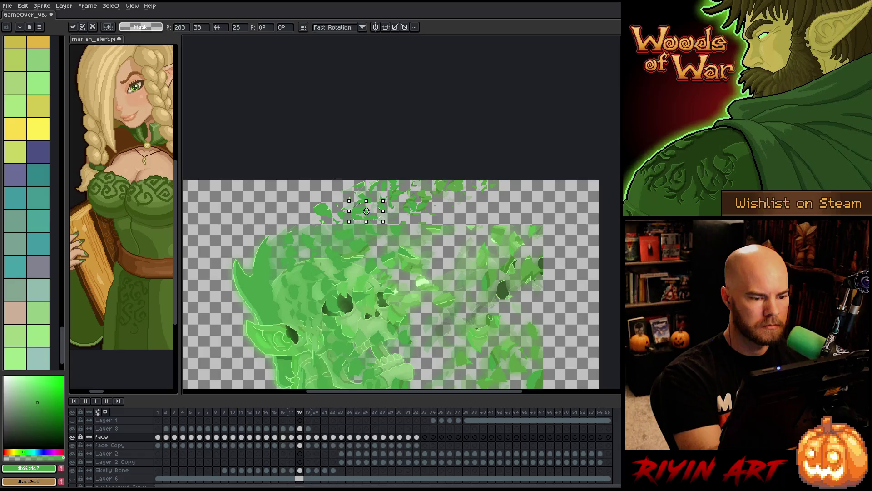
click(334, 180)
mouse_move(334, 180)
mouse_down()
mouse_move(327, 203)
mouse_move(335, 205)
mouse_up()
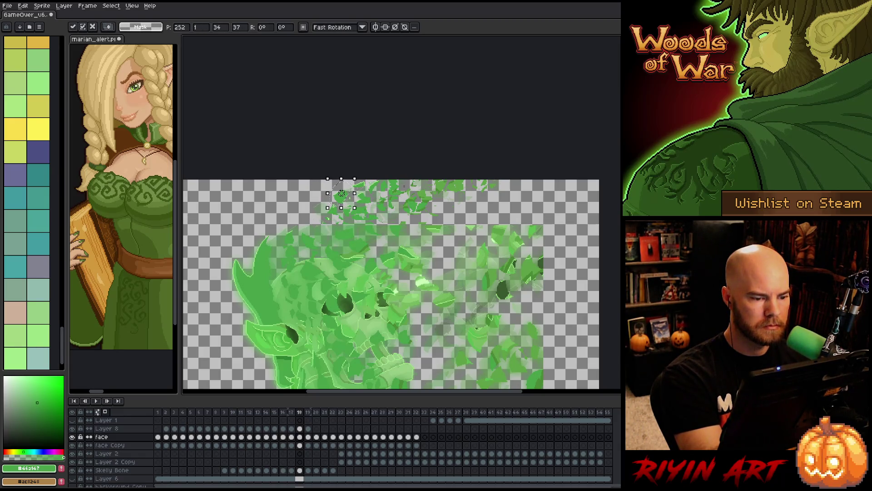
click(334, 185)
Move two leaf fragments up and to the right
mouse_move(399, 242)
mouse_down()
mouse_move(414, 224)
mouse_move(474, 234)
mouse_up()
click(448, 226)
click(450, 232)
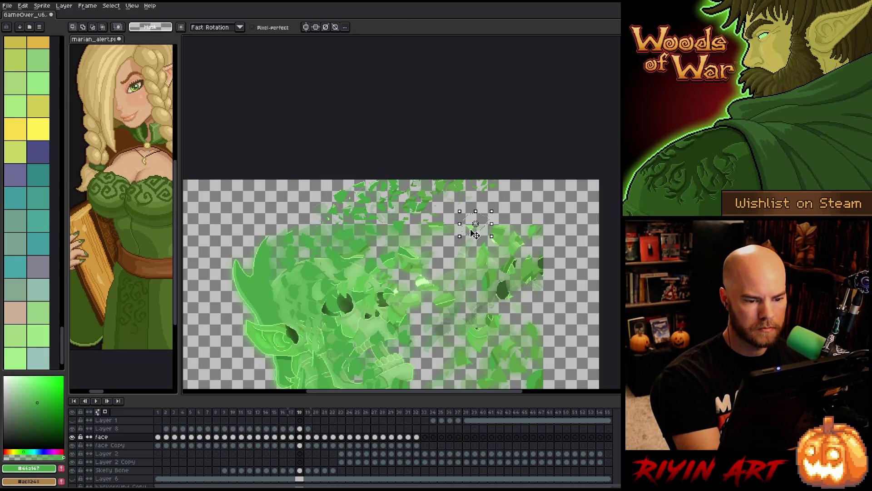
click(523, 214)
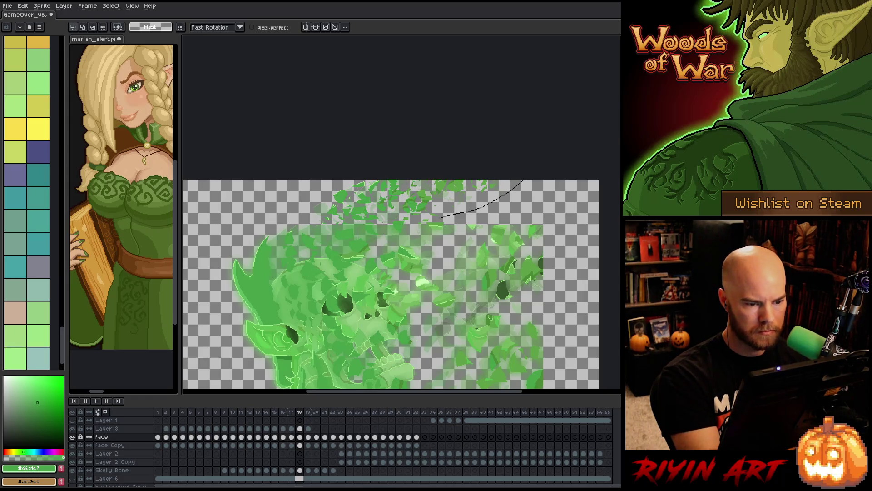
Outline the top fragment cluster and shift it up-right on frame 19
drag(305, 230, 300, 179)
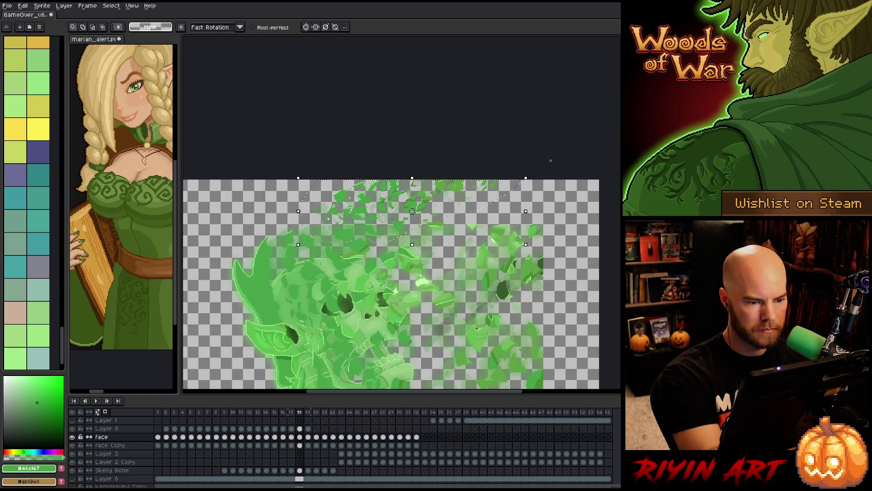
click(310, 437)
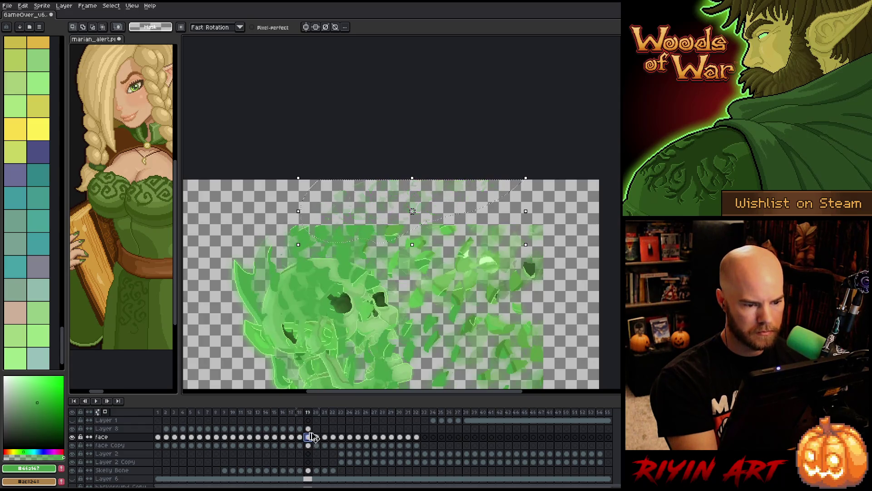
drag(368, 203, 380, 200)
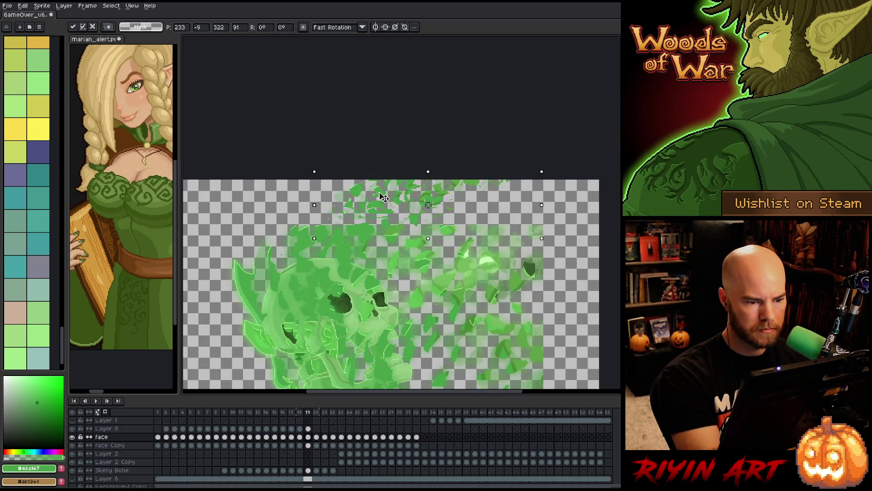
On frame 19, delete top-edge leaf pixels and move two leaf clusters up-right
key(Return)
drag(448, 187, 503, 169)
key(Delete)
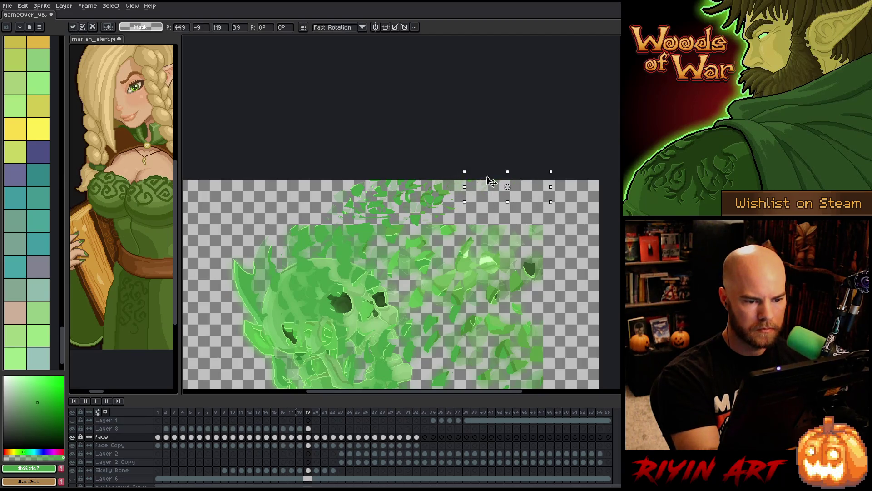
mouse_move(457, 203)
mouse_down()
mouse_move(438, 195)
mouse_move(451, 171)
mouse_move(424, 195)
mouse_move(439, 187)
mouse_move(386, 203)
mouse_move(412, 153)
mouse_up()
key(Return)
key(Return)
key(Return)
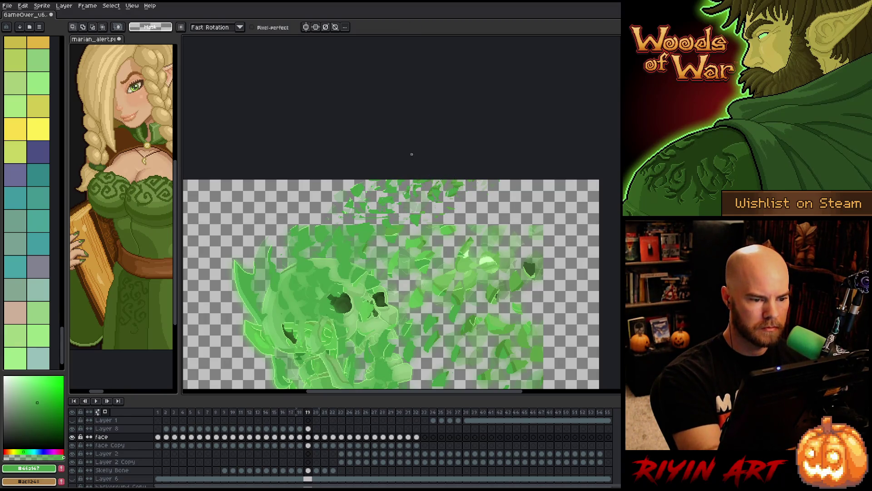
mouse_move(362, 178)
mouse_down()
mouse_move(357, 185)
mouse_move(370, 175)
mouse_up()
key(Return)
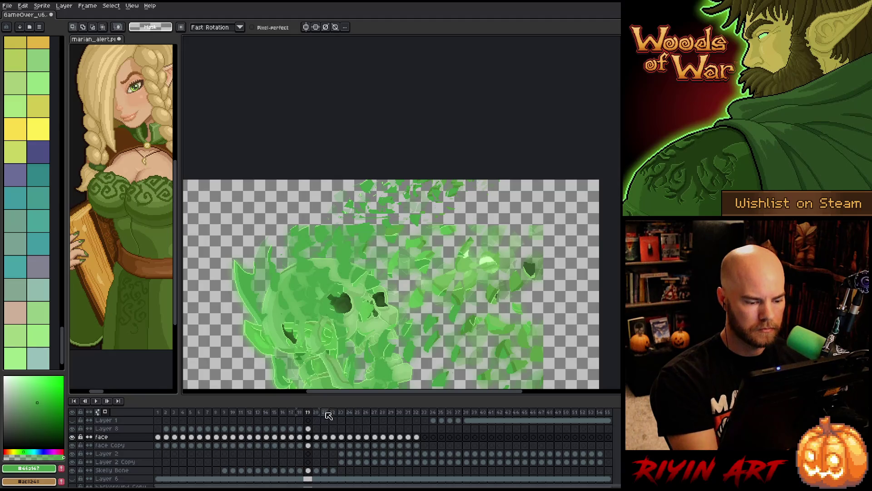
On frame 20, reposition the top-right fragments and nudge a small fragment near the head down
mouse_move(499, 185)
mouse_down()
mouse_move(416, 223)
mouse_move(339, 181)
mouse_up()
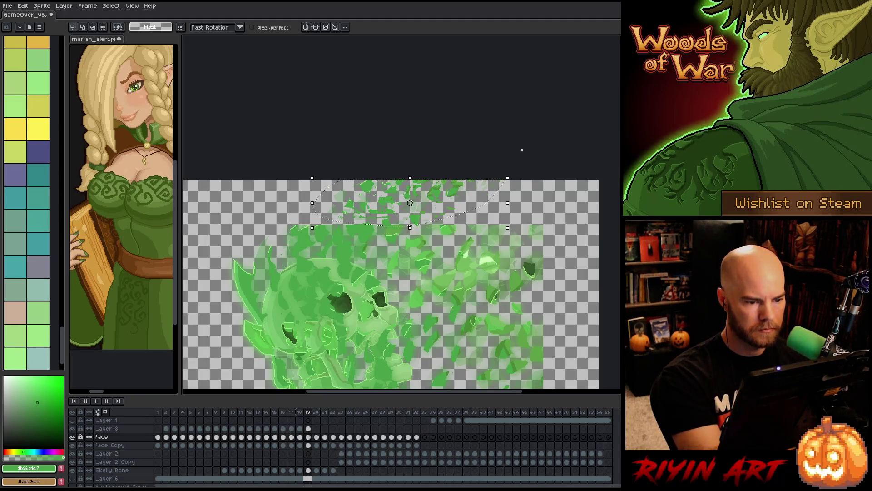
click(316, 429)
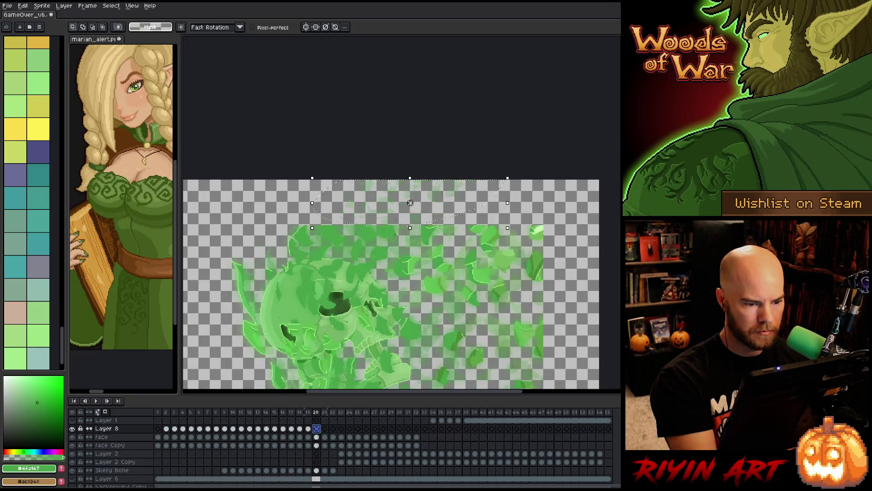
drag(393, 209, 413, 194)
mouse_move(509, 178)
mouse_down()
mouse_move(436, 203)
mouse_move(508, 176)
mouse_up()
mouse_move(384, 213)
mouse_down()
mouse_move(391, 230)
mouse_move(405, 227)
mouse_move(370, 234)
mouse_move(336, 218)
mouse_up()
key(Down)
key(Return)
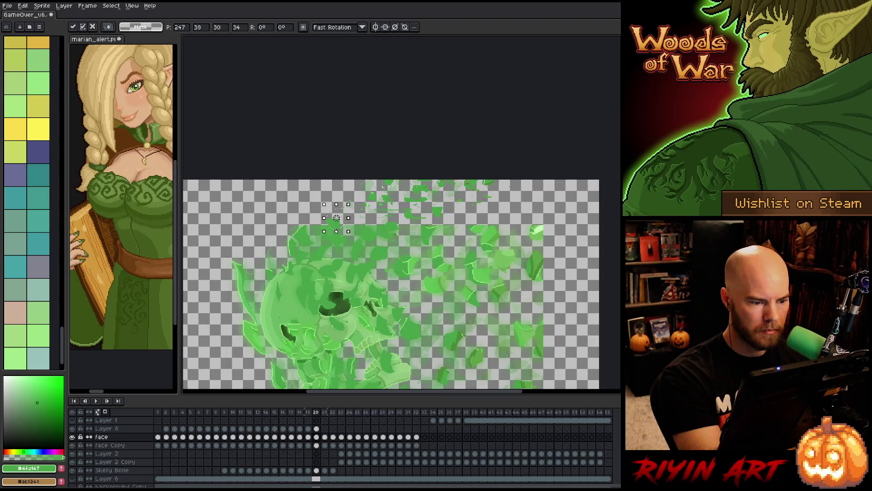
click(313, 212)
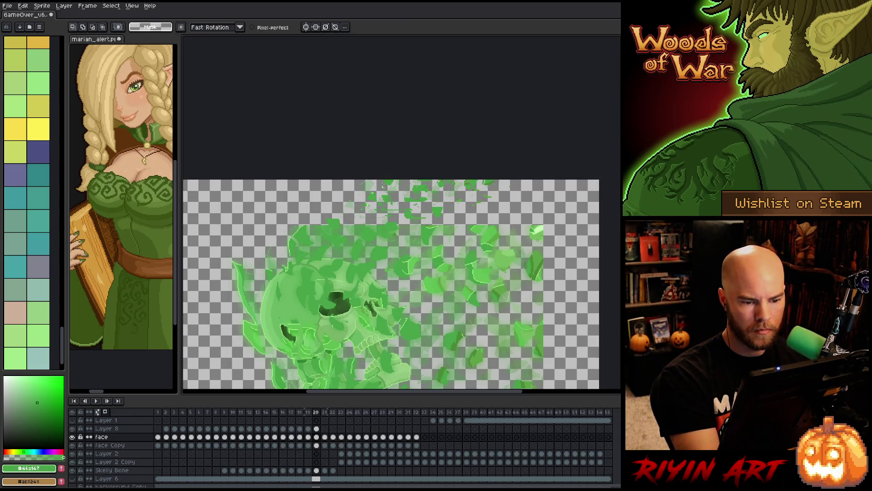
Outline more top fragments, then check frame 21's face layer and frame 20's Layer 8
mouse_move(491, 221)
mouse_down()
mouse_move(485, 232)
mouse_move(484, 220)
mouse_up()
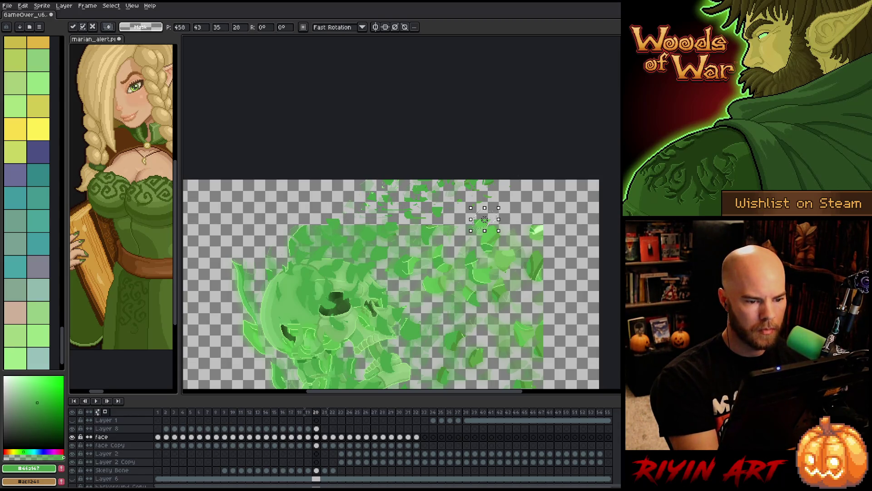
key(ctrl+d)
drag(535, 180, 525, 198)
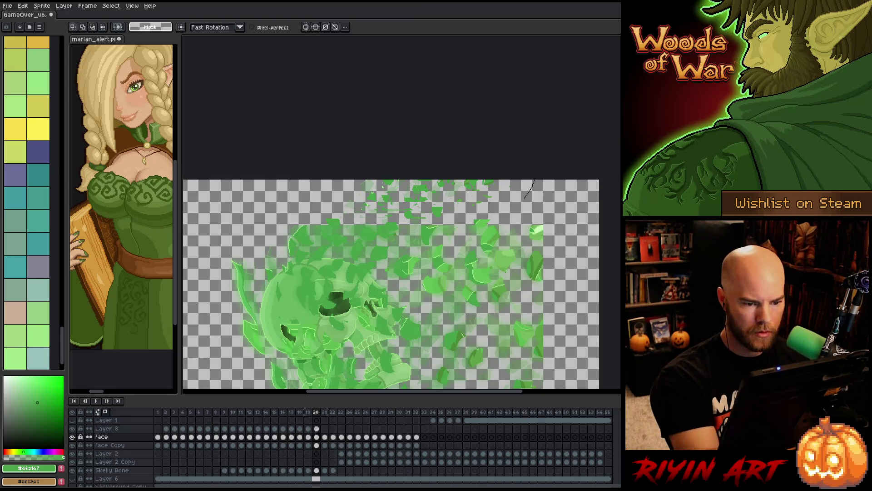
drag(368, 224, 337, 180)
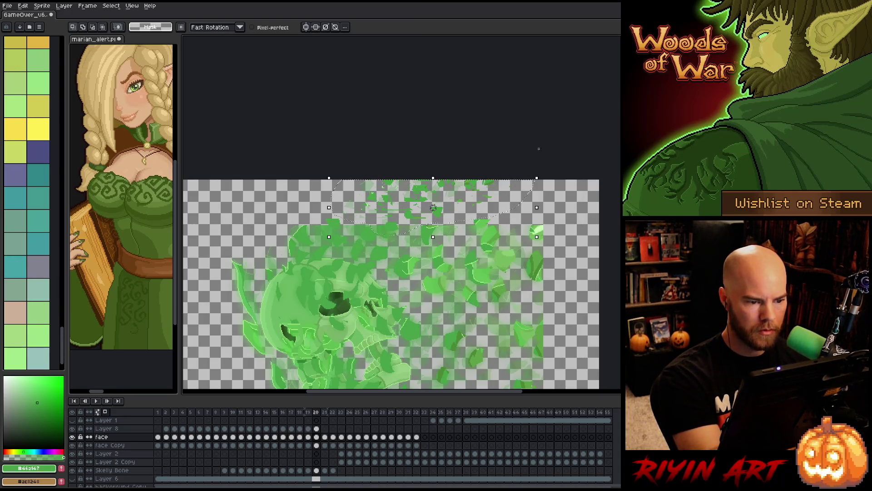
click(325, 430)
click(325, 437)
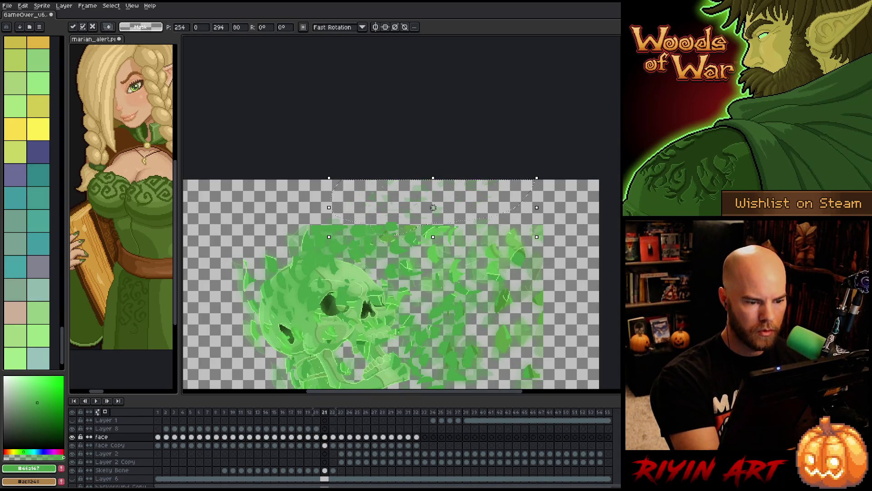
click(317, 429)
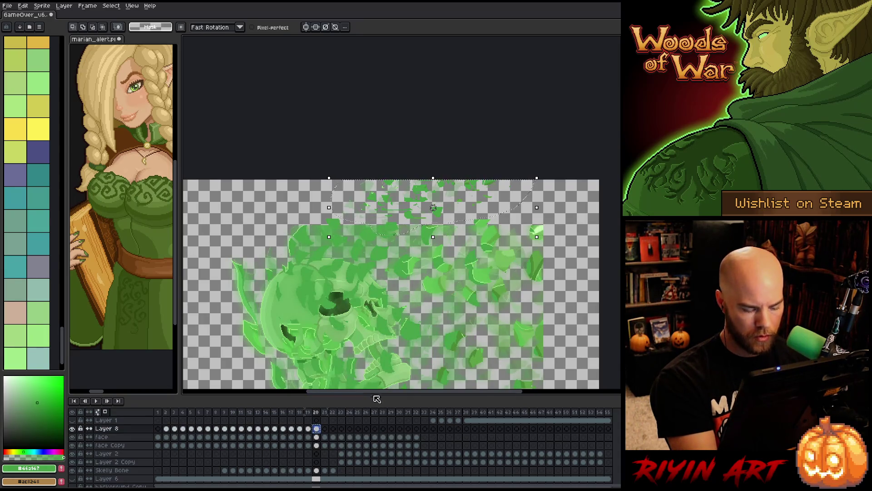
Restore the face layer's leaf particles with undo and shift Layer 8's leaf pixels up-right on frame 21
click(325, 437)
key(ctrl+z)
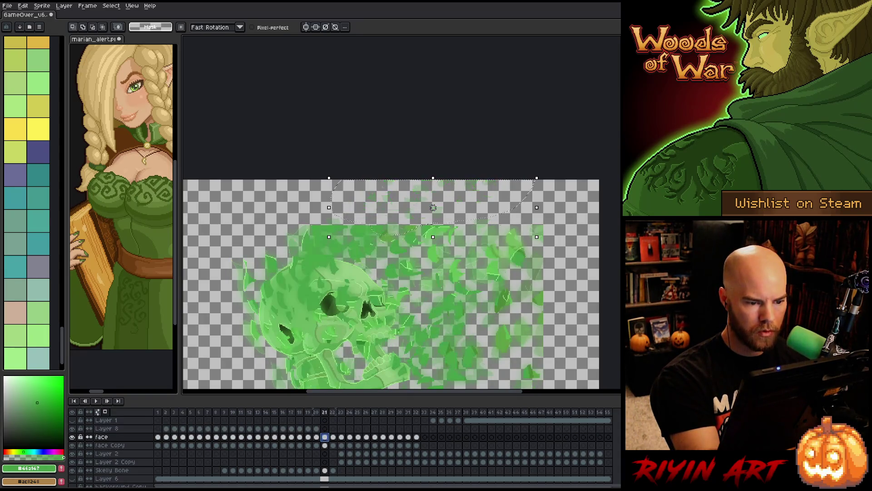
click(325, 428)
drag(433, 208, 454, 201)
key(Return)
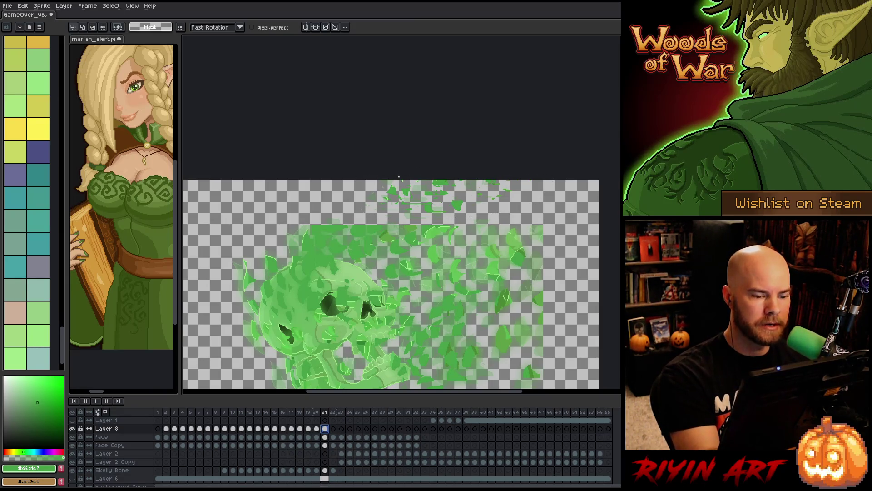
Try small selections of leaf fragments above the skull on the face layer, then deselect
click(324, 437)
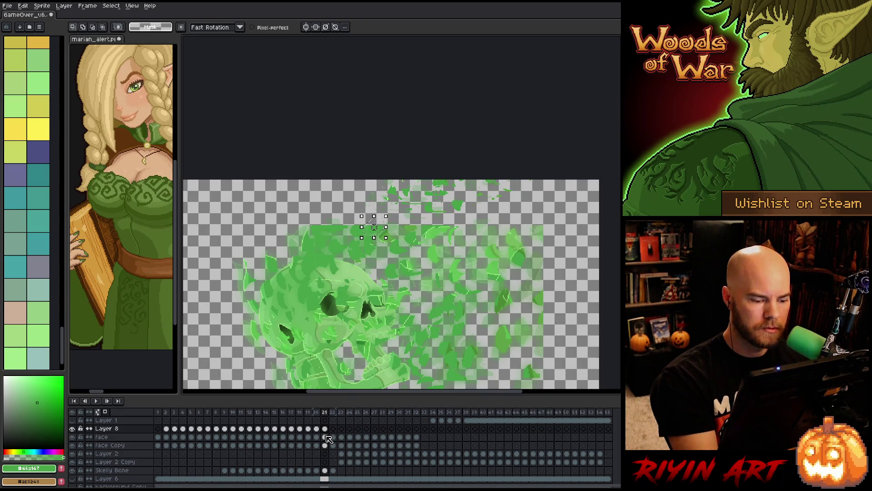
drag(368, 213, 381, 234)
click(359, 193)
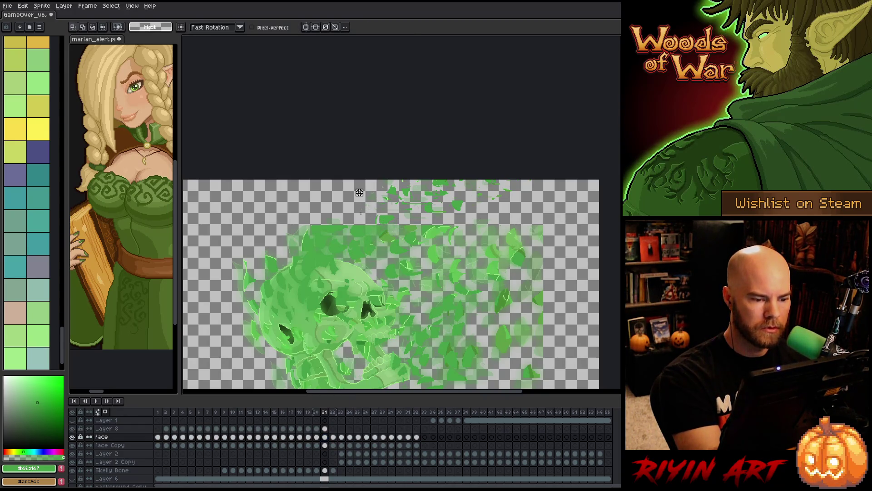
mouse_move(364, 208)
mouse_down()
mouse_move(355, 225)
mouse_move(371, 228)
mouse_move(362, 229)
mouse_up()
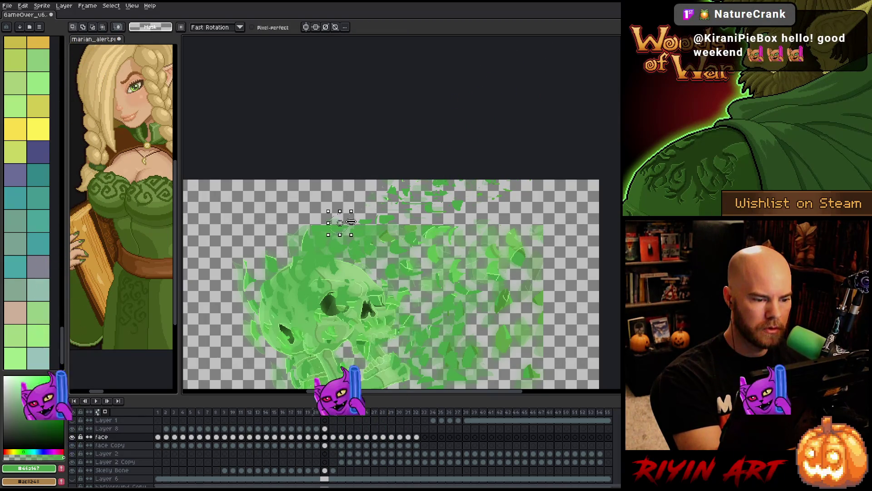
drag(466, 259, 415, 248)
drag(391, 196, 421, 221)
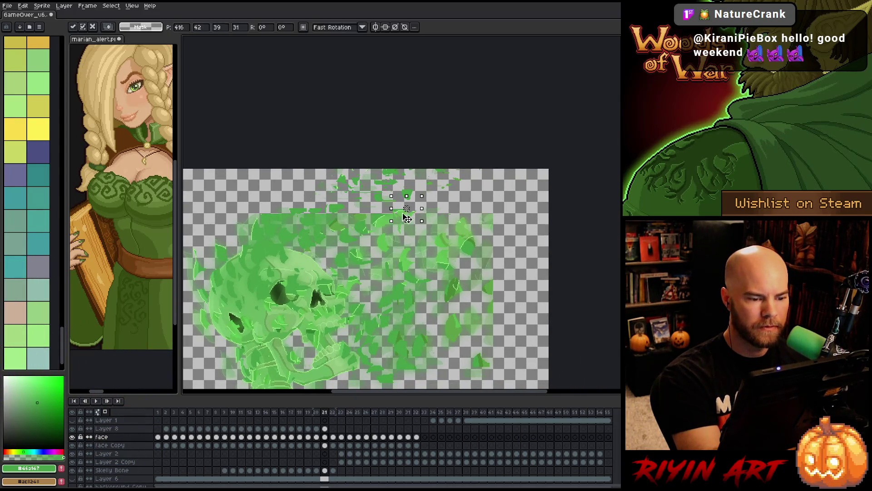
key(ctrl+d)
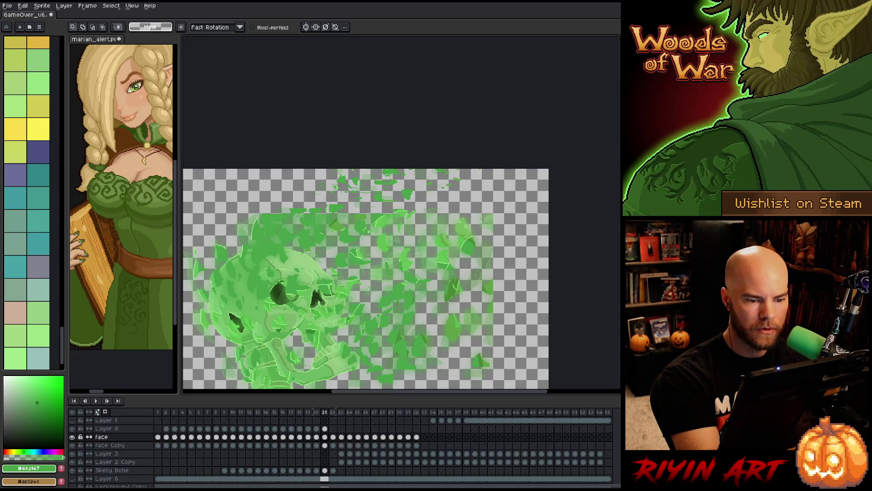
scroll(395, 277, down, 1)
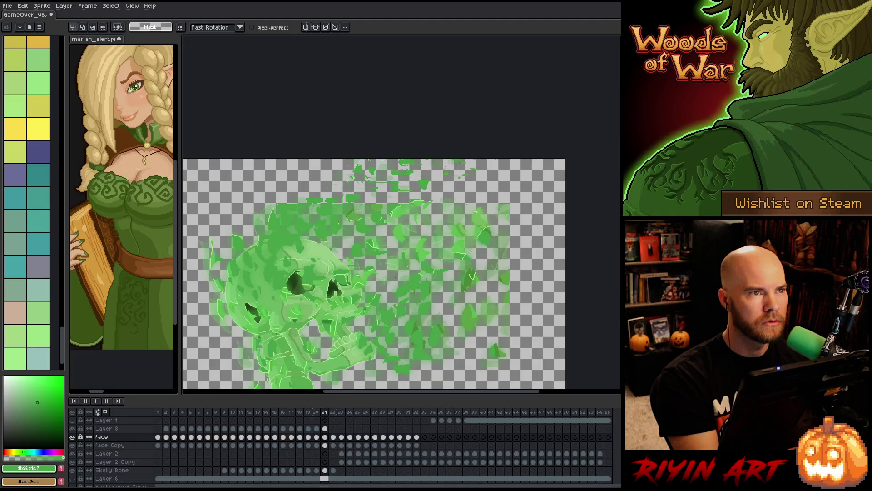
Paste a copied leaf fragment, fix it in place, and test a small selection
key(ctrl+v)
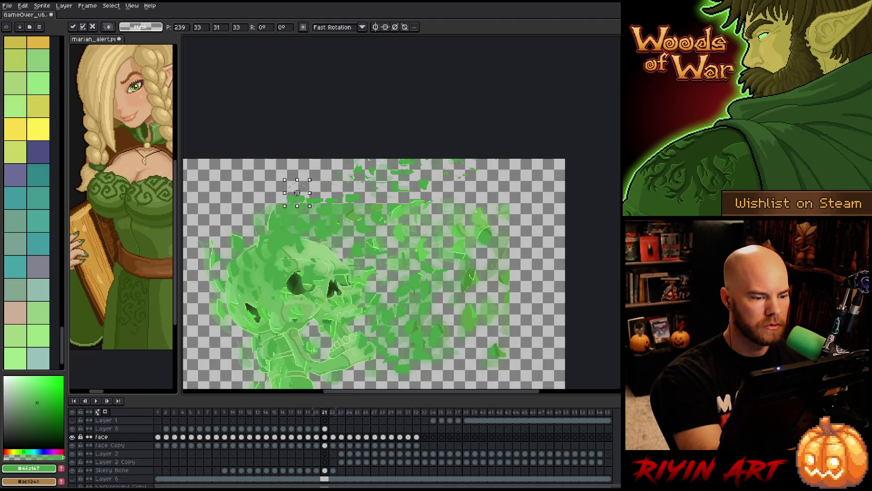
key(Return)
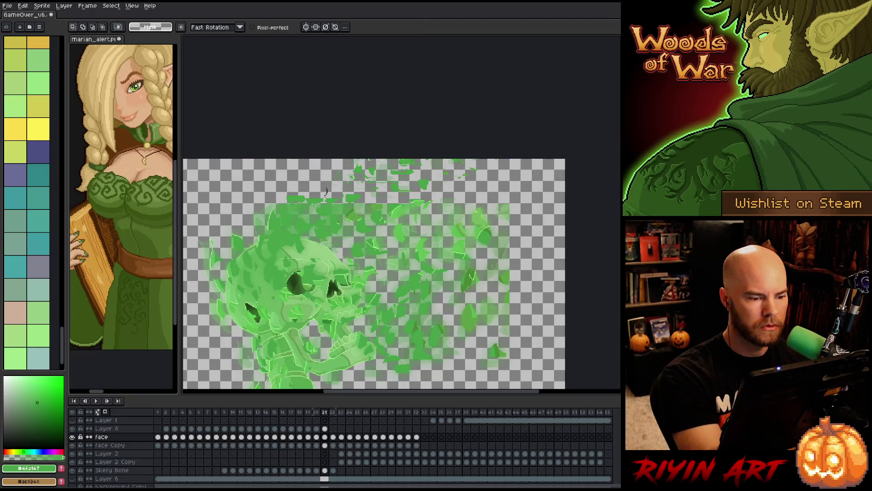
drag(336, 178, 315, 200)
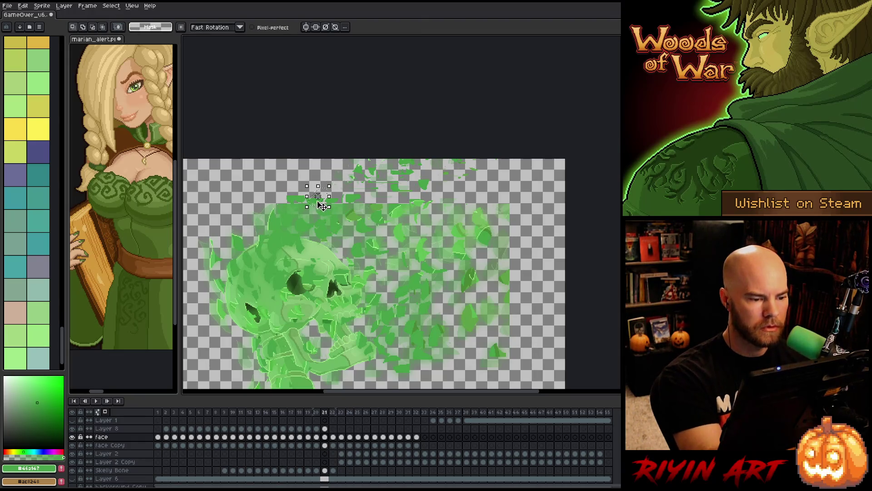
click(326, 189)
key(Return)
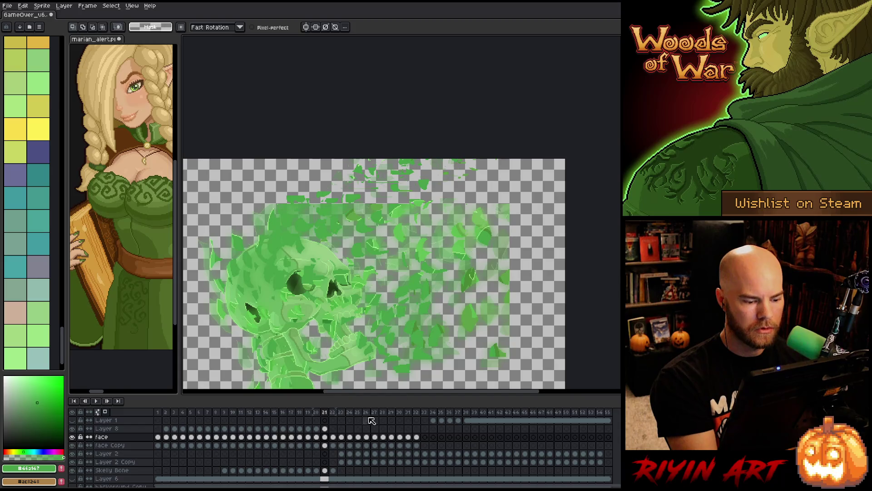
Select Layer 8's band of top particles and move to frame 22
click(325, 429)
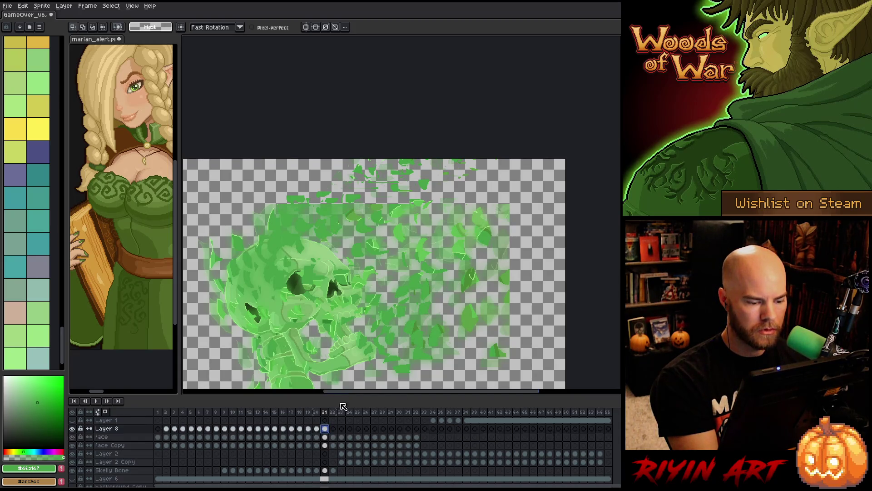
drag(448, 199, 335, 146)
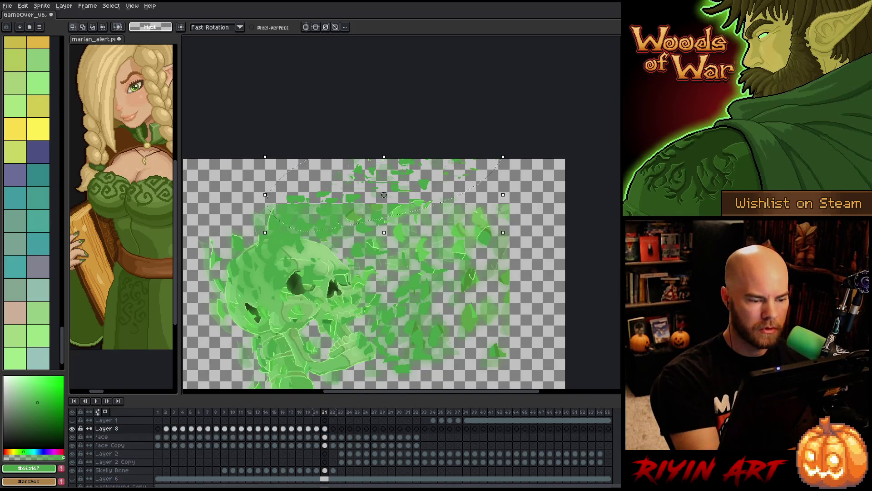
click(333, 428)
Shift frame 22's top particles up-right, then try face-layer leaf selections and deselect
mouse_move(412, 178)
mouse_down()
mouse_move(427, 182)
mouse_move(417, 179)
mouse_move(438, 168)
mouse_up()
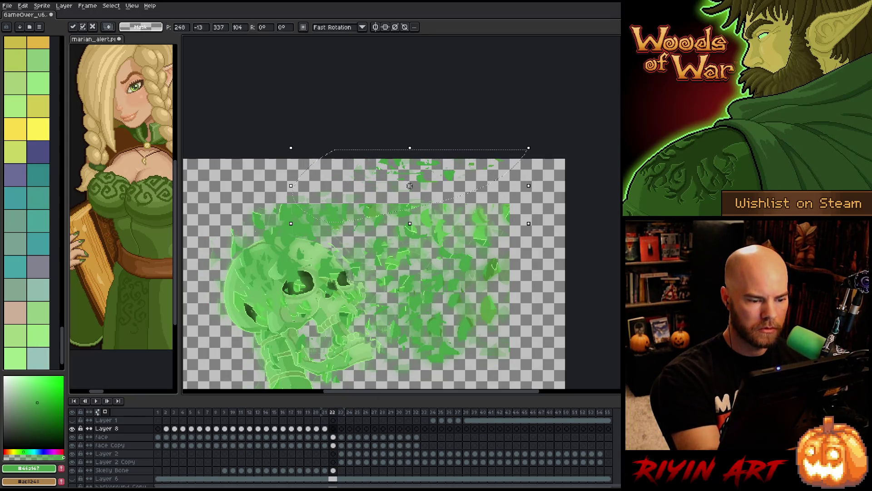
click(334, 438)
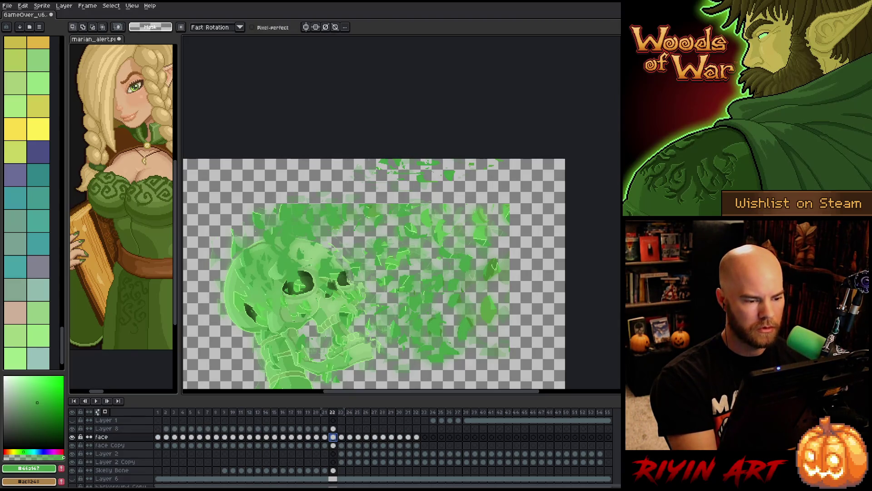
mouse_move(347, 205)
mouse_down()
mouse_move(313, 209)
mouse_move(305, 191)
mouse_move(332, 180)
mouse_up()
click(352, 192)
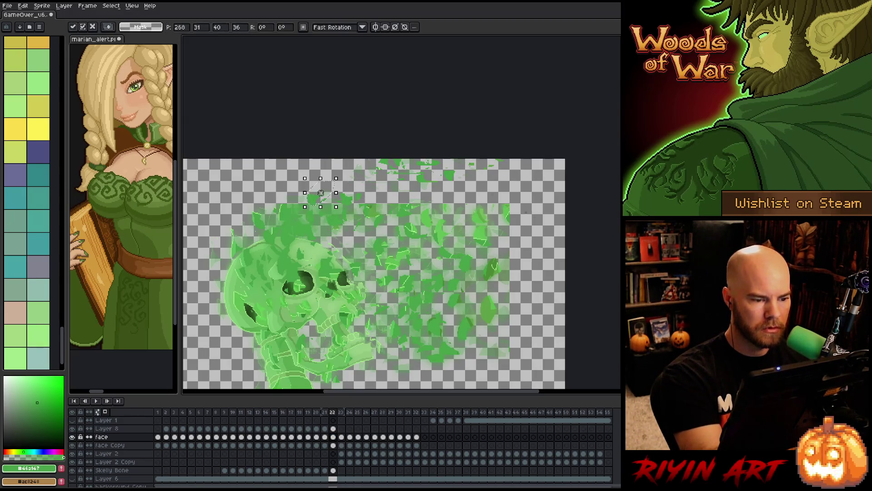
mouse_move(404, 204)
mouse_down()
mouse_move(412, 185)
mouse_move(409, 205)
mouse_move(378, 206)
mouse_move(379, 197)
mouse_up()
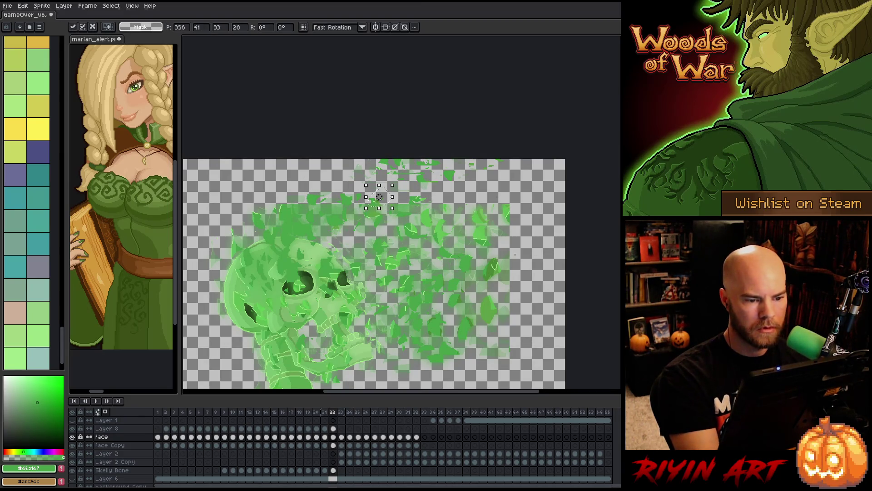
key(ctrl+d)
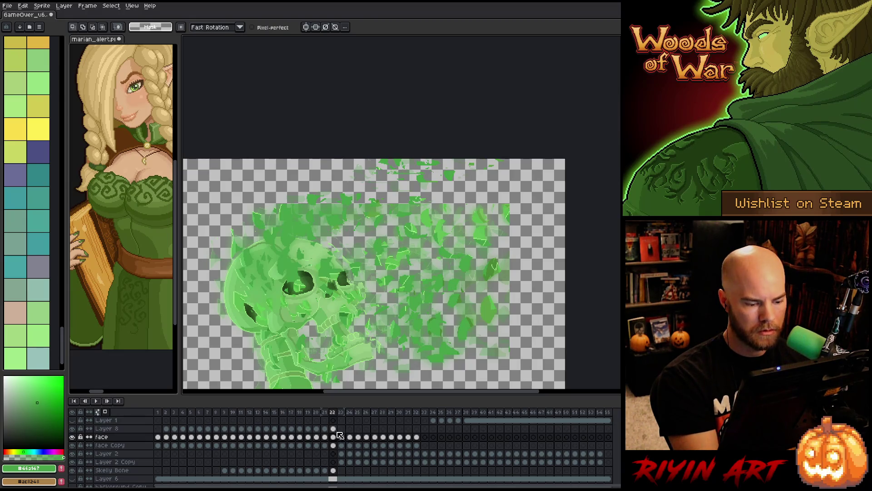
Go to Layer 8 on frame 23 and select the particles along the canvas top
click(342, 437)
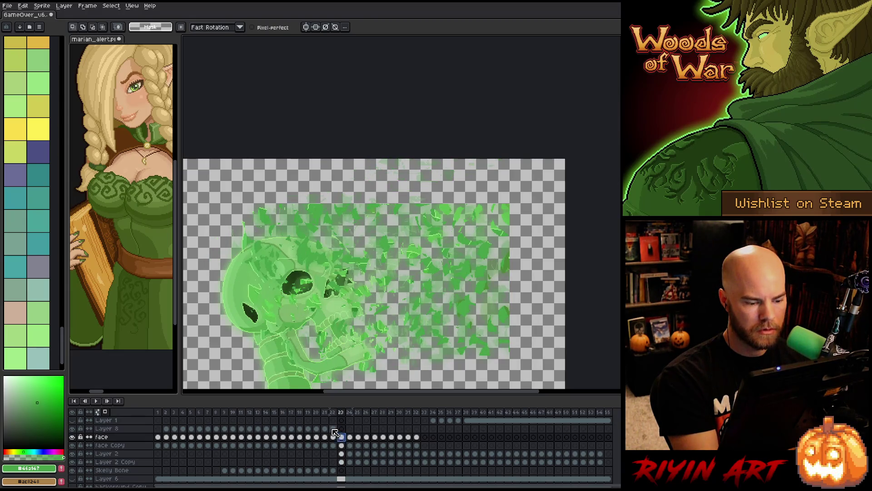
click(333, 428)
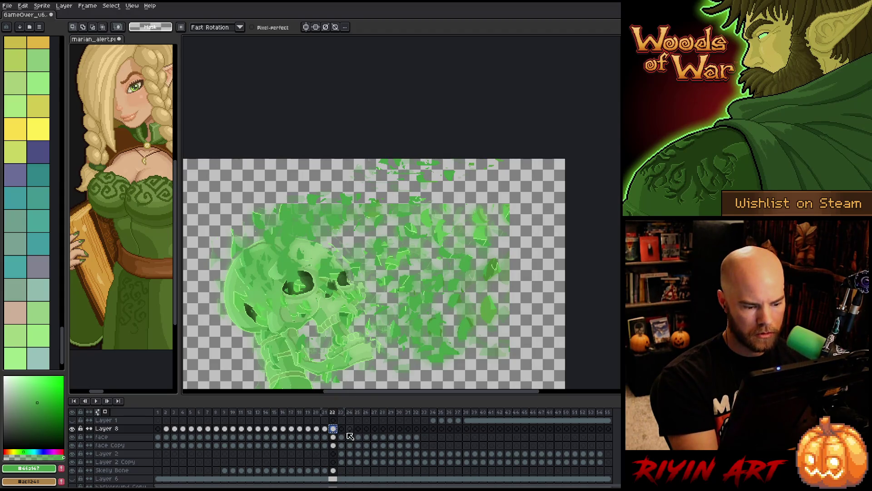
click(341, 428)
mouse_move(444, 183)
mouse_down()
mouse_move(463, 181)
mouse_move(438, 175)
mouse_move(517, 172)
mouse_move(511, 165)
mouse_up()
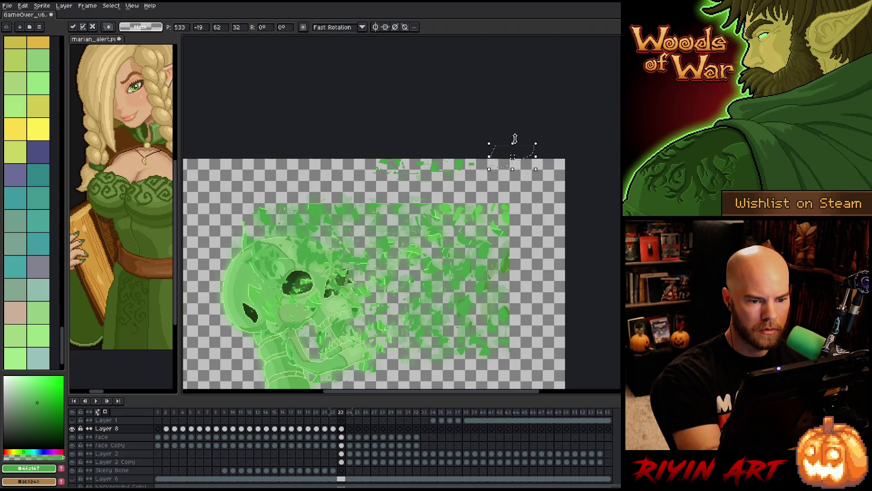
Shift the top leaf particles on frame 23 into new positions and commit them
mouse_move(386, 157)
mouse_down()
mouse_move(409, 163)
mouse_move(395, 173)
mouse_up()
click(450, 184)
mouse_move(450, 183)
mouse_down()
mouse_move(419, 162)
mouse_move(455, 154)
mouse_up()
key(ctrl+d)
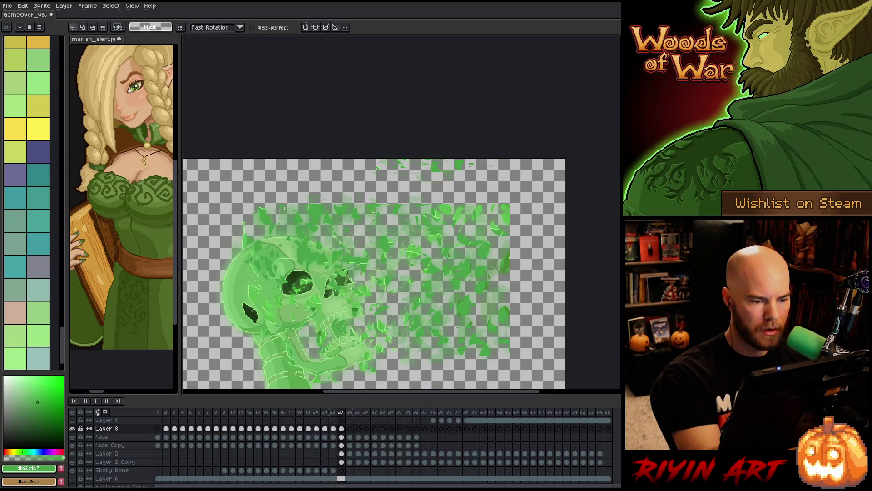
Marquee-select the leaves above the head, widening the selection, then clear it
key(b)
key(q)
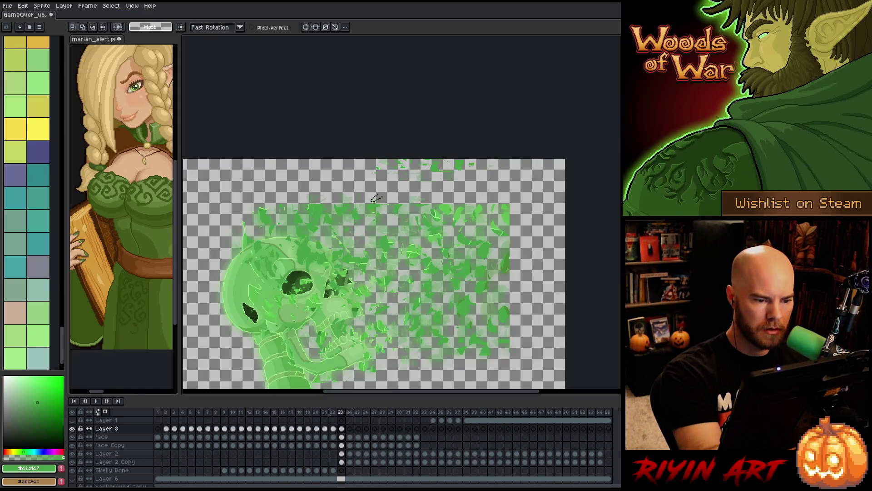
drag(368, 186, 415, 204)
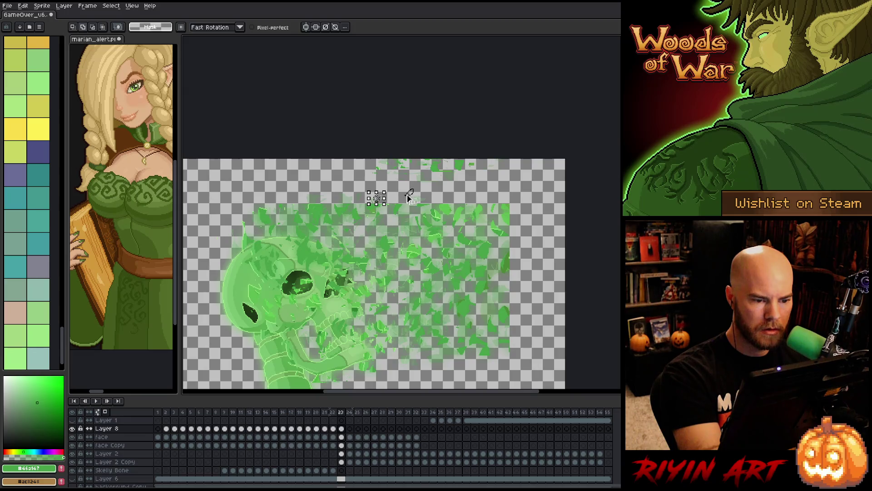
drag(368, 186, 320, 193)
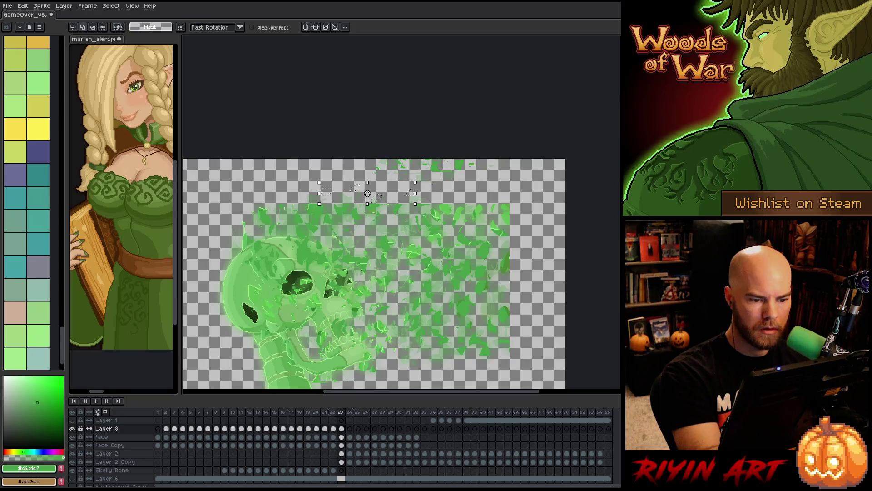
key(ctrl+d)
key(b)
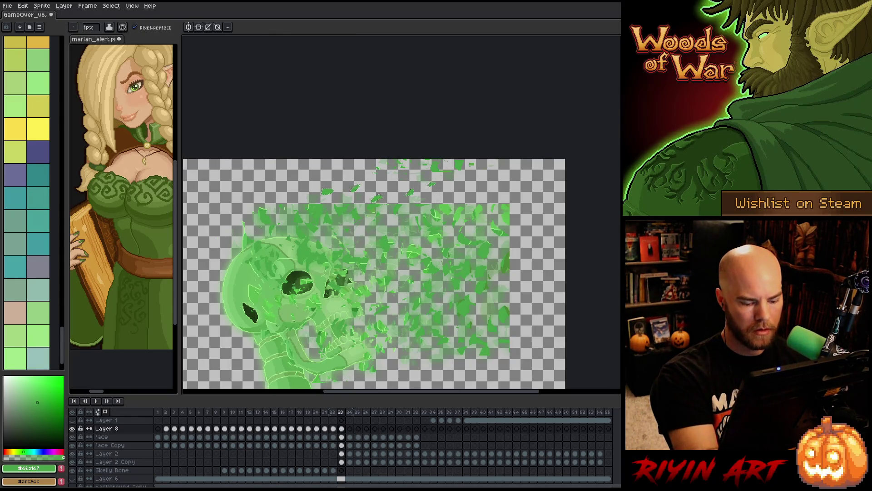
On frame 22, select the leaves above the head and extend the selection upward
key(Left)
key(ctrl+shift+d)
key(m)
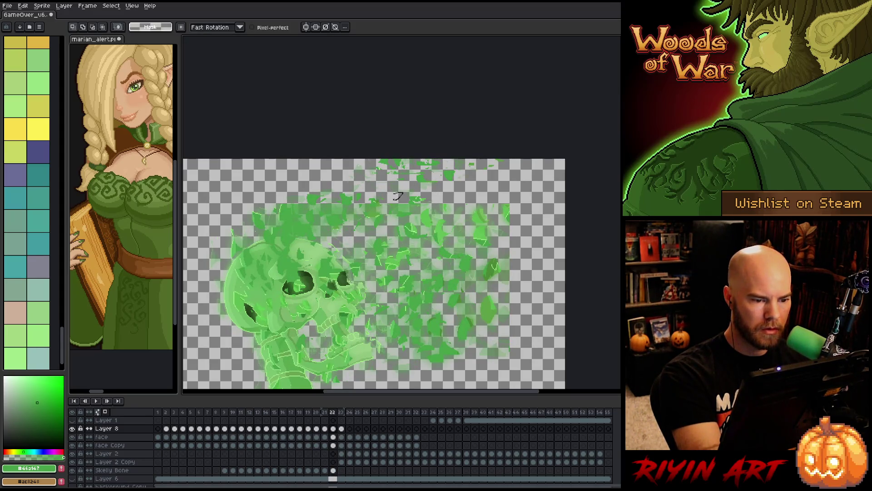
drag(404, 202, 344, 182)
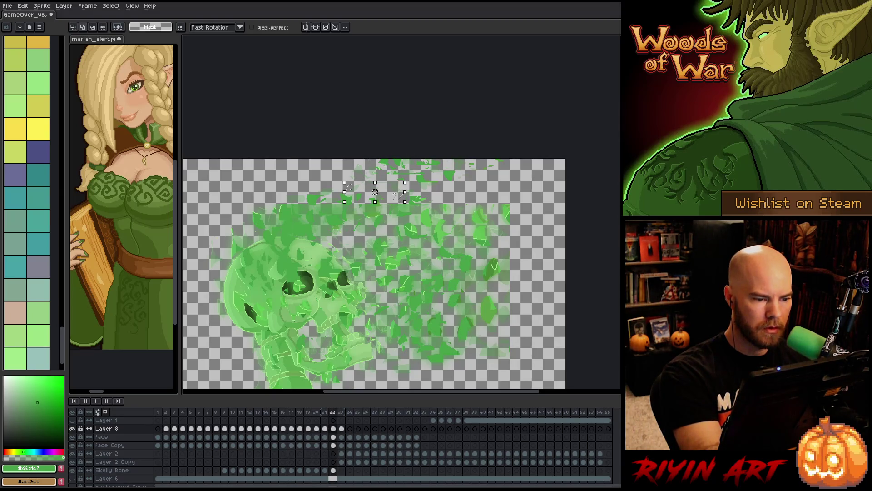
drag(405, 202, 344, 169)
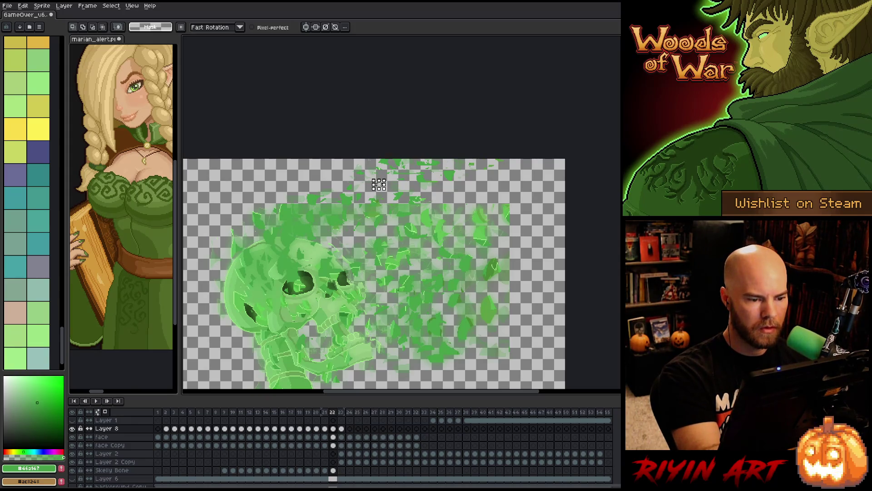
On frame 24, stretch the selected top particles wider to the right
key(period)
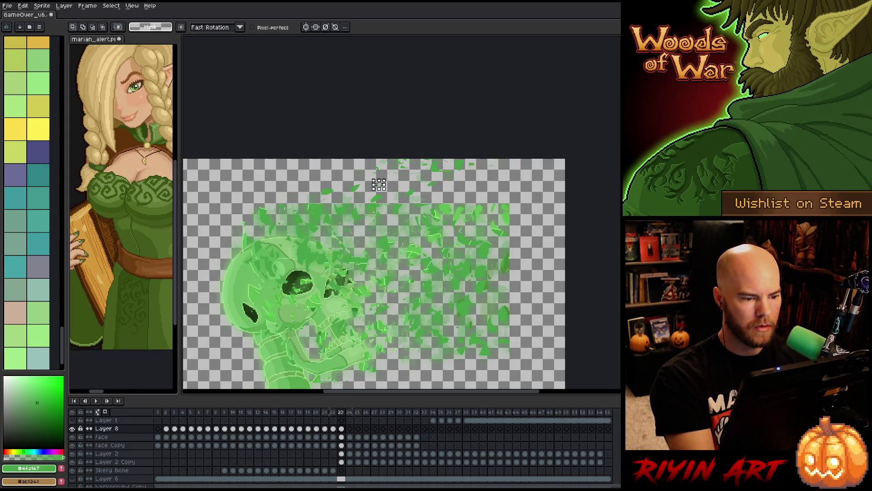
key(period)
key(comma)
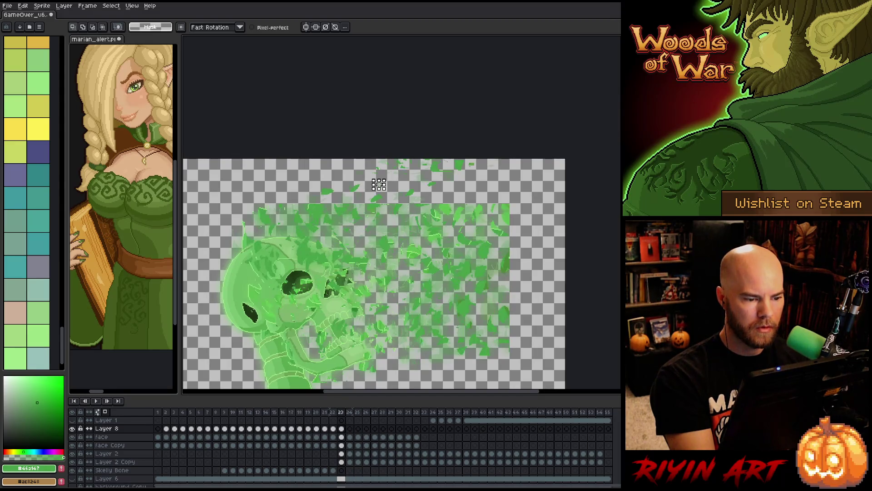
key(period)
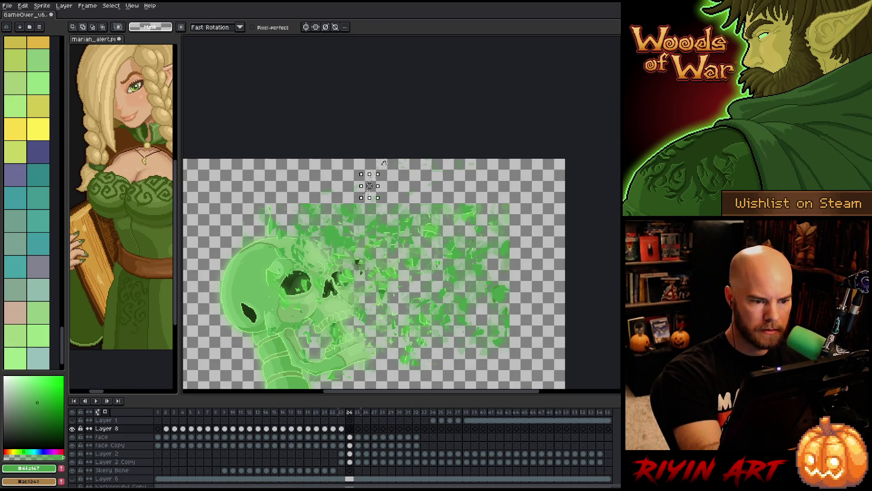
drag(389, 178, 425, 178)
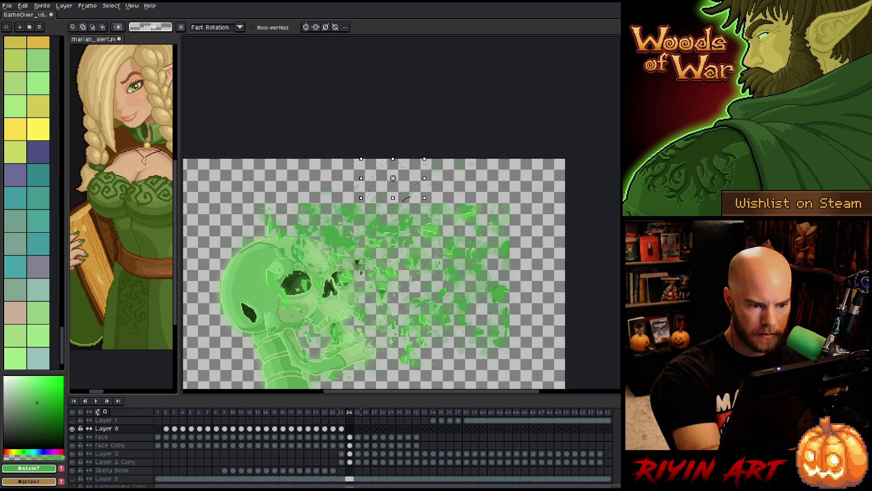
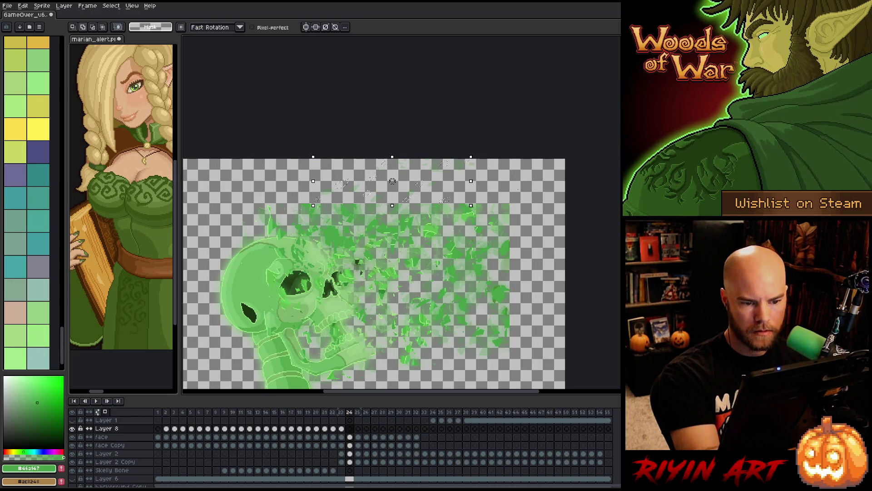
Enlarge the selected shards on frame 24 to spread them outward and apply the scaling
drag(511, 200, 523, 213)
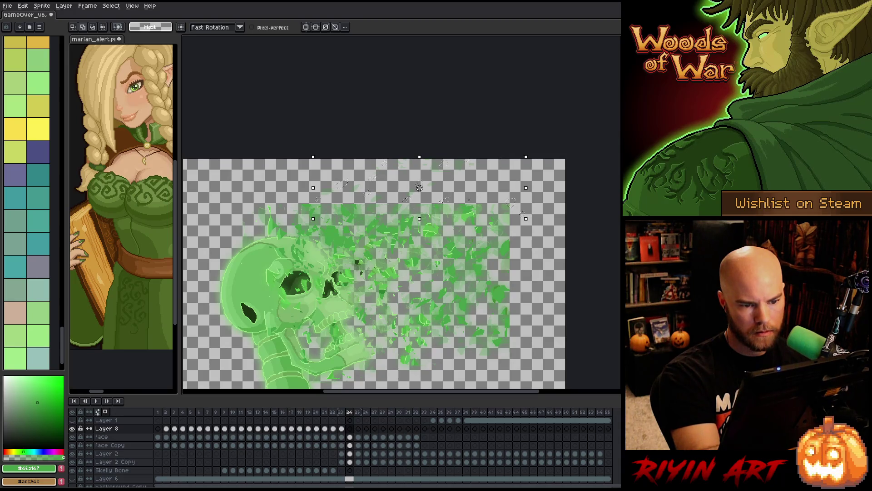
key(ctrl+v)
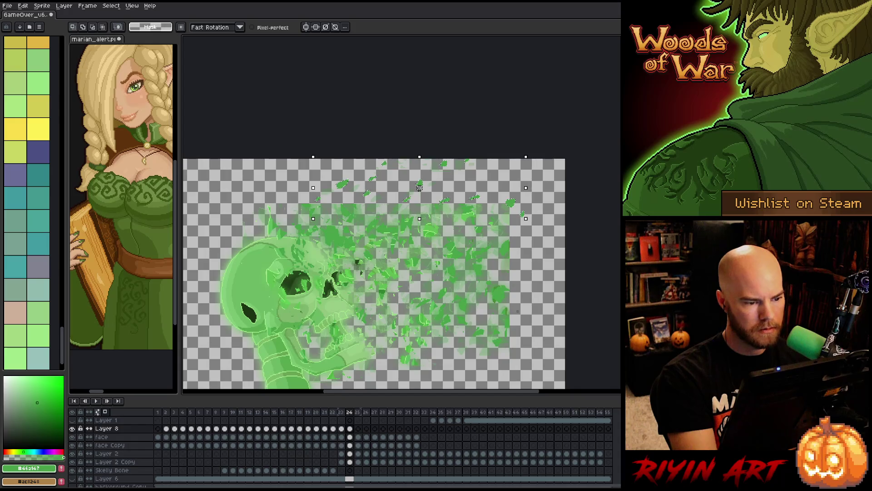
key(period)
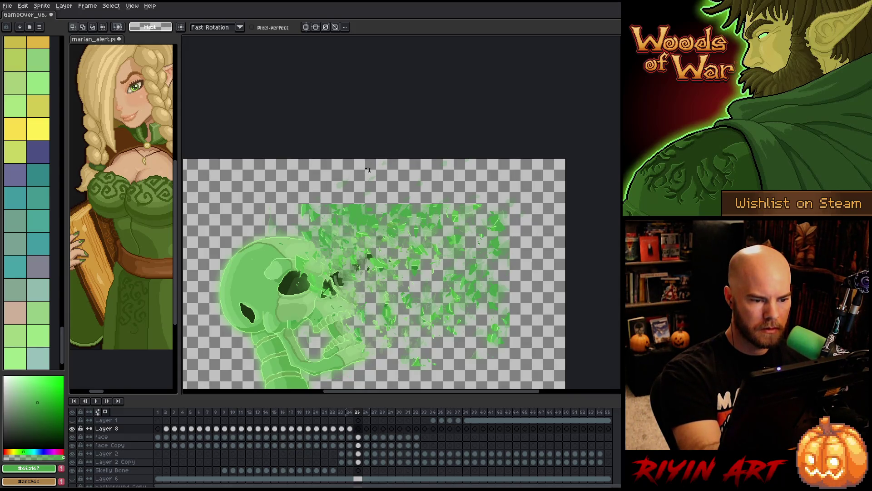
On frame 25, select the faint top shards and stretch them left, right and downward
drag(359, 177, 399, 157)
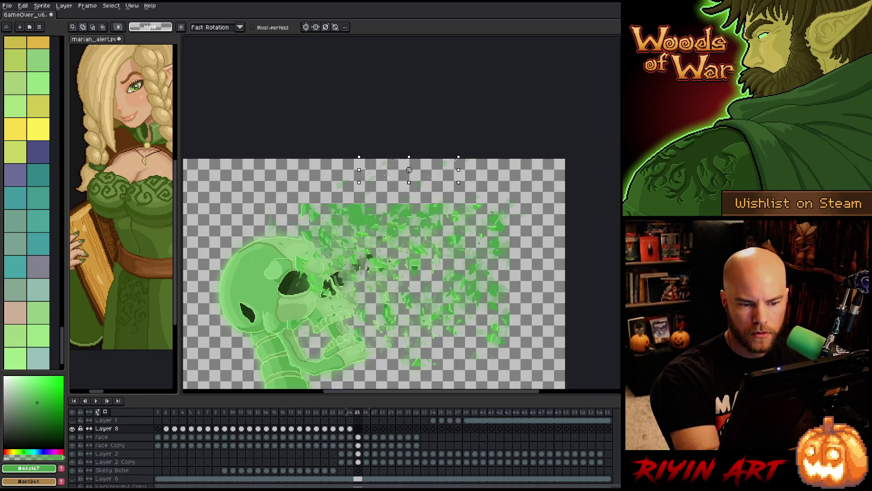
drag(487, 191, 538, 200)
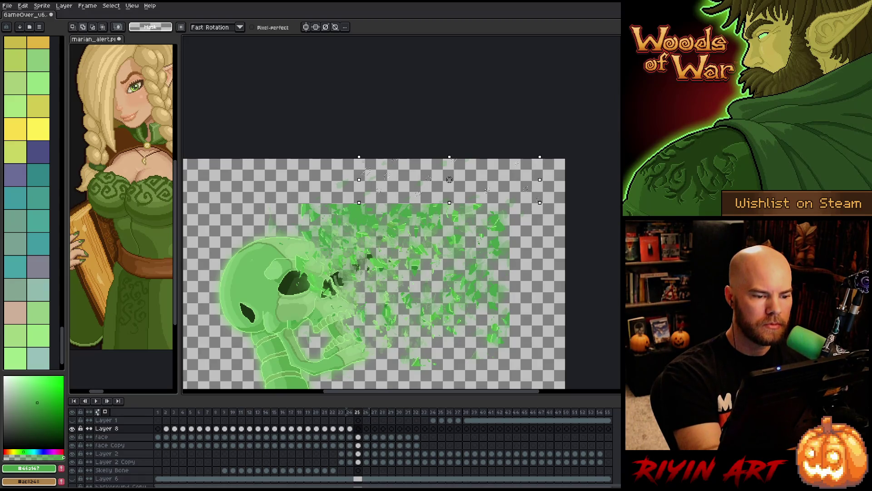
drag(359, 179, 343, 179)
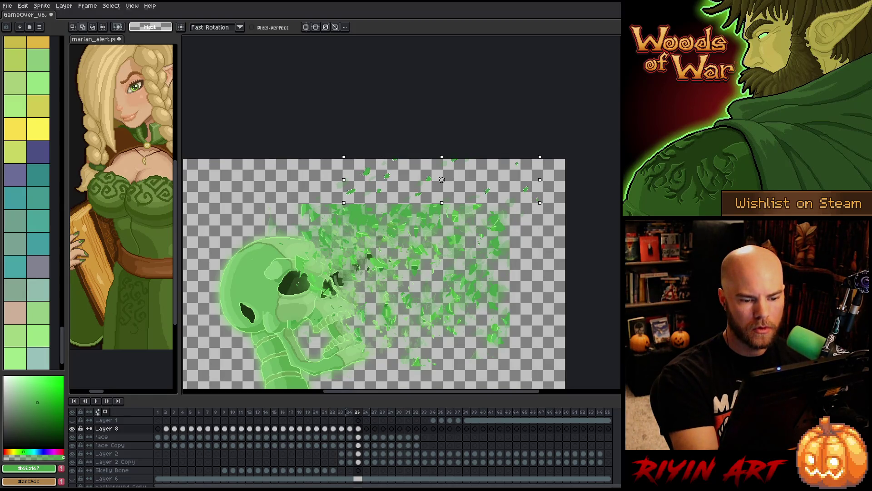
drag(517, 202, 517, 237)
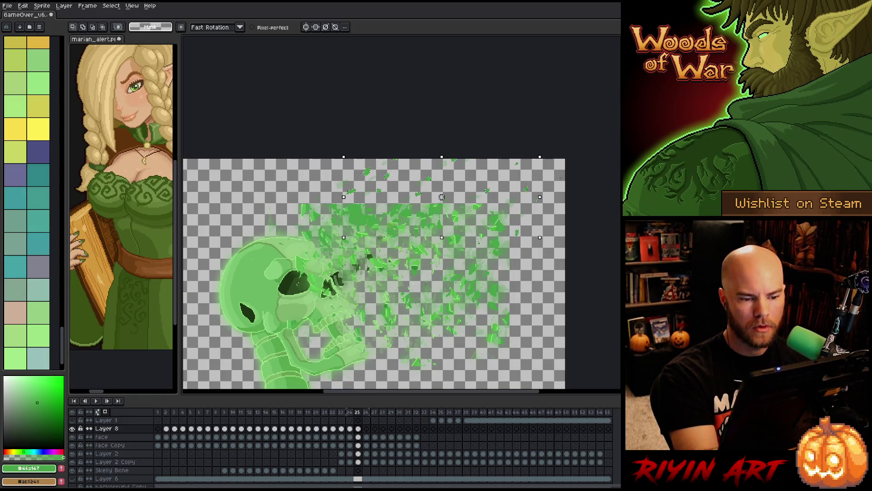
key(period)
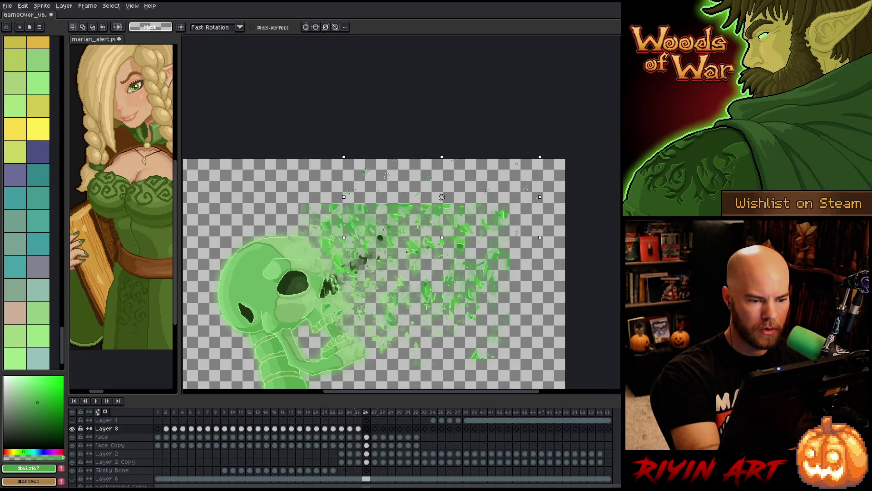
On frame 26, stretch the shard selection leftward, rightward and further downward
mouse_move(398, 195)
mouse_down()
mouse_move(366, 194)
mouse_move(508, 186)
mouse_move(530, 158)
mouse_up()
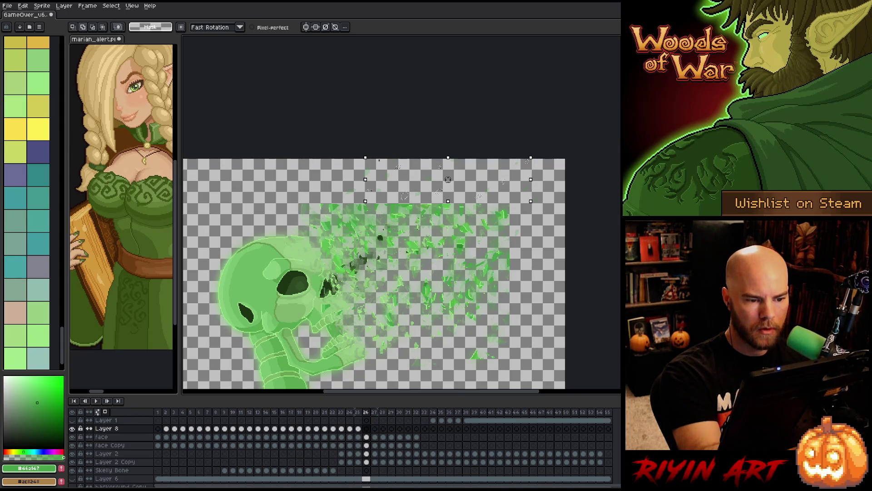
mouse_move(530, 179)
mouse_down()
mouse_move(547, 179)
mouse_move(547, 224)
mouse_up()
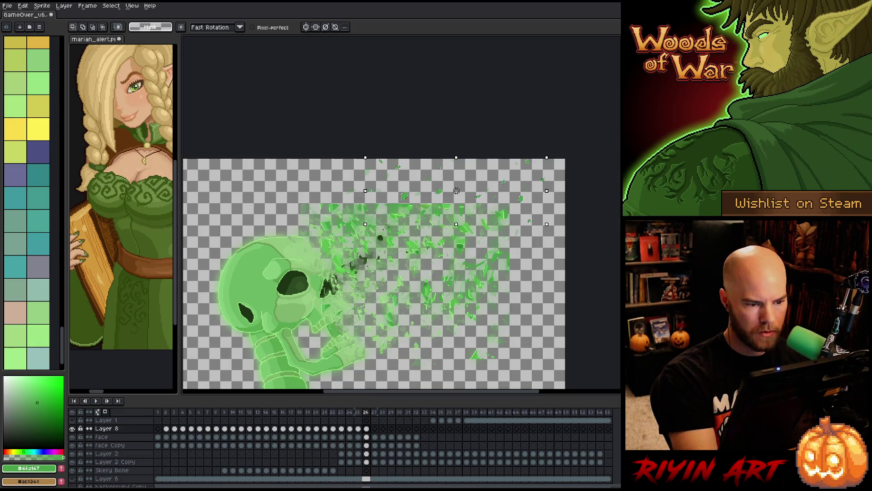
drag(513, 258, 513, 268)
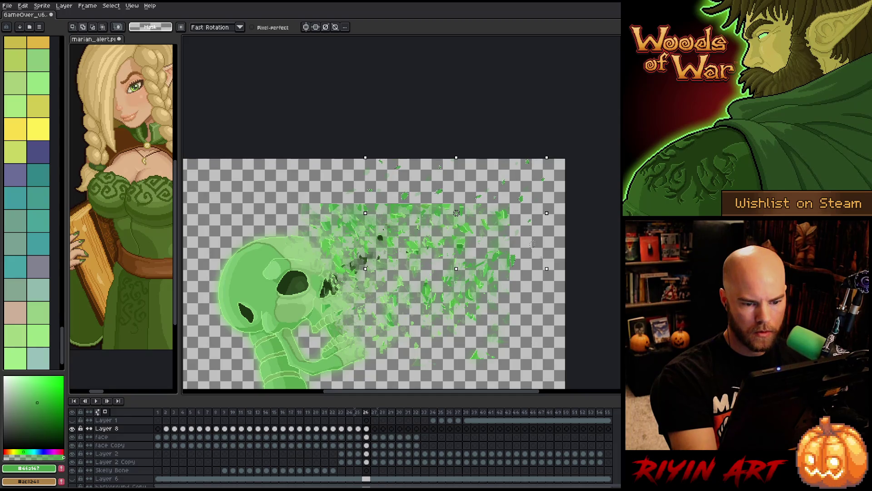
drag(514, 267, 518, 286)
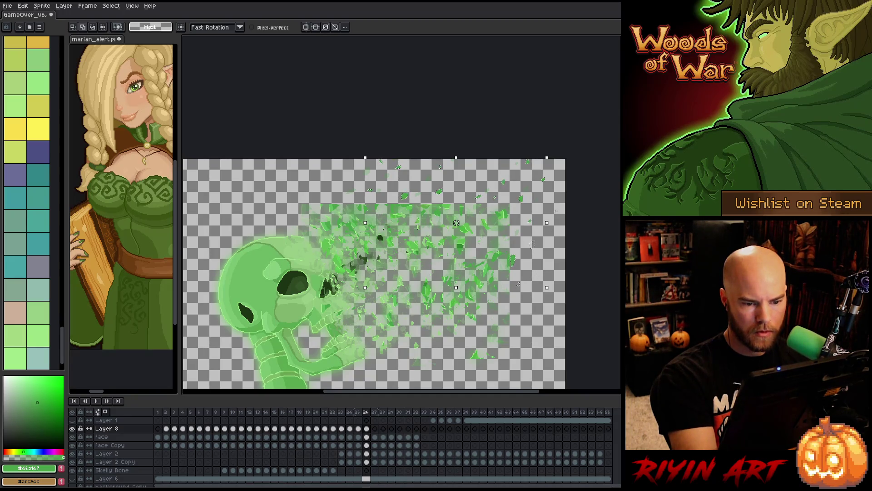
key(period)
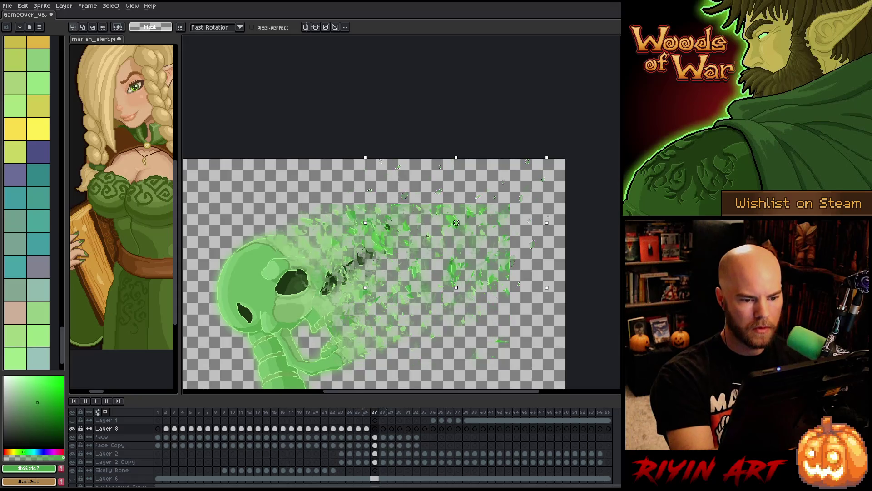
On frame 27, reselect the top shards and stretch them wider, taller and far downward
key(ctrl+d)
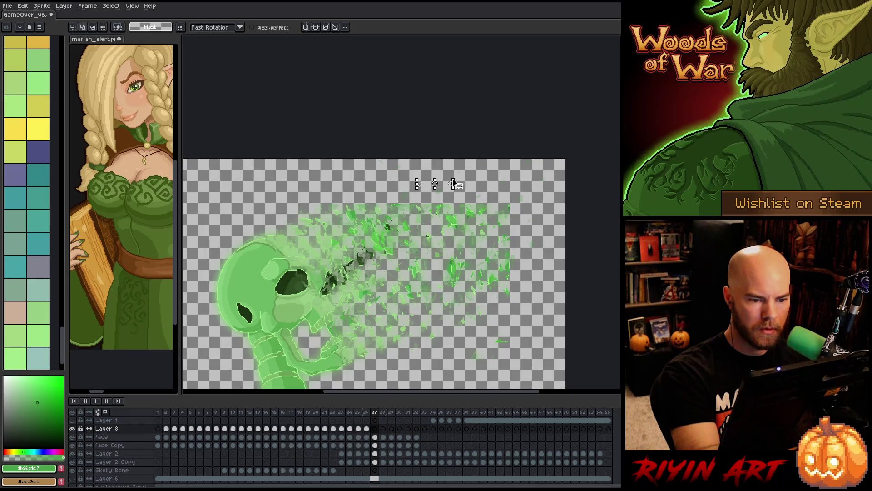
drag(417, 169, 535, 217)
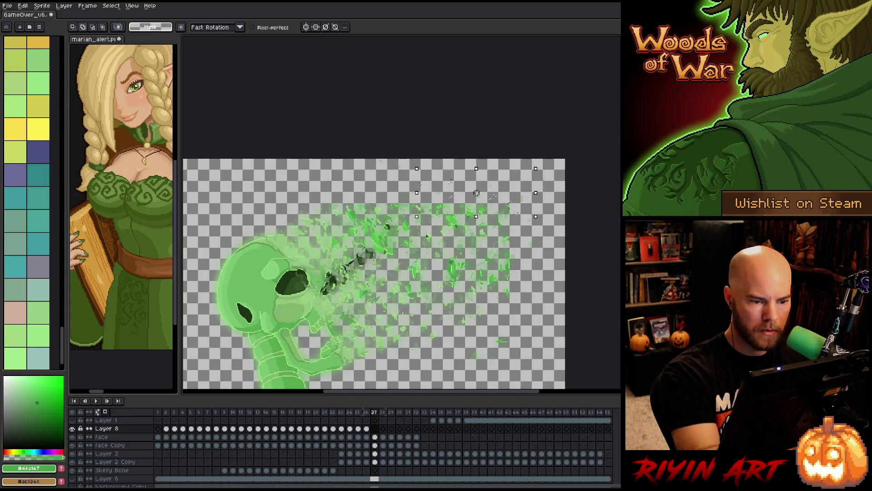
drag(417, 193, 375, 193)
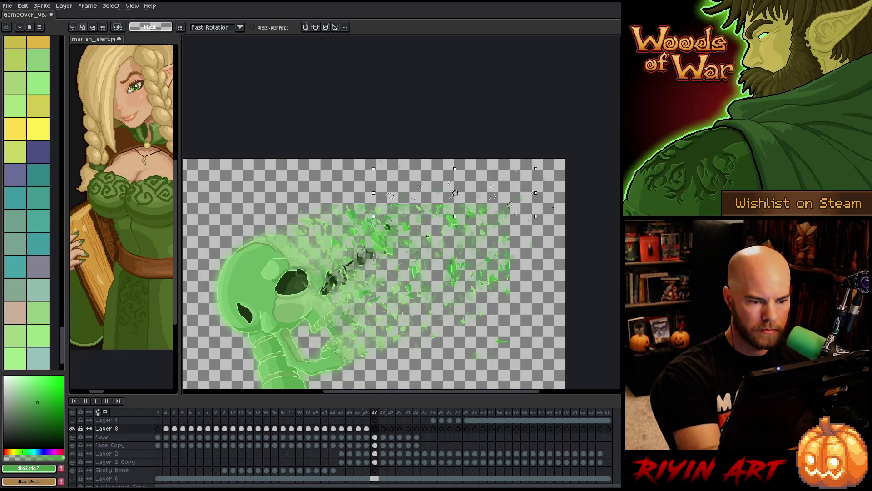
drag(455, 217, 455, 269)
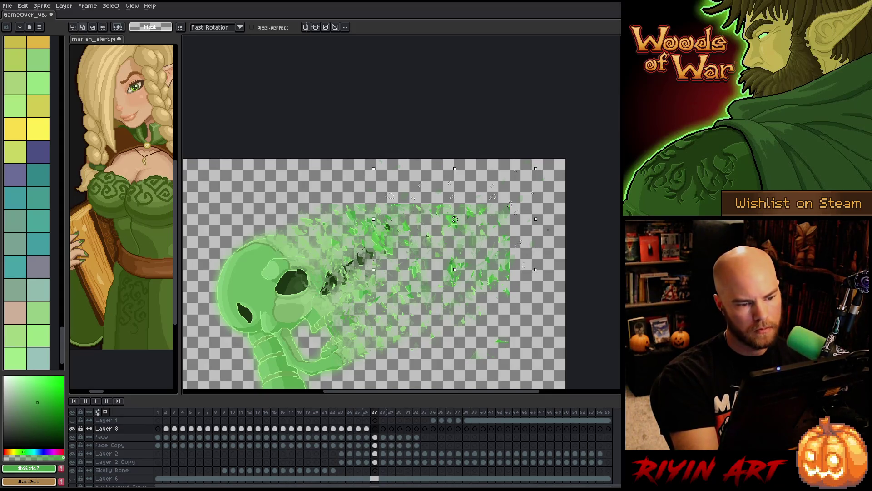
drag(454, 168, 455, 159)
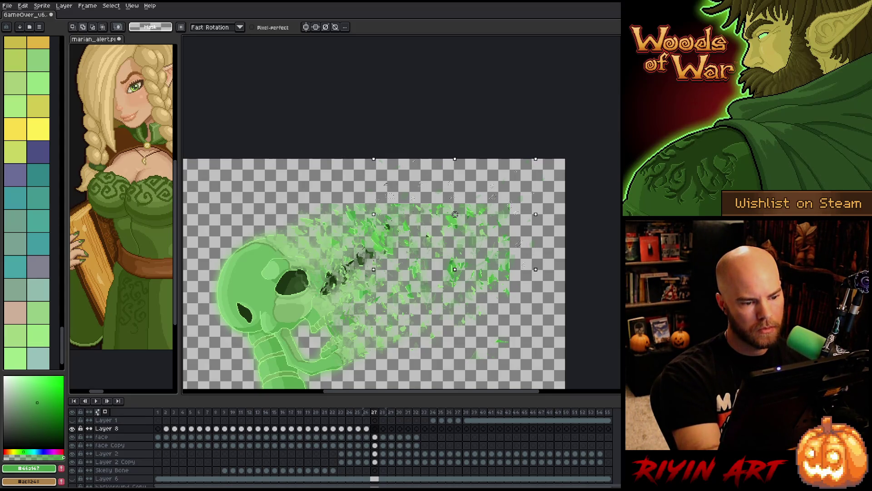
drag(374, 214, 357, 214)
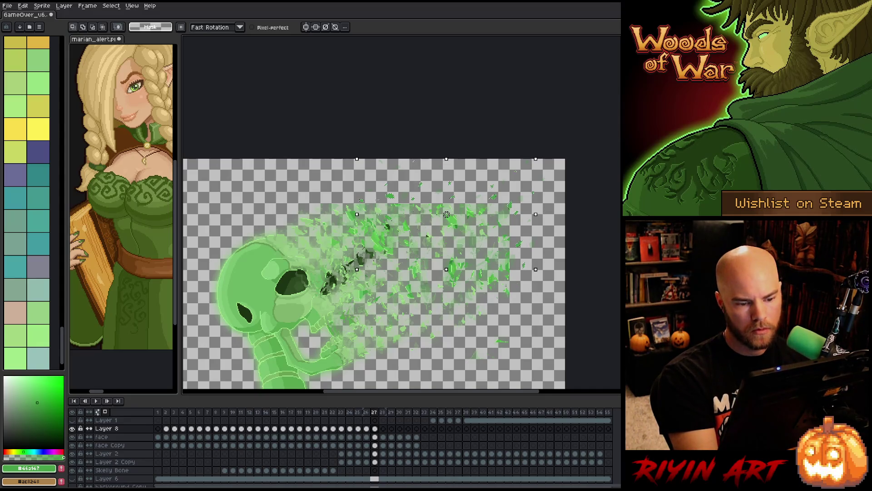
drag(496, 269, 496, 307)
click(383, 429)
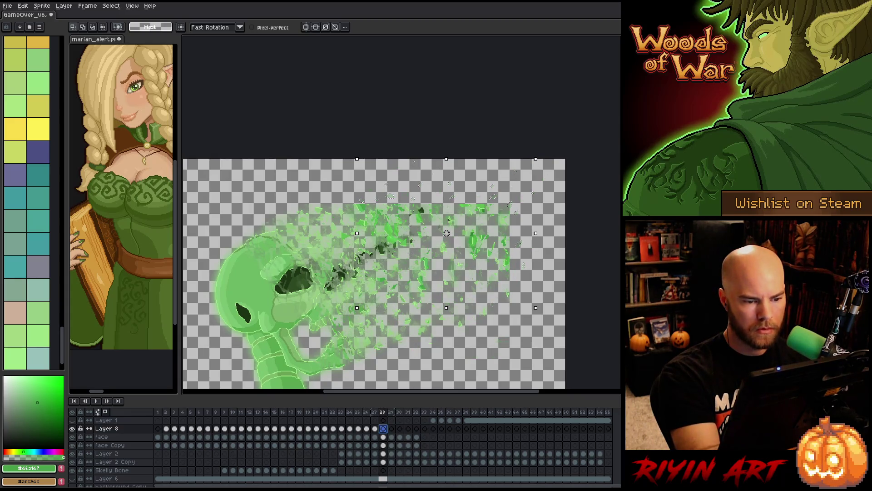
On frame 28, widen the shards to the right and stretch them downward
key(Delete)
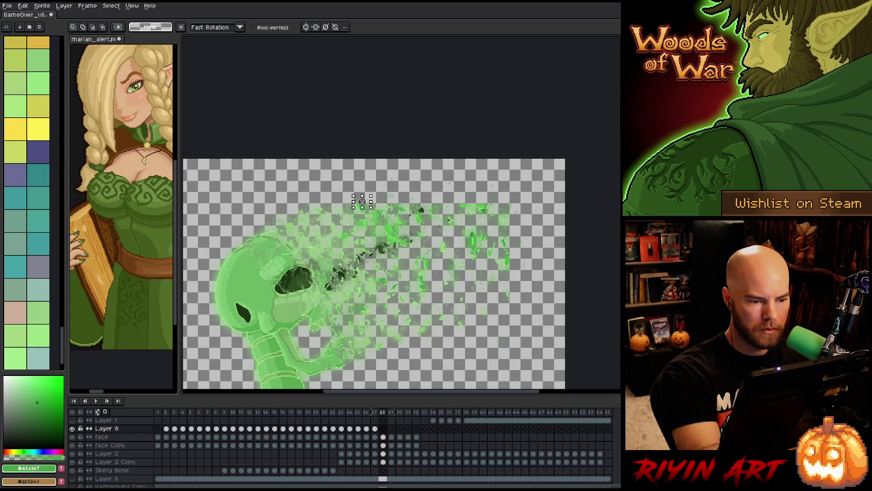
mouse_move(371, 201)
mouse_down()
mouse_move(408, 168)
mouse_move(511, 167)
mouse_up()
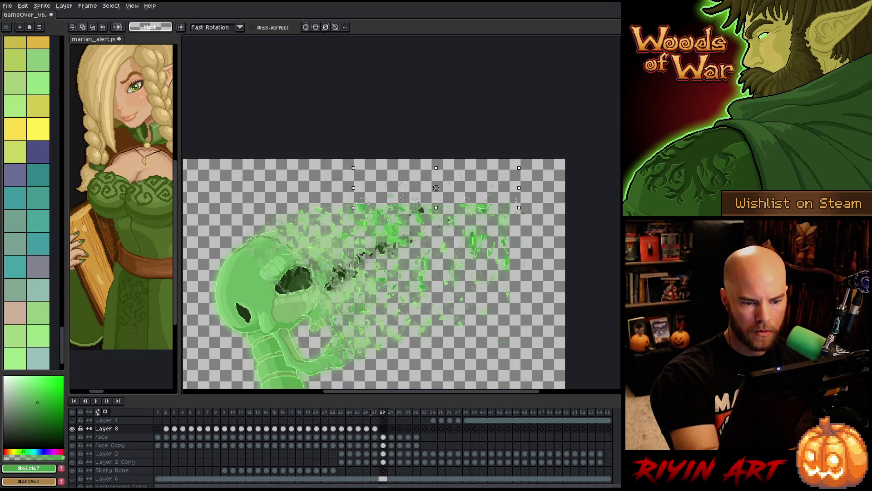
drag(524, 219, 533, 236)
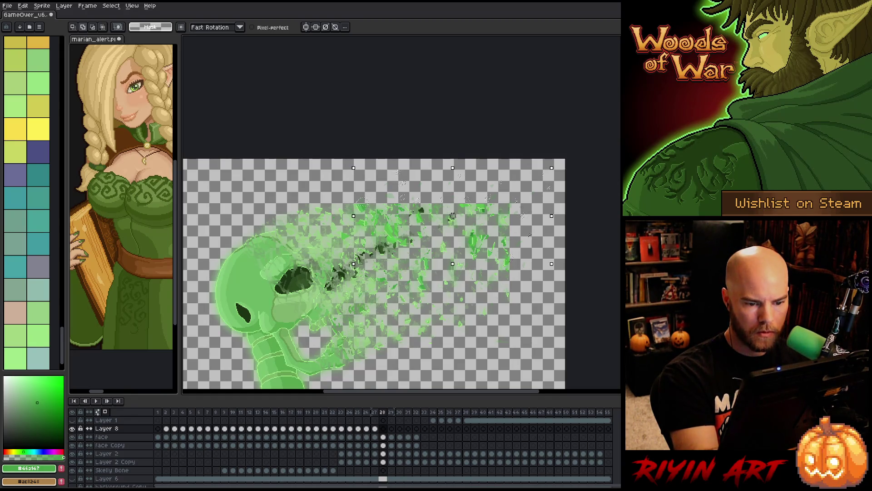
drag(452, 264, 452, 293)
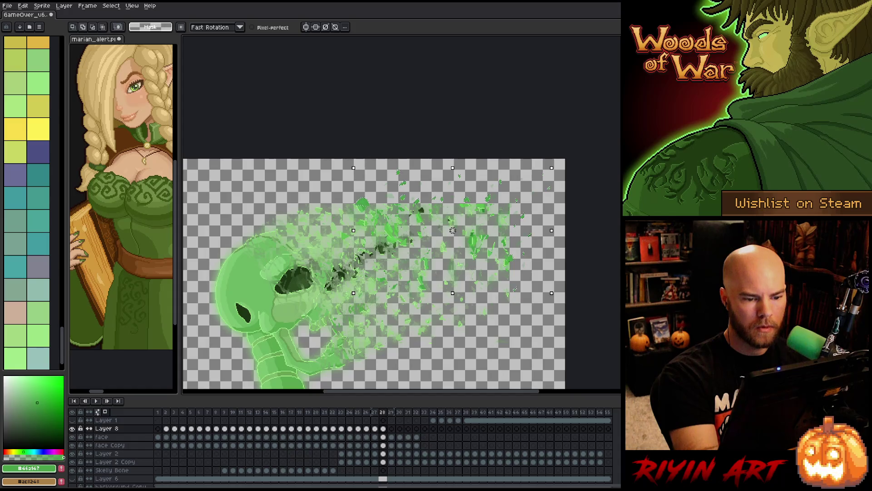
key(Right)
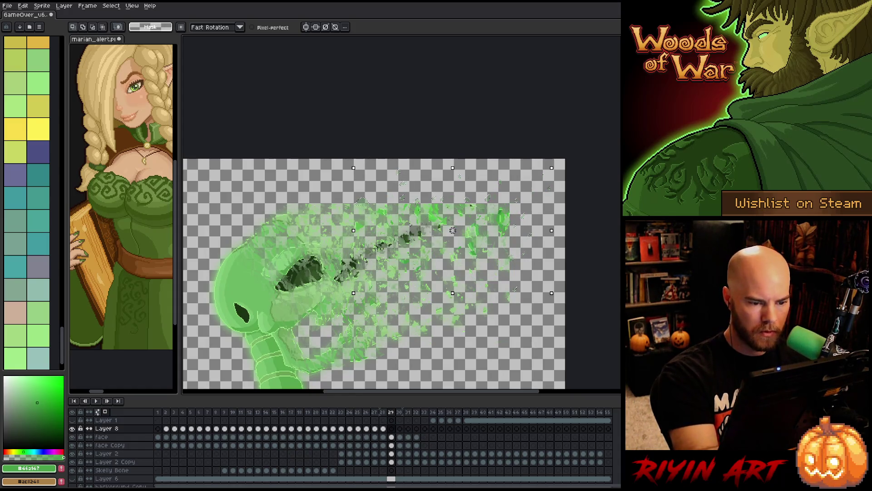
On frame 29, sample a lighter green, then stretch the top-right shards down and far left
alt+click(453, 230)
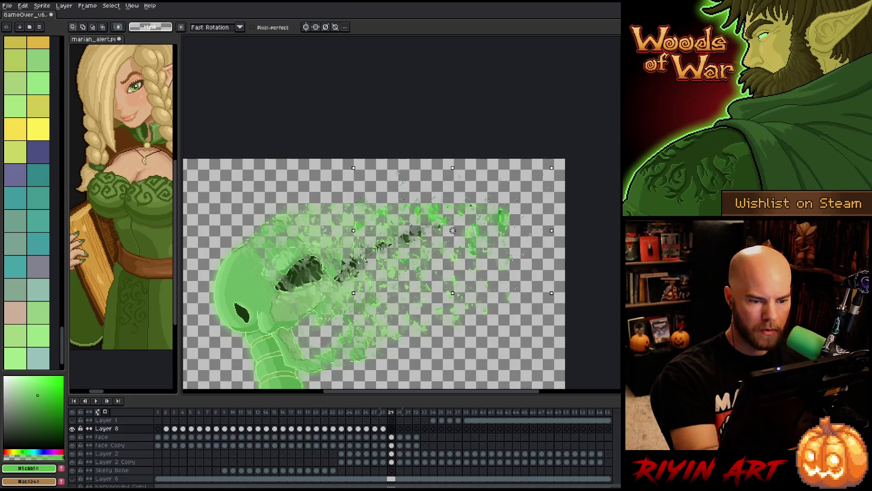
key(ctrl+d)
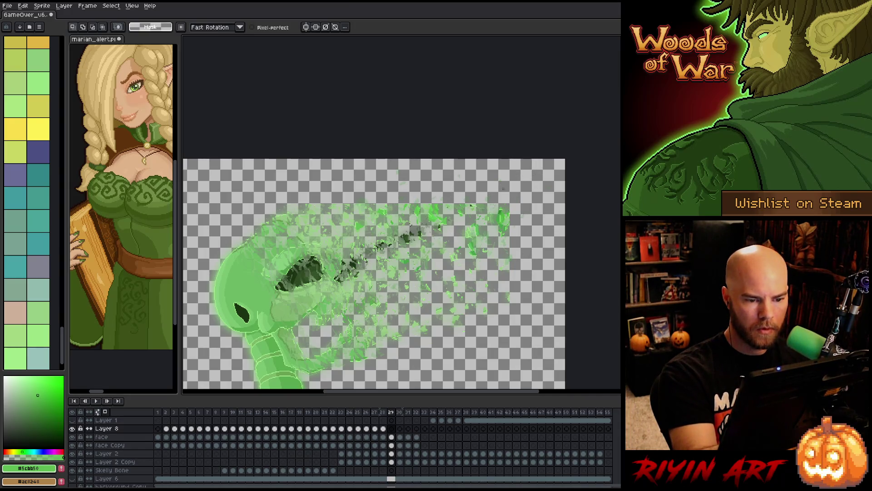
drag(509, 164, 536, 209)
drag(556, 166, 559, 164)
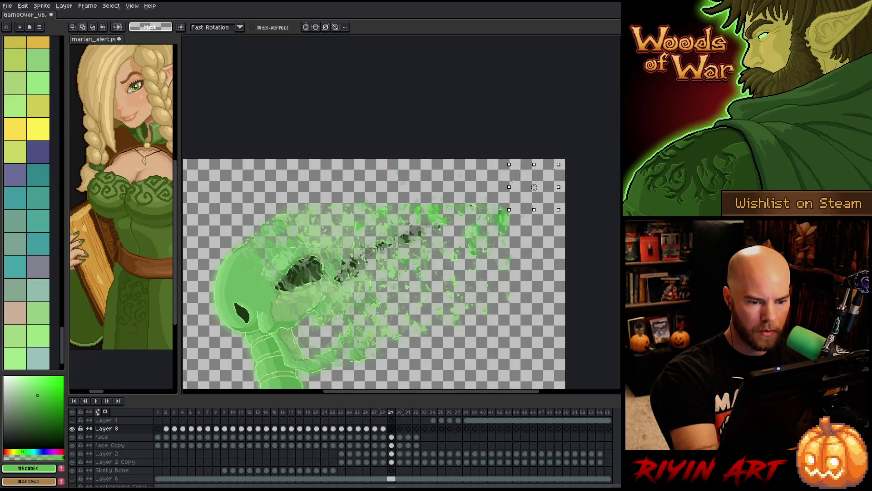
drag(510, 211, 517, 250)
drag(508, 208, 339, 198)
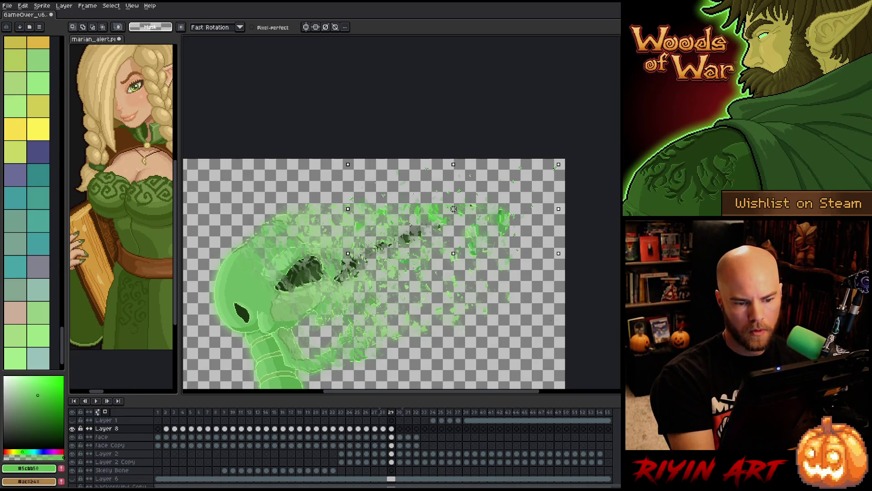
On frame 30, stretch the upper-right shards far left and slightly taller, then commit
key(period)
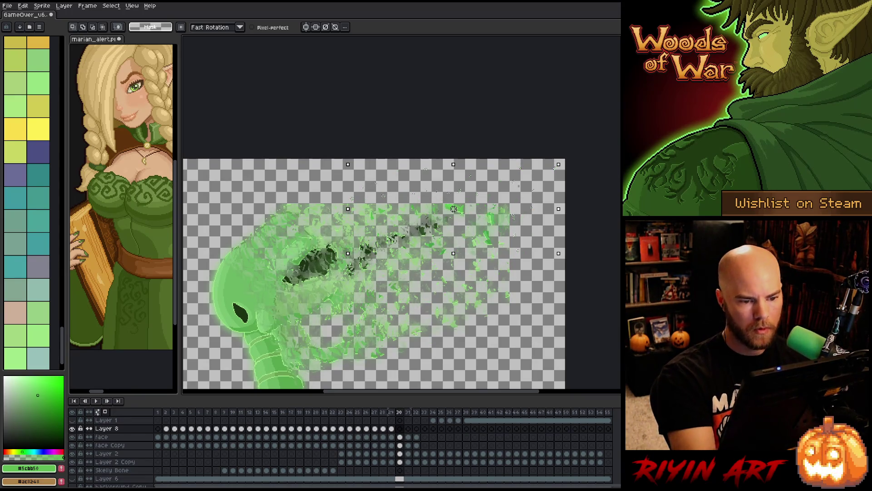
key(ctrl+d)
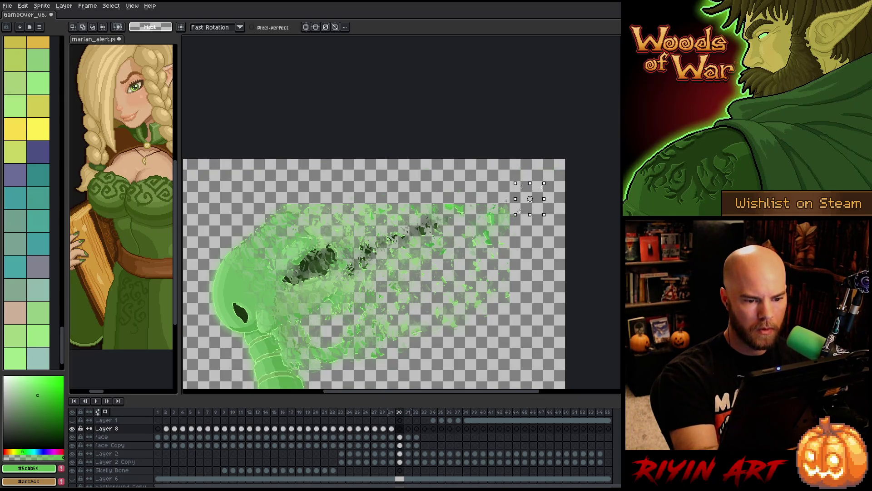
drag(487, 164, 544, 214)
drag(487, 189, 388, 189)
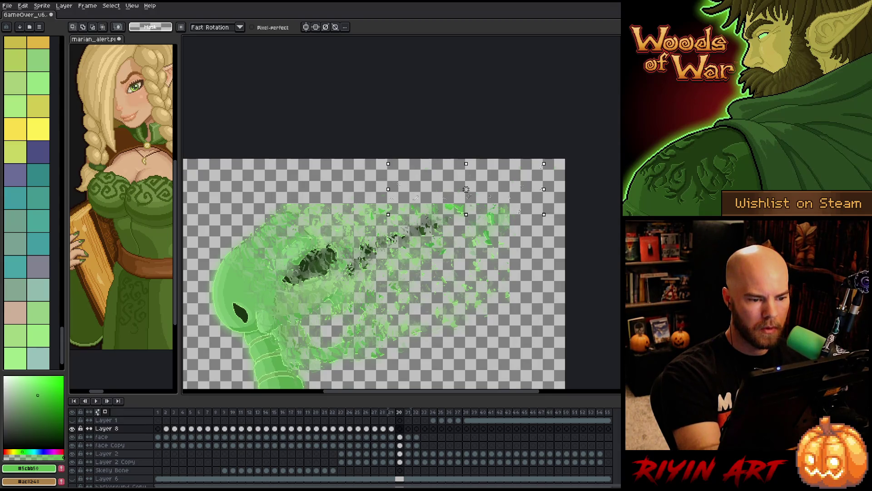
drag(388, 189, 364, 189)
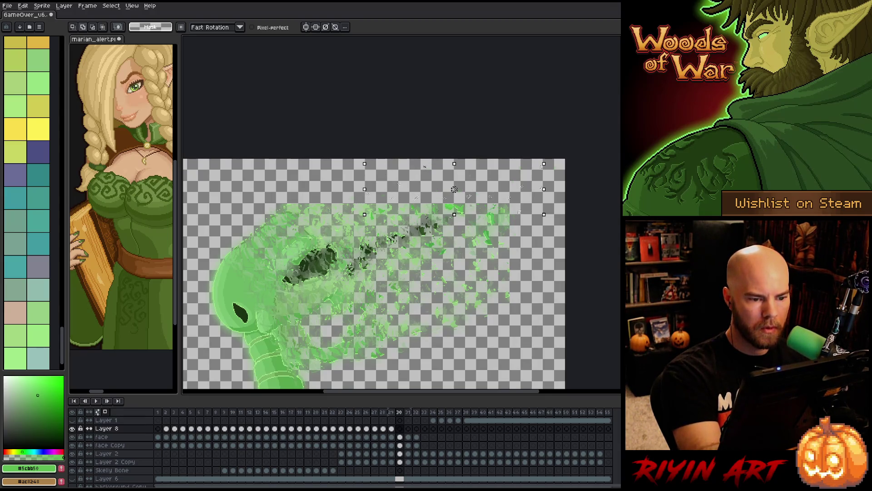
drag(454, 164, 454, 159)
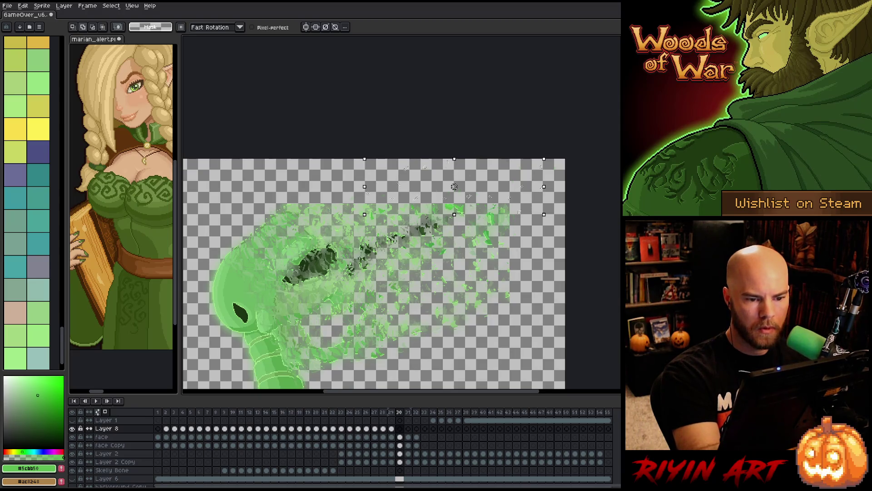
drag(364, 195, 319, 186)
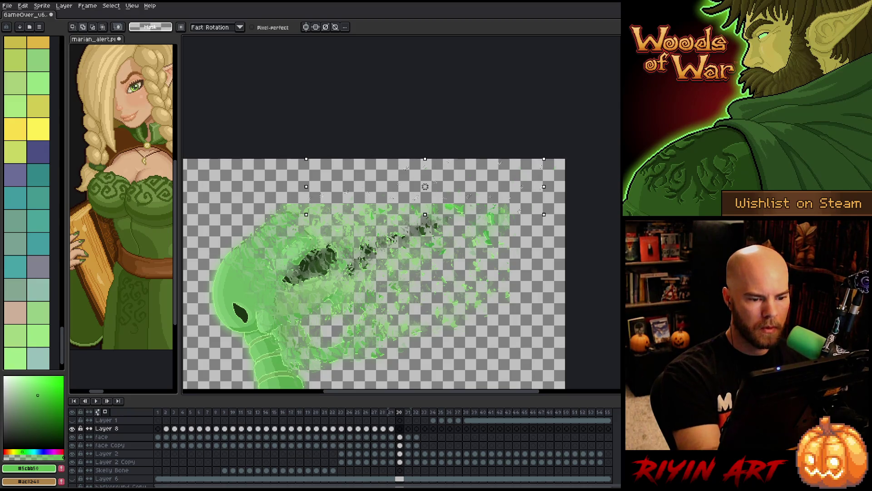
key(Return)
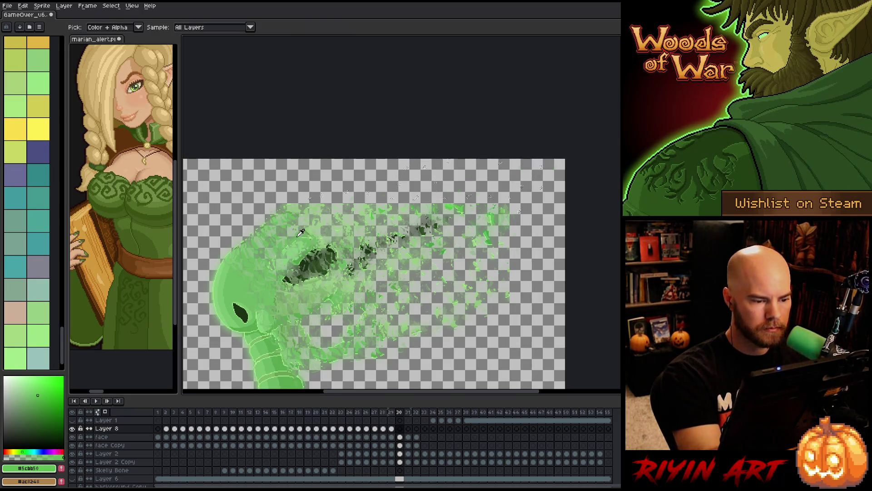
Sample the shard green and choose a lighter palette green for drawing
alt+click(454, 201)
alt+click(343, 209)
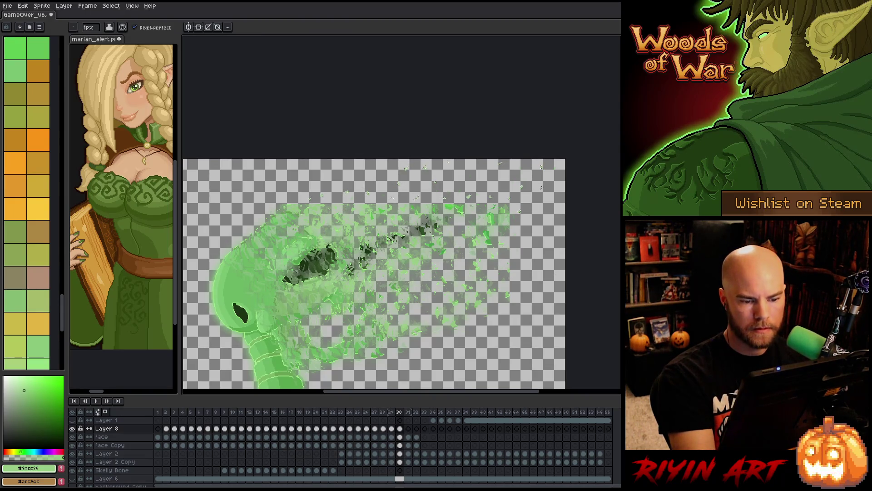
key(period)
On frame 31, select a small right-side shard cluster and stretch it far left
key(m)
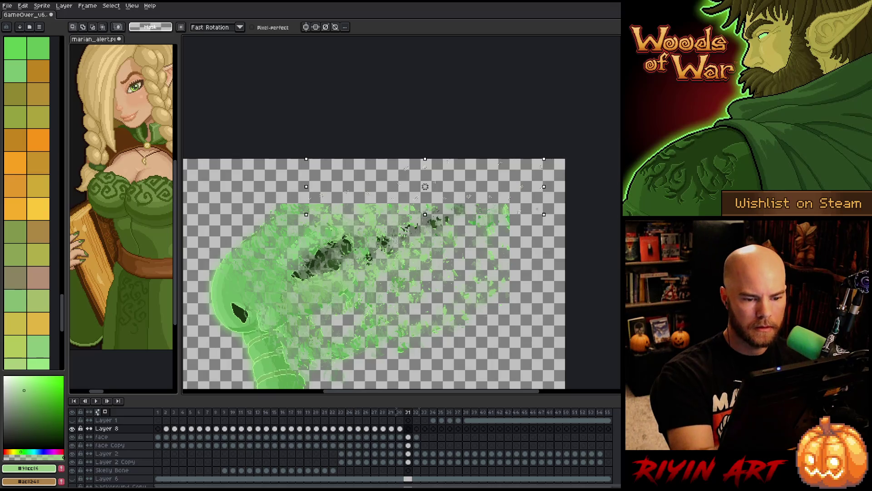
drag(424, 214, 425, 272)
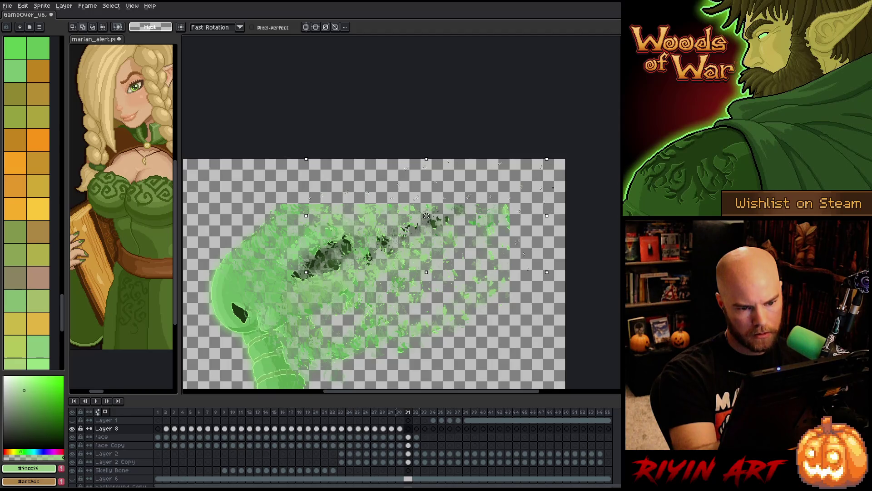
click(528, 238)
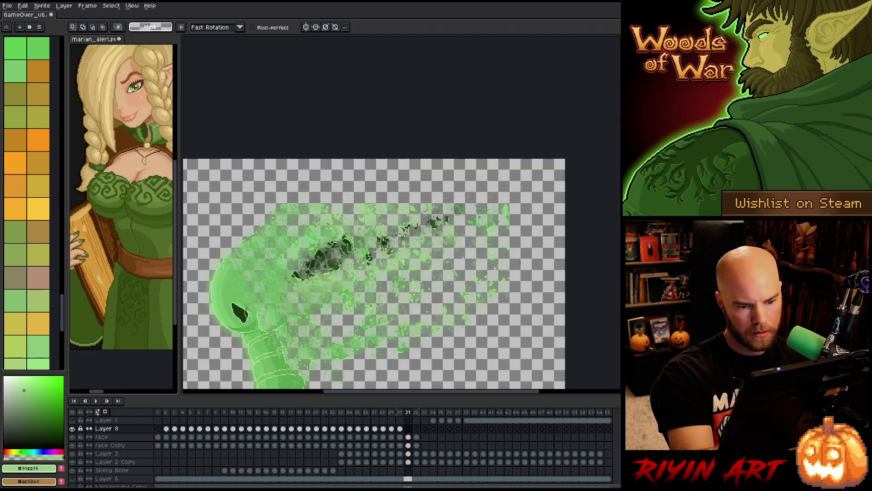
mouse_move(516, 265)
mouse_down()
mouse_move(556, 162)
mouse_move(507, 162)
mouse_up()
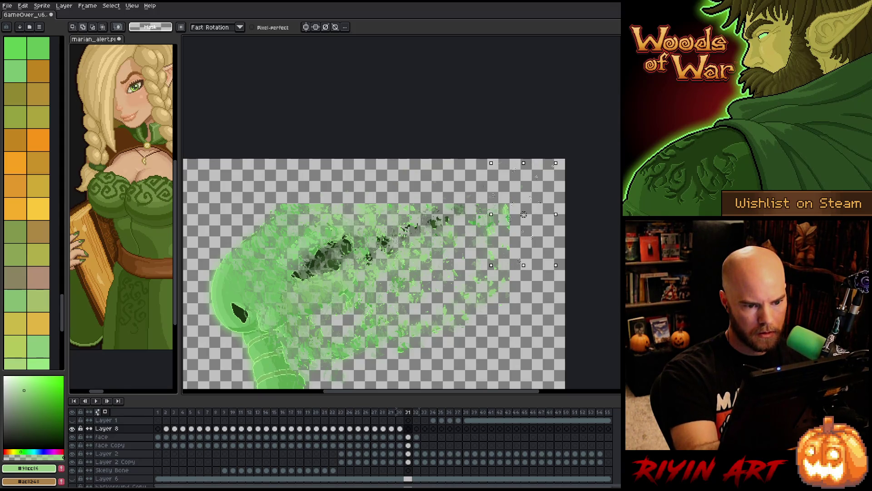
drag(475, 200, 306, 200)
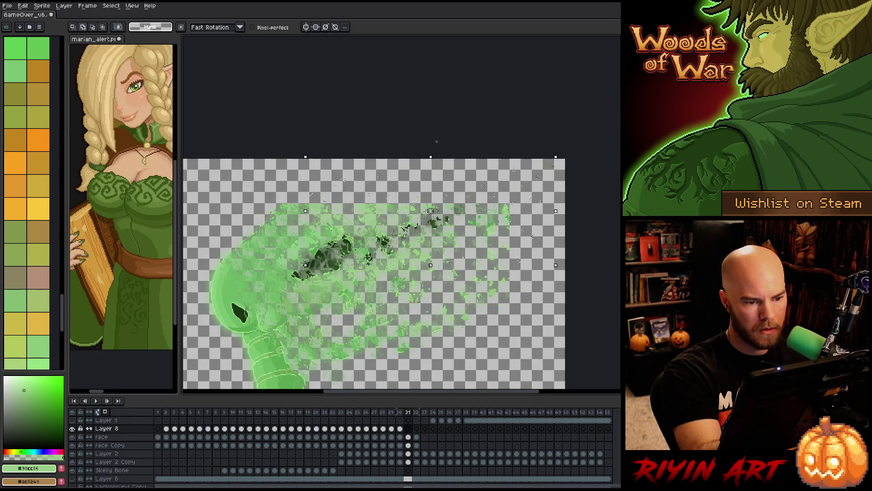
key(Return)
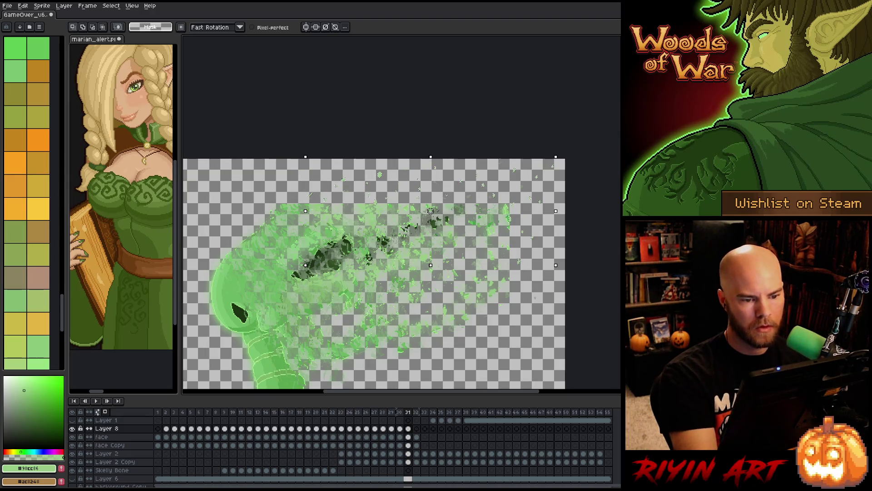
On frame 32, stretch the upper-right shards slightly up, further left and downward
key(period)
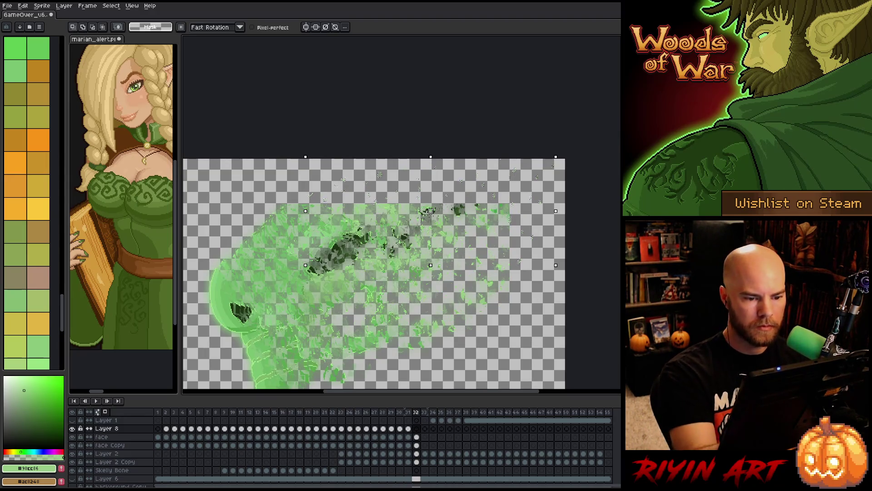
key(ctrl+d)
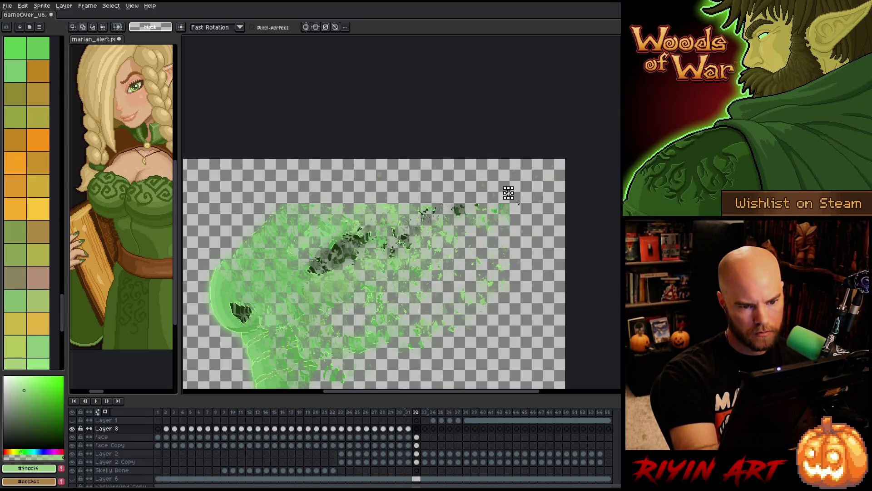
mouse_move(545, 206)
mouse_down()
mouse_move(487, 160)
mouse_move(455, 184)
mouse_move(346, 183)
mouse_up()
drag(424, 160, 424, 157)
drag(346, 182, 314, 182)
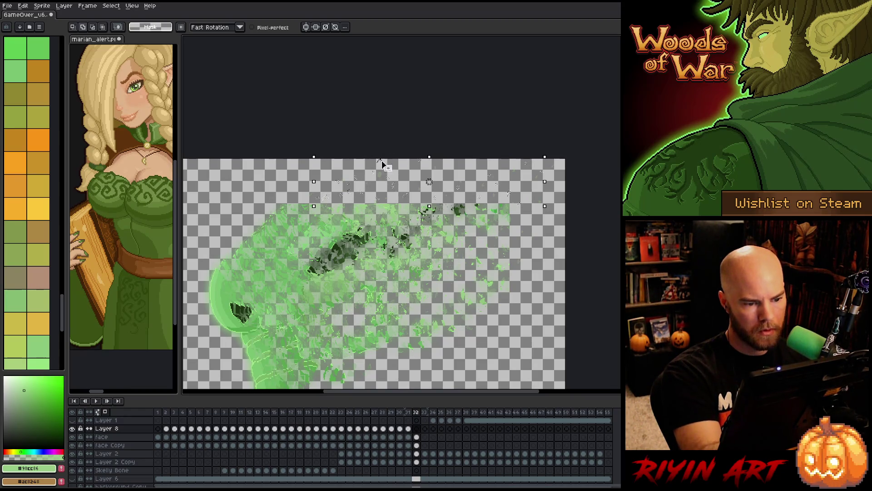
drag(429, 206, 429, 241)
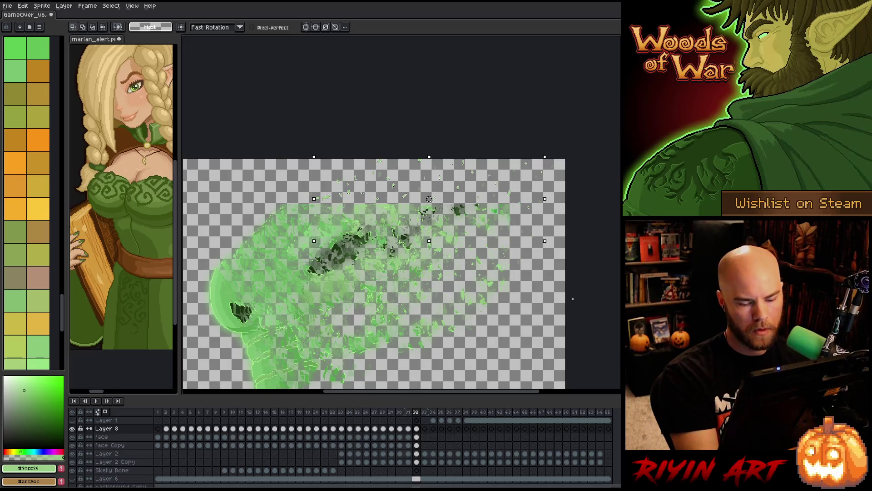
On frame 33, stretch the upper-right shards taller and much further left
key(period)
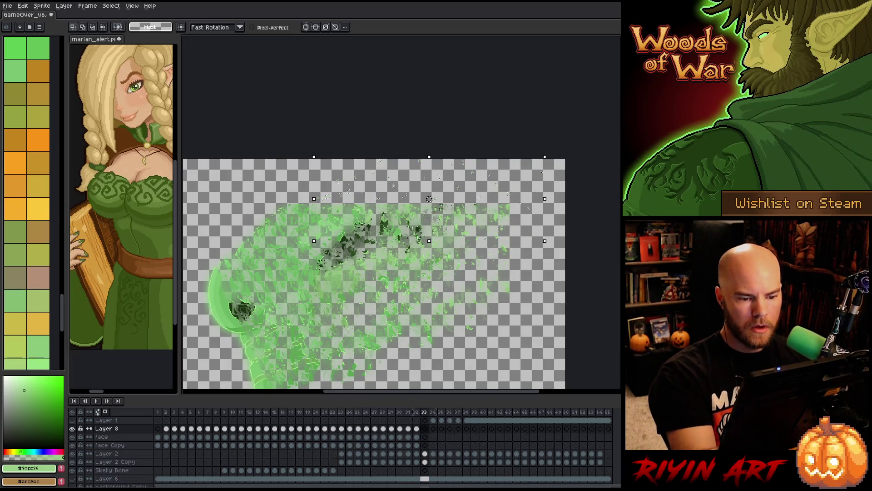
drag(515, 200, 514, 240)
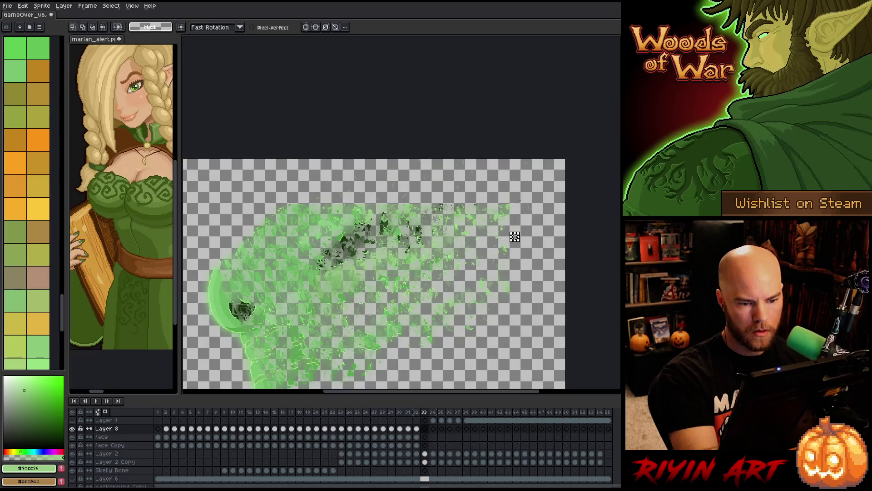
drag(512, 240, 555, 176)
drag(512, 208, 510, 207)
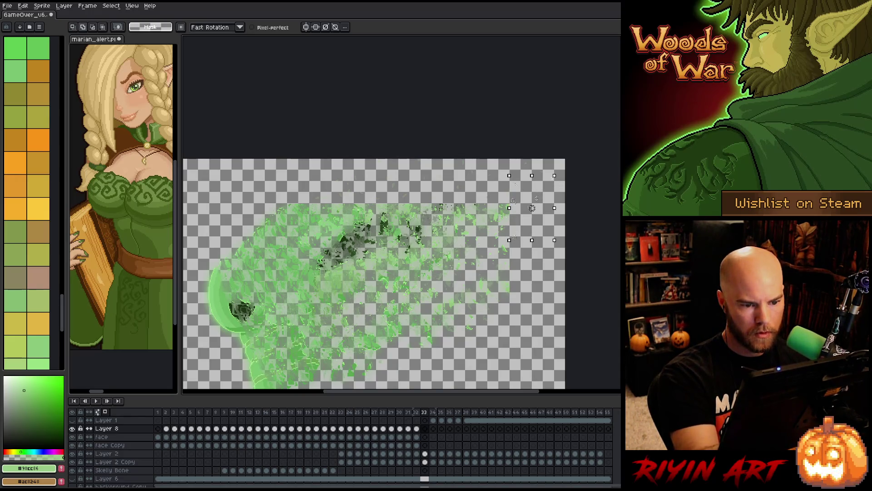
drag(511, 175, 511, 163)
drag(467, 201, 405, 201)
drag(405, 162, 403, 161)
drag(378, 200, 302, 200)
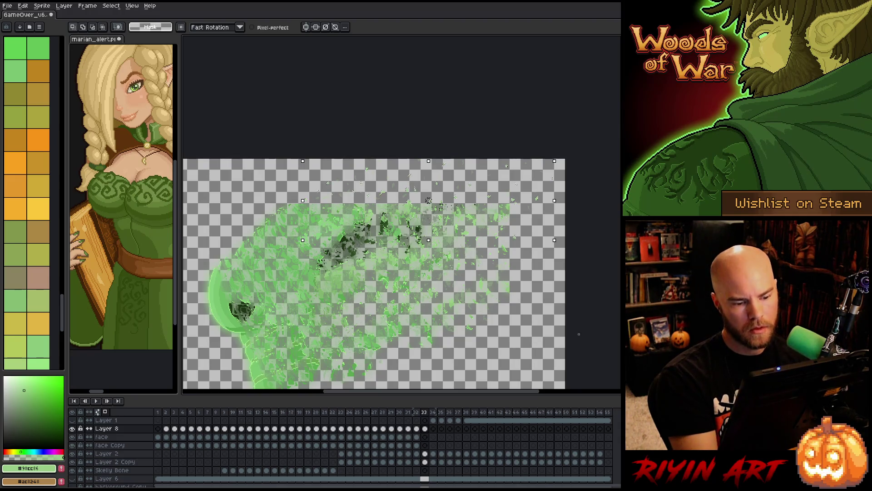
click(433, 429)
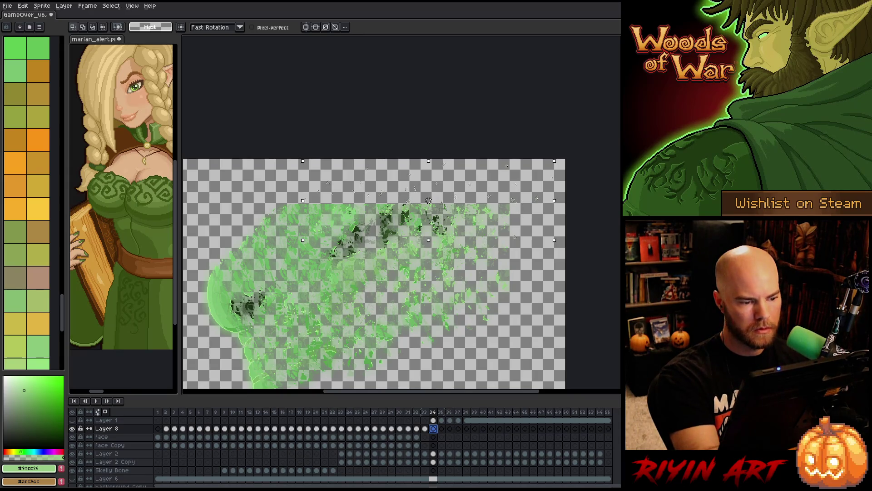
Save the file and stretch frame 34's right-side shards left, up, right and down
alt+click(356, 209)
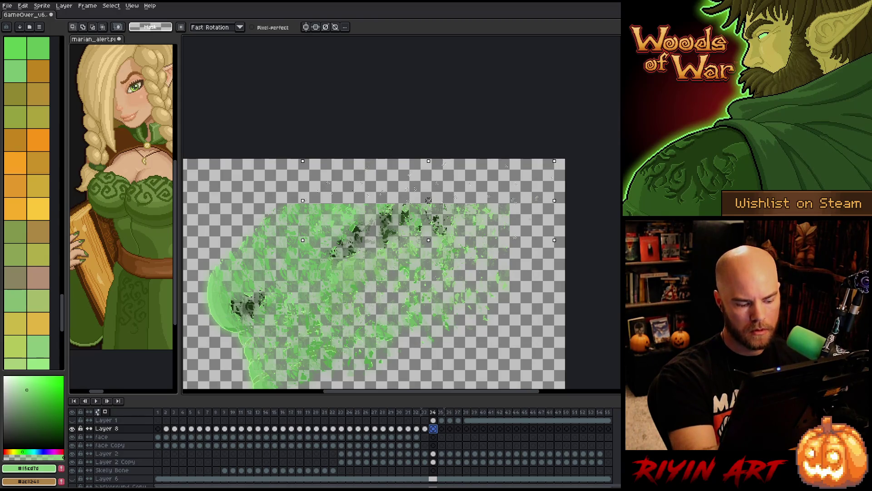
key(ctrl+s)
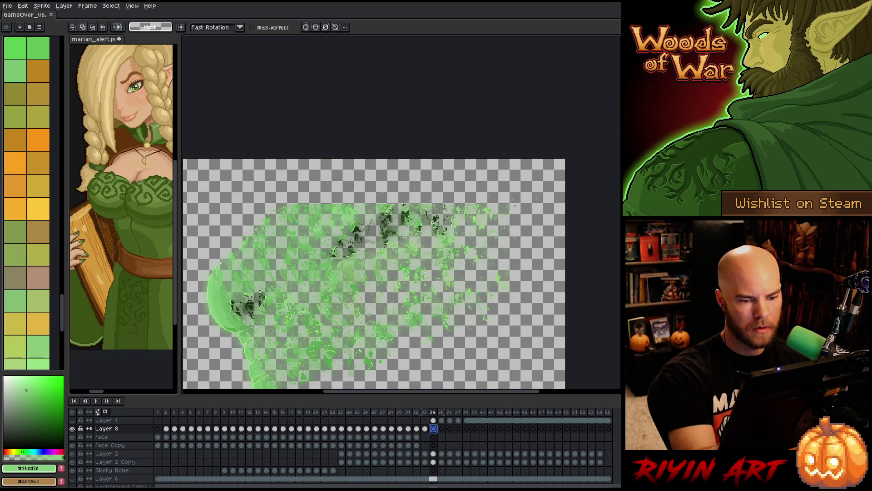
mouse_move(517, 197)
mouse_down()
mouse_move(480, 210)
mouse_move(517, 182)
mouse_up()
drag(443, 202, 404, 202)
drag(517, 171, 555, 161)
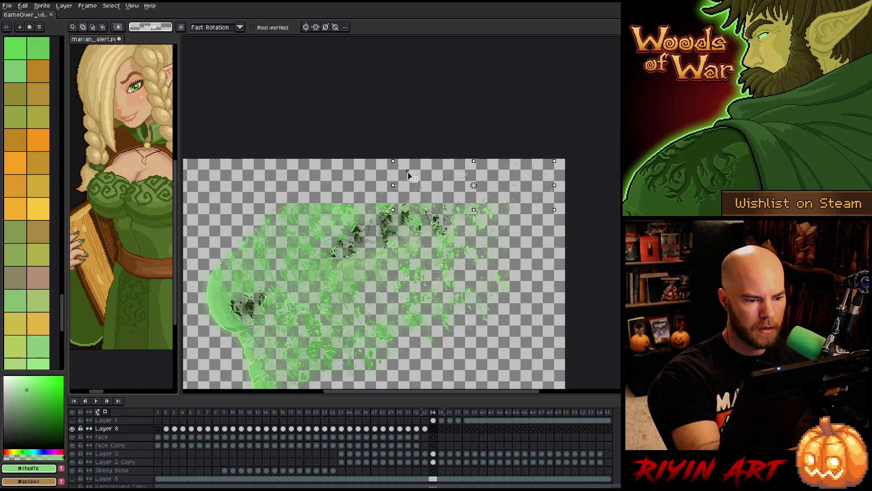
drag(322, 185, 307, 184)
drag(430, 161, 430, 157)
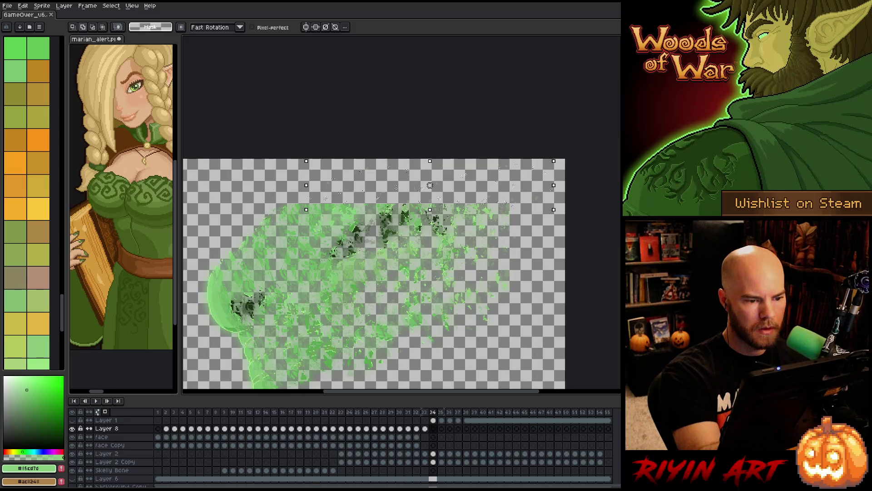
drag(430, 210, 430, 258)
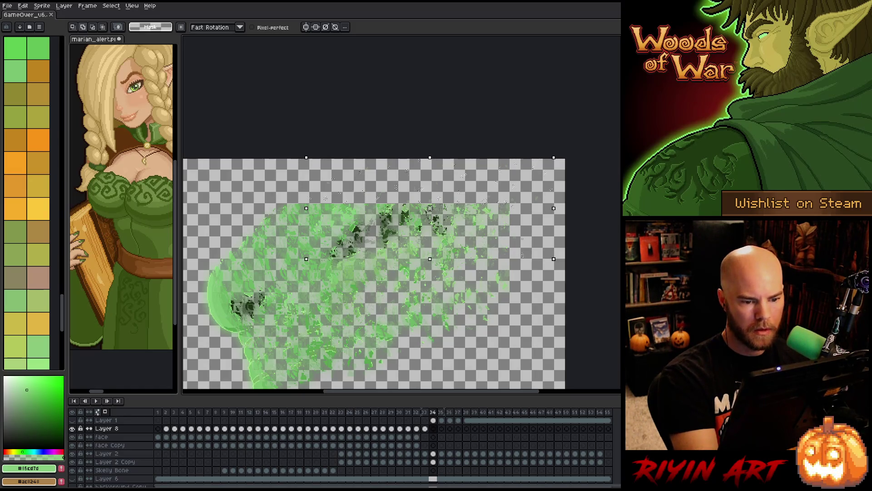
drag(554, 259, 567, 278)
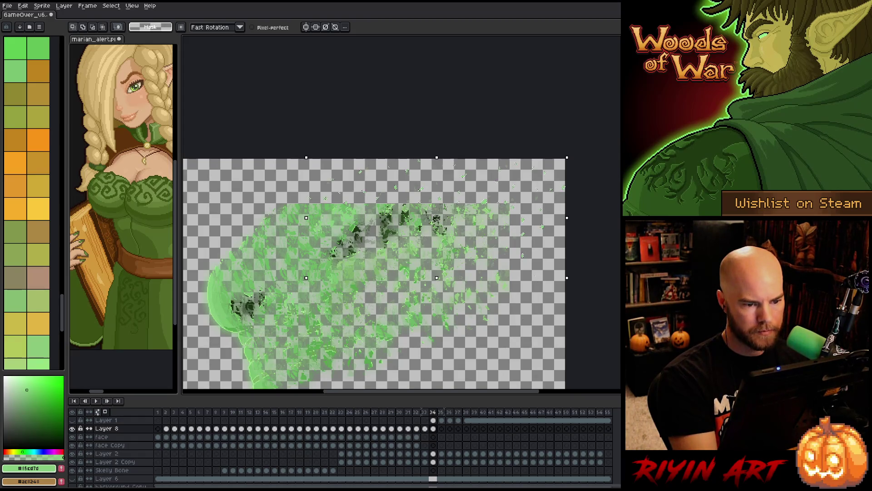
On frame 35, stretch the top shards left, slightly taller, further down and slightly right
click(441, 428)
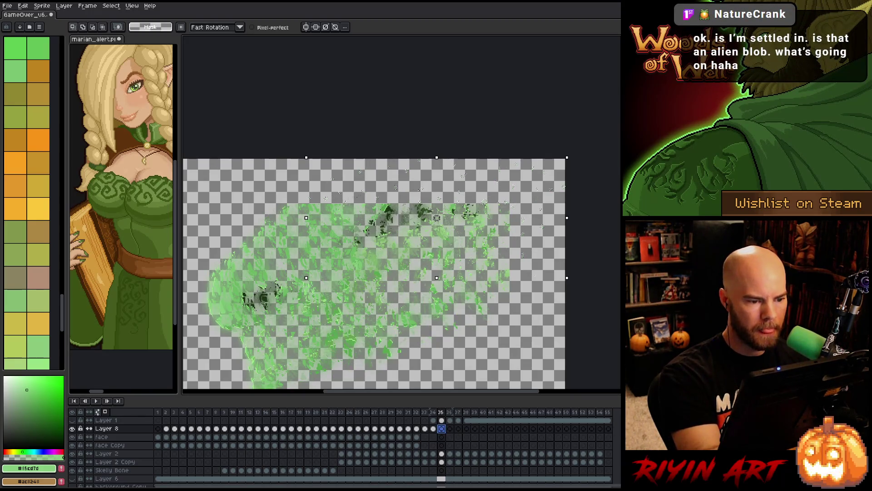
key(Return)
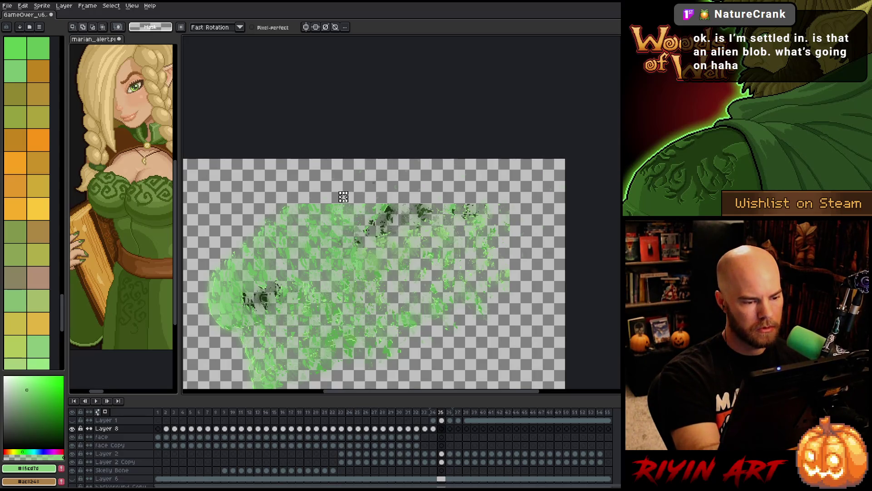
mouse_move(343, 197)
mouse_down()
mouse_move(429, 179)
mouse_move(527, 215)
mouse_move(528, 195)
mouse_move(557, 165)
mouse_up()
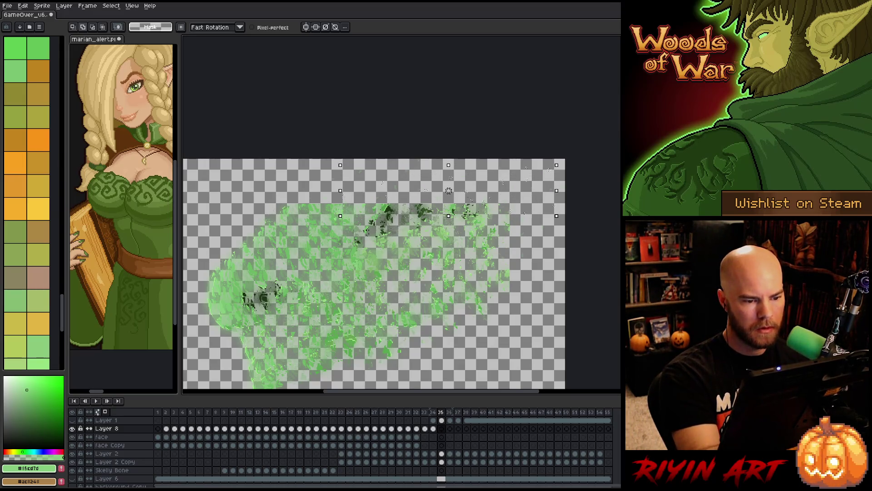
drag(340, 165, 300, 167)
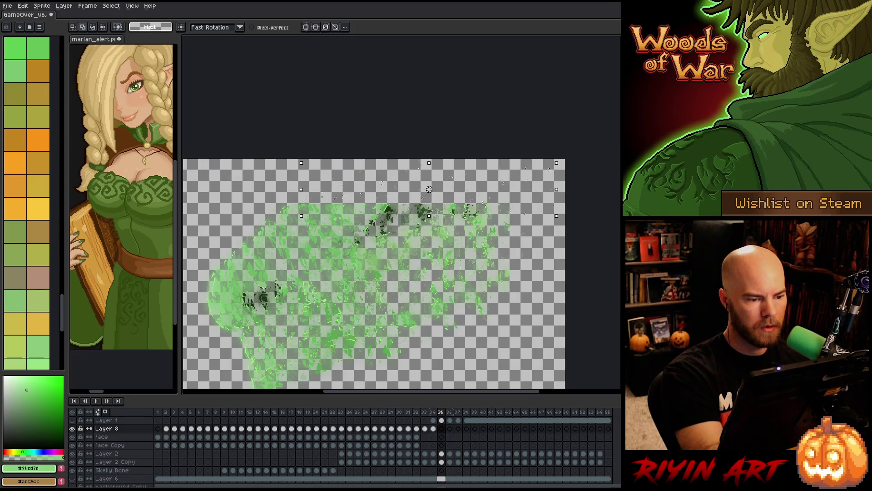
drag(428, 166, 428, 164)
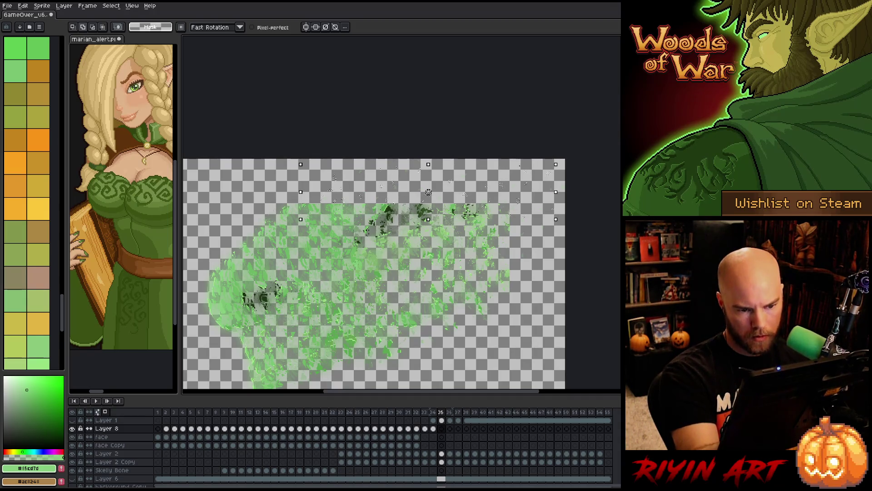
drag(534, 219, 534, 245)
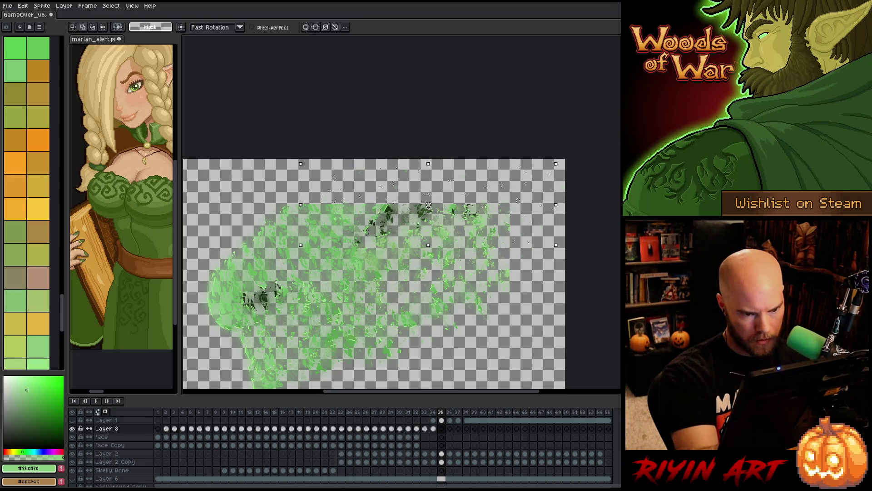
drag(556, 205, 564, 205)
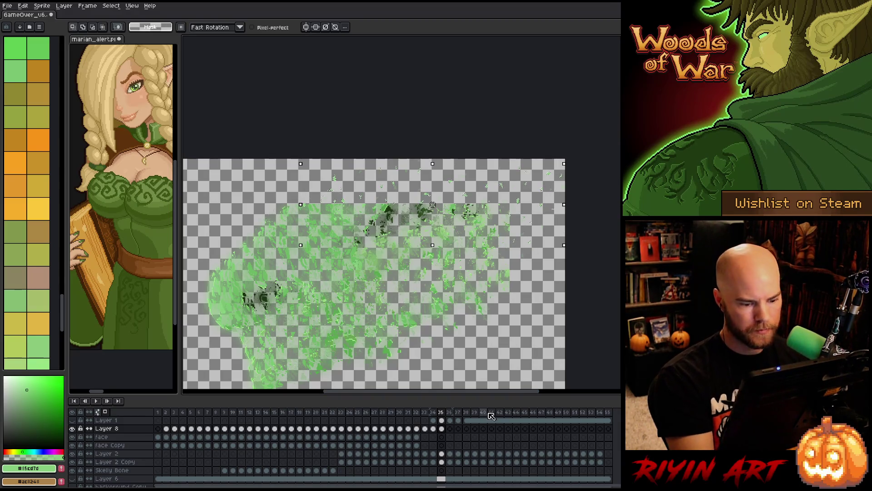
key(period)
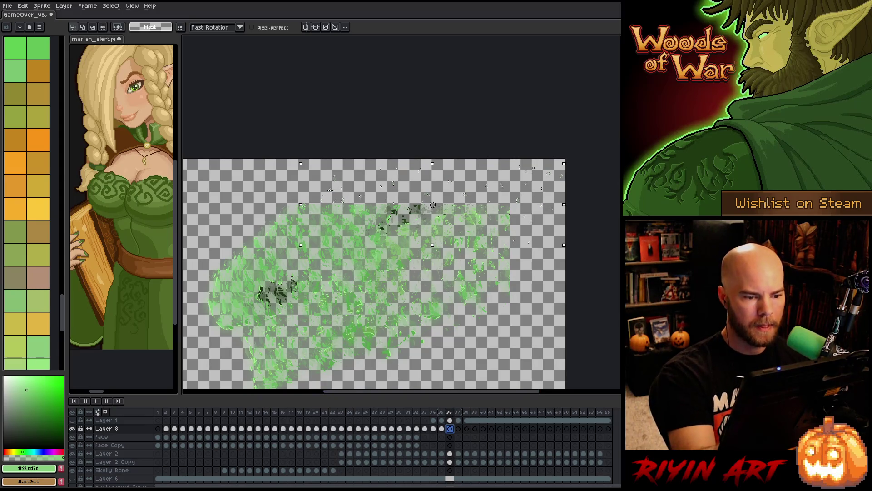
On frame 36, paste the shards and stretch the patch above the face wider and taller
click(560, 104)
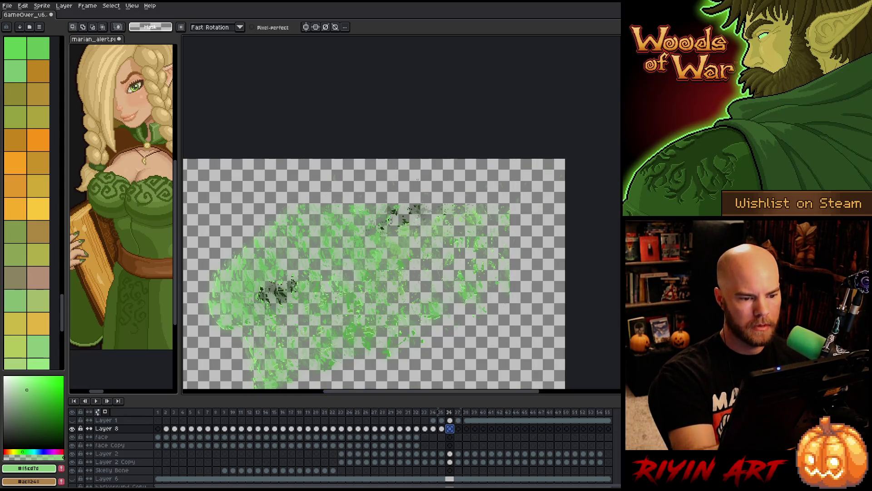
key(ctrl+v)
mouse_move(364, 187)
mouse_down()
mouse_move(384, 200)
mouse_move(481, 175)
mouse_move(481, 204)
mouse_move(511, 212)
mouse_up()
drag(364, 193, 359, 193)
drag(415, 174, 414, 162)
drag(510, 186, 547, 187)
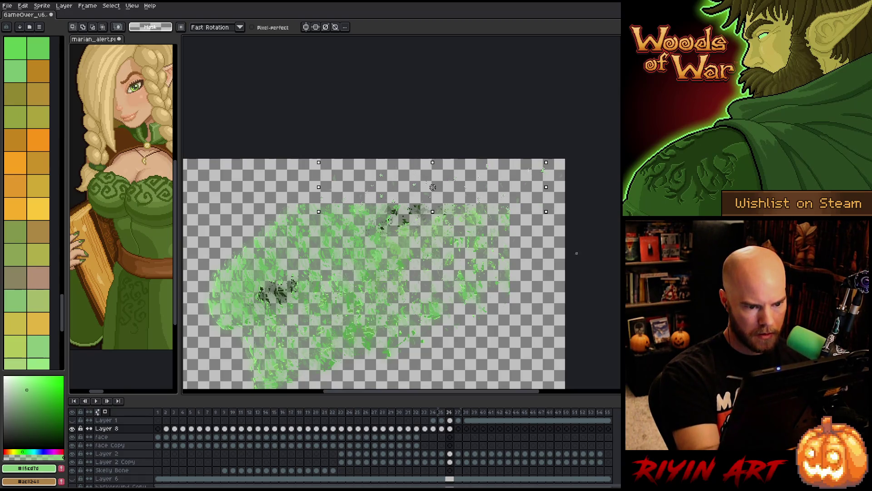
drag(526, 237, 523, 240)
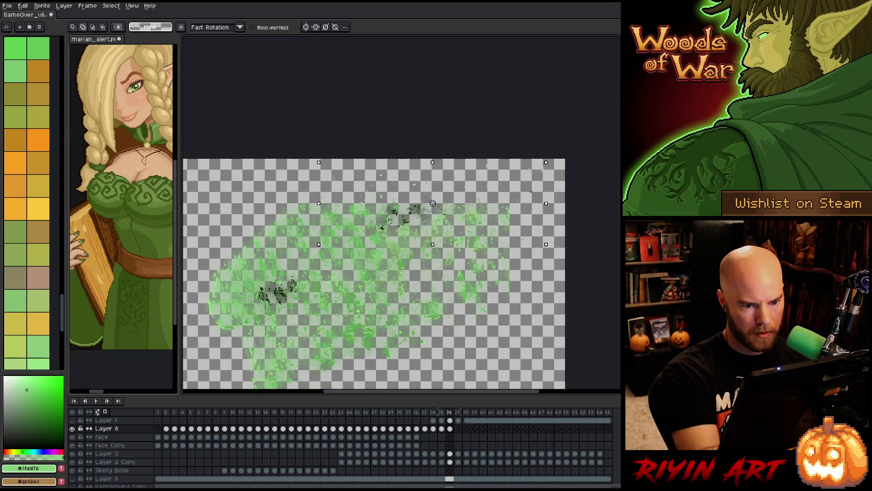
drag(517, 163, 516, 161)
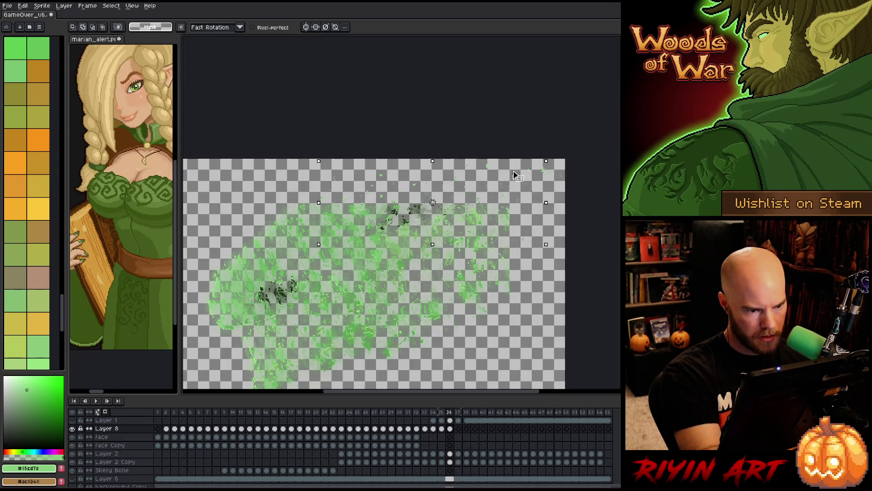
click(458, 428)
Sample a lighter green, save, and stretch frame 37's right shards wider left and taller
alt+click(438, 232)
key(ctrl+s)
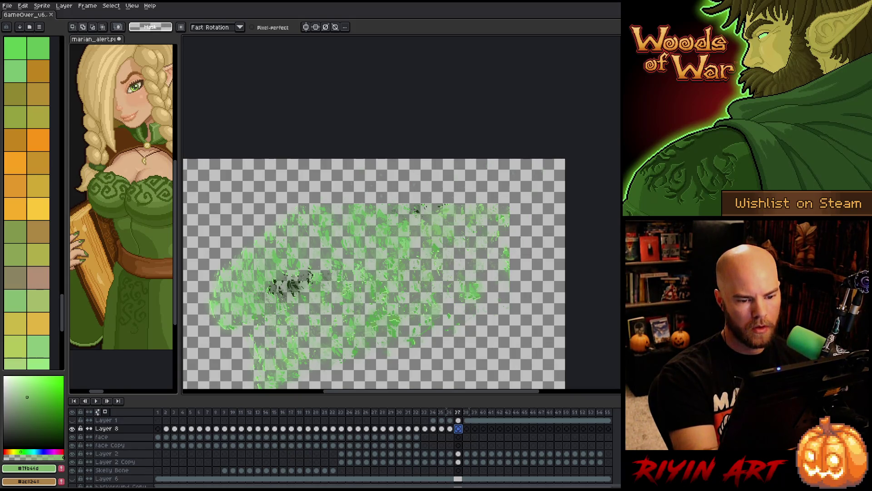
drag(514, 193, 541, 248)
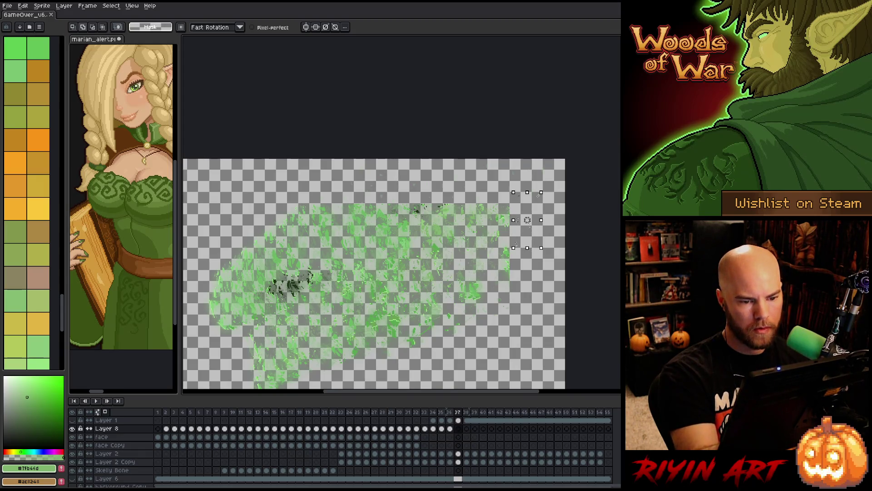
drag(541, 193, 548, 169)
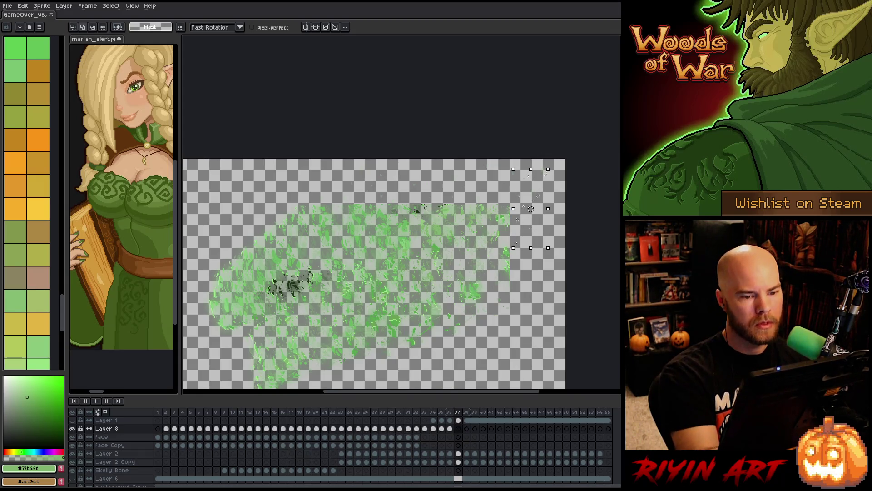
drag(497, 195, 477, 164)
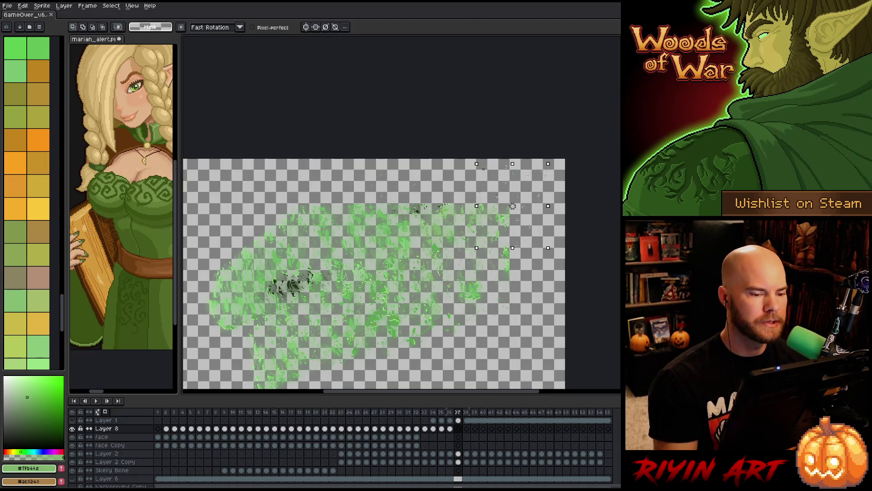
drag(476, 206, 341, 195)
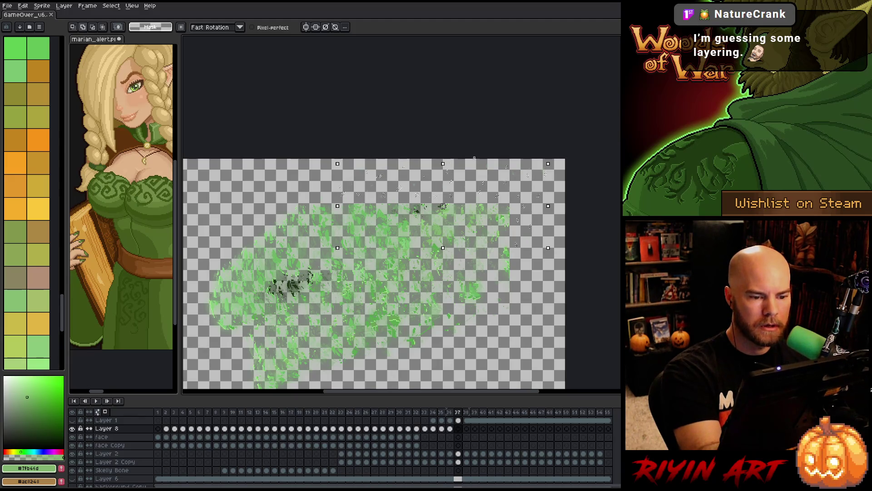
drag(481, 164, 480, 157)
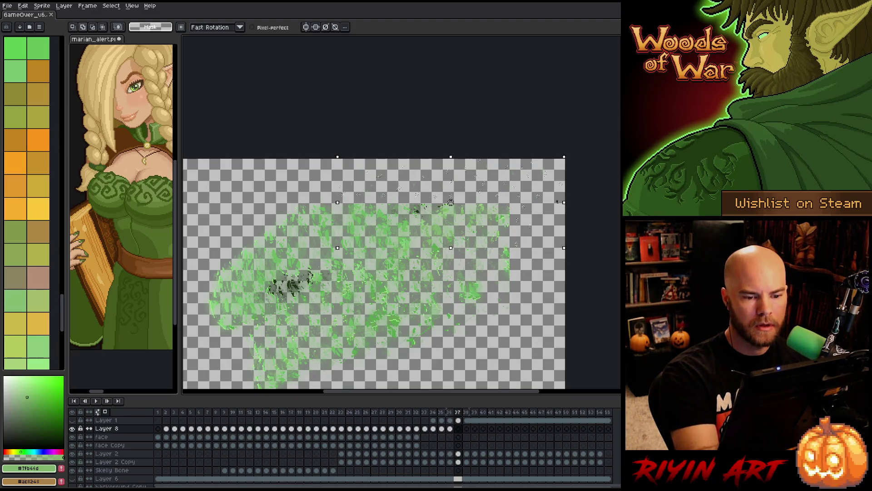
key(ctrl+v)
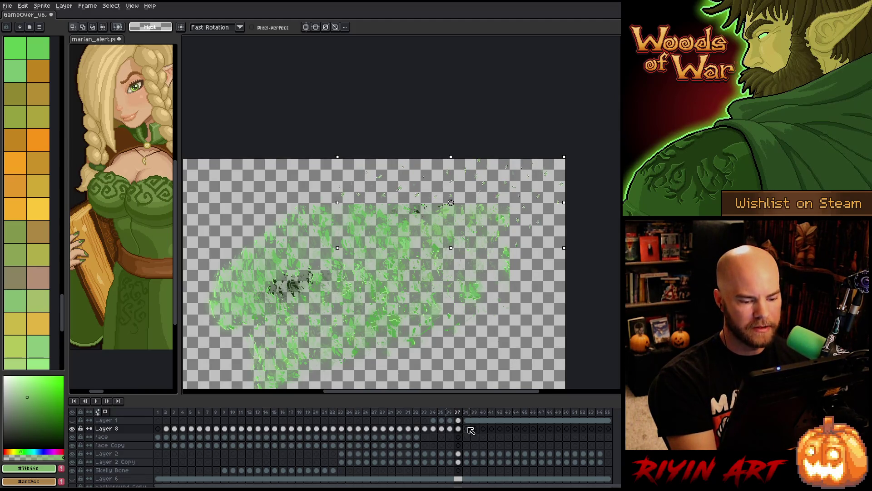
On frame 38, select most of the shard area and widen it to the right
key(Right)
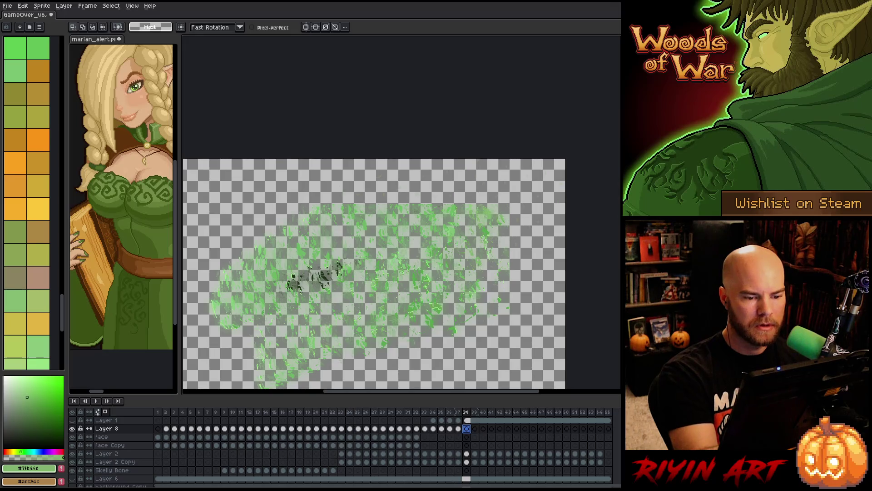
key(b)
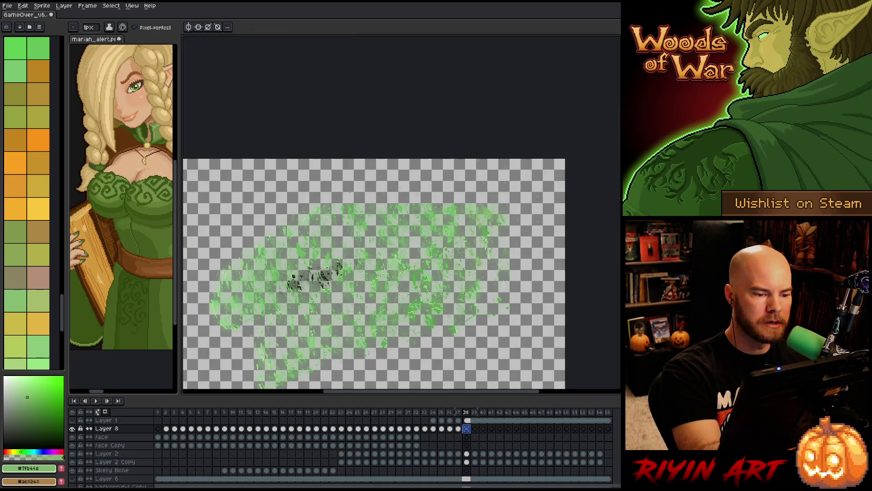
key(m)
drag(346, 180, 380, 201)
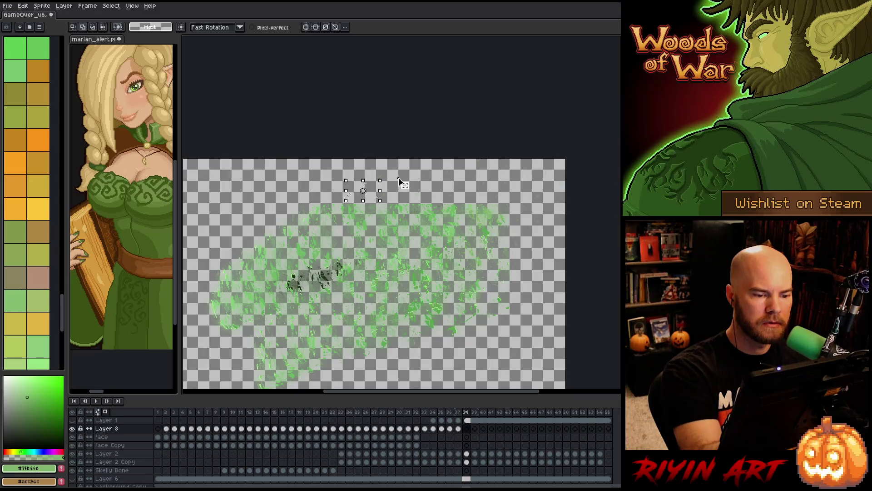
mouse_move(346, 173)
mouse_down()
mouse_move(442, 203)
mouse_move(526, 208)
mouse_move(542, 244)
mouse_up()
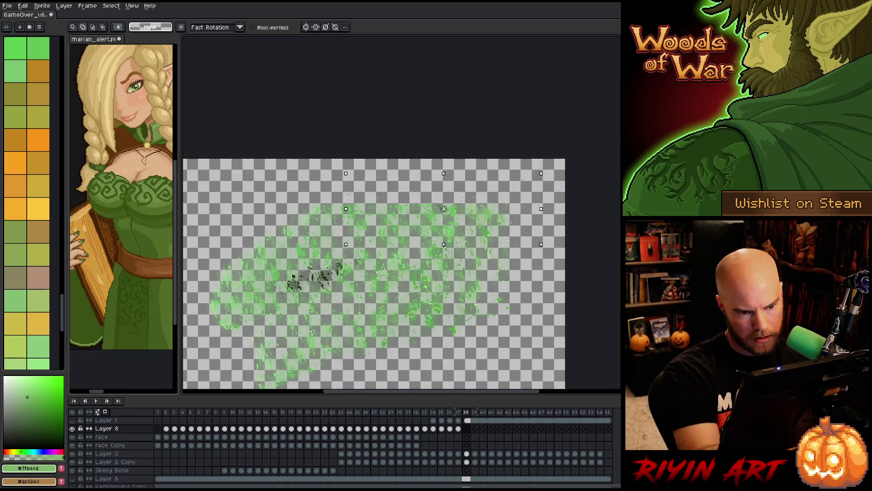
drag(346, 159, 542, 264)
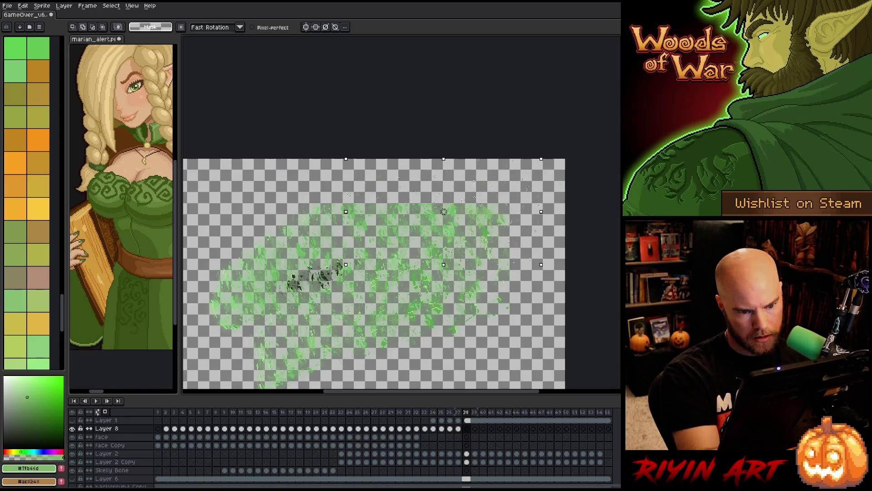
drag(554, 190, 558, 200)
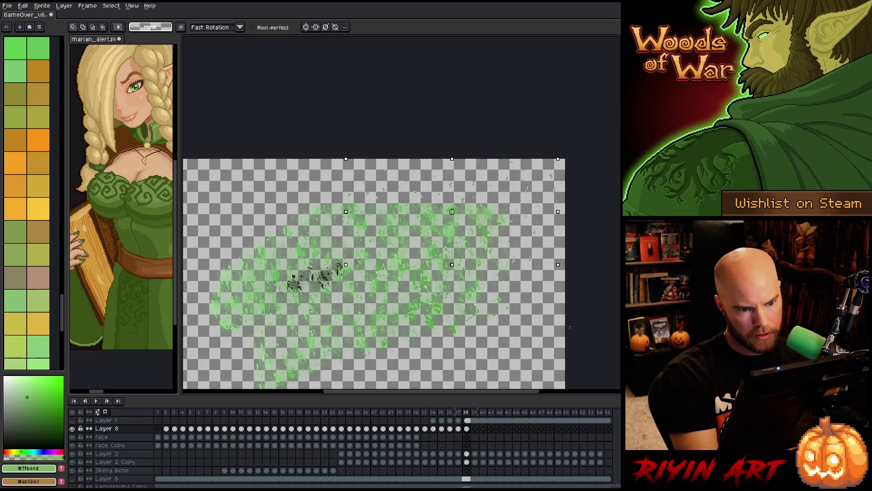
On frame 39, stretch the right-side shards far left and downward
click(474, 420)
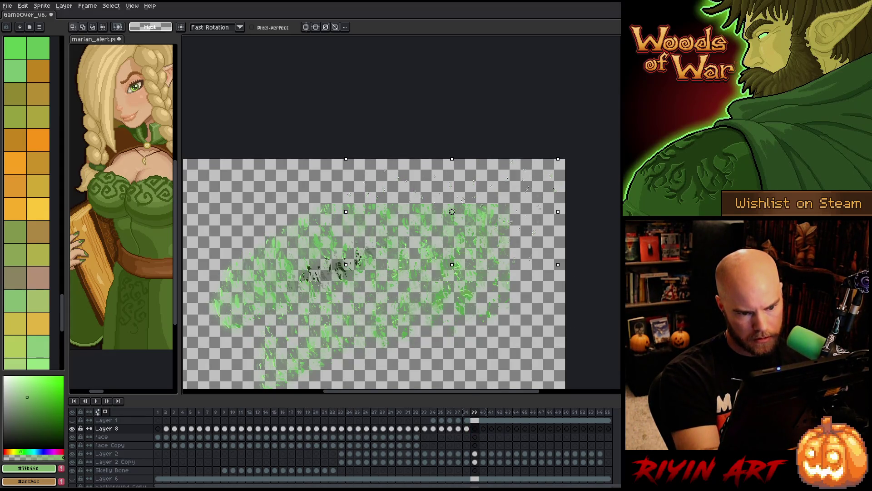
mouse_move(515, 232)
mouse_down()
mouse_move(538, 232)
mouse_move(558, 182)
mouse_move(483, 200)
mouse_up()
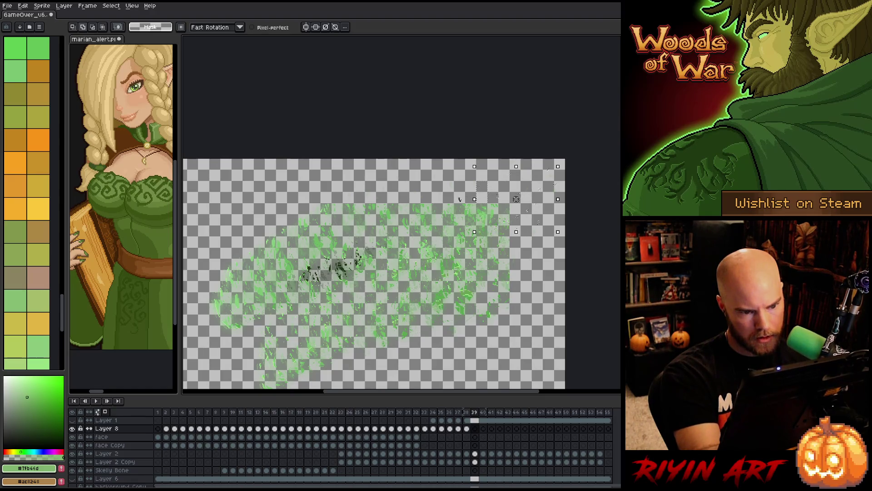
key(ctrl+z)
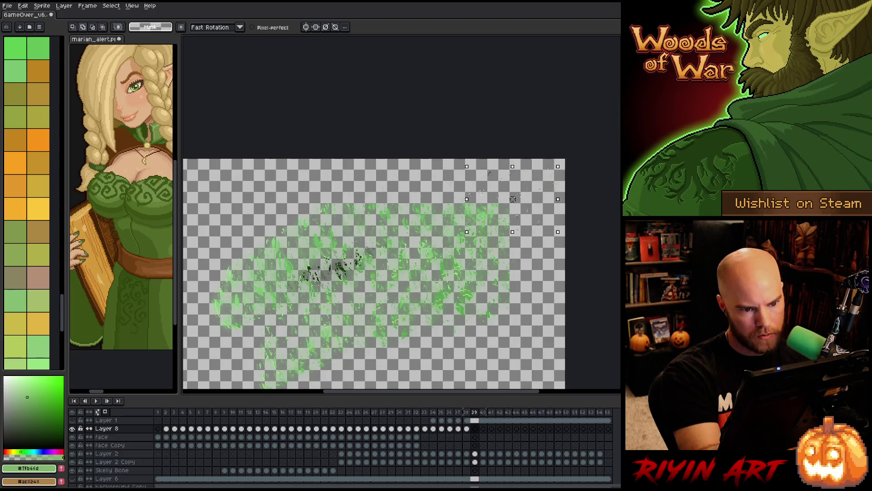
drag(467, 199, 342, 197)
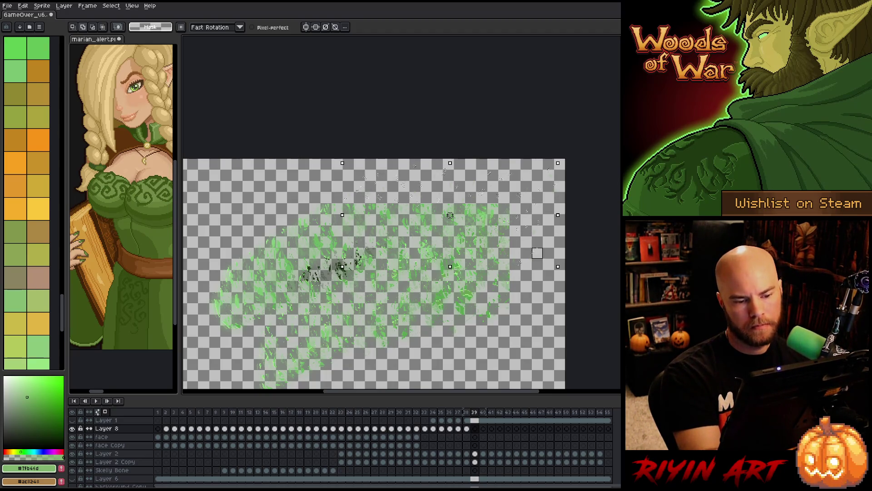
drag(558, 232, 558, 266)
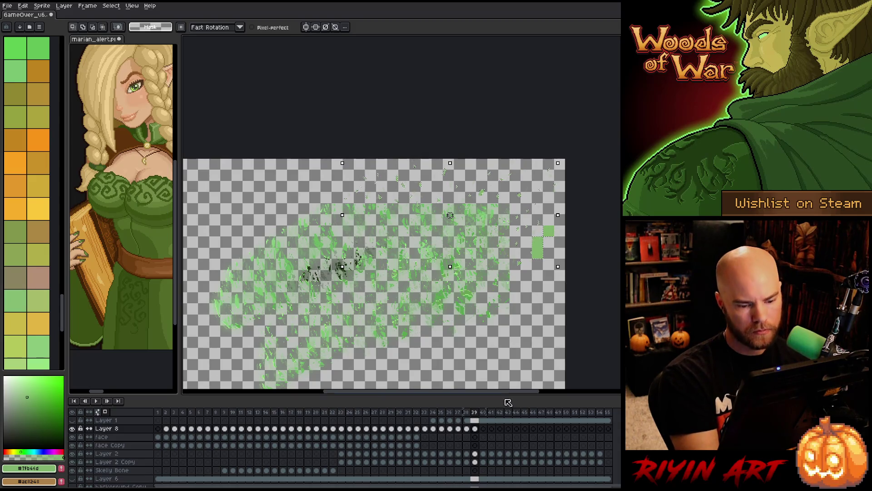
key(period)
On frame 40, select the upper-right shards, stretch them downward and apply the transform
key(Return)
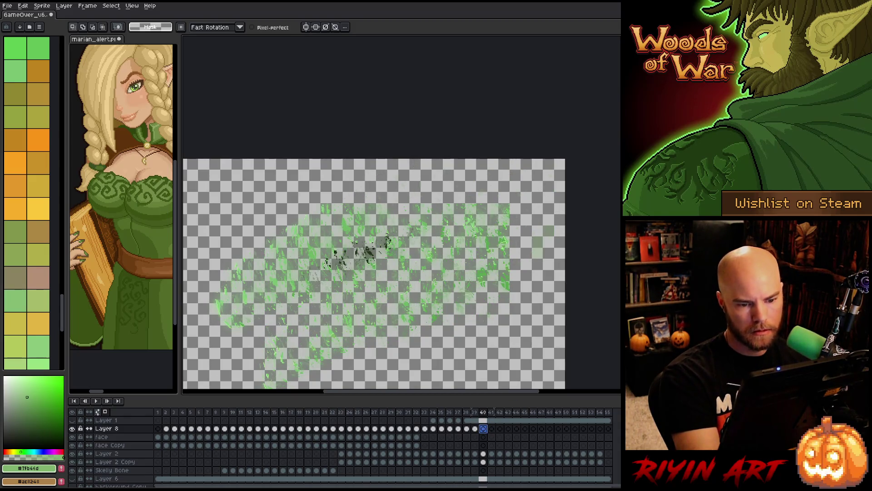
key(b)
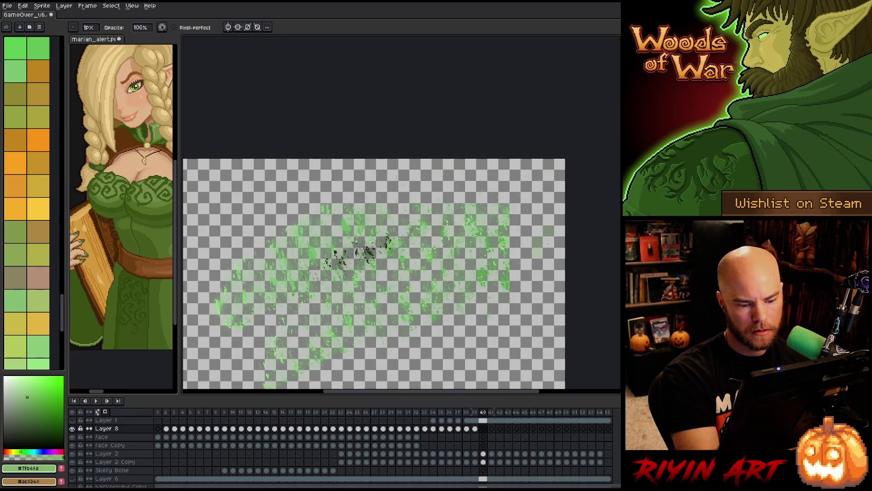
key(m)
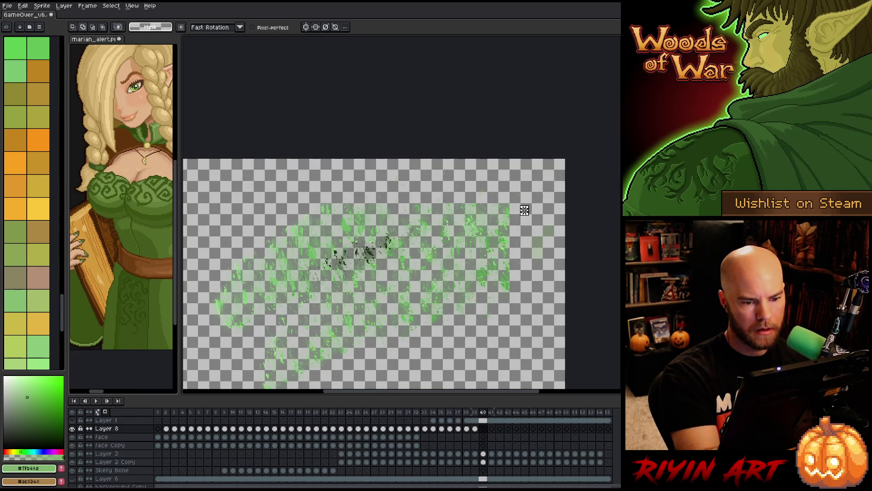
mouse_move(547, 189)
mouse_down()
mouse_move(553, 171)
mouse_move(515, 187)
mouse_move(342, 187)
mouse_up()
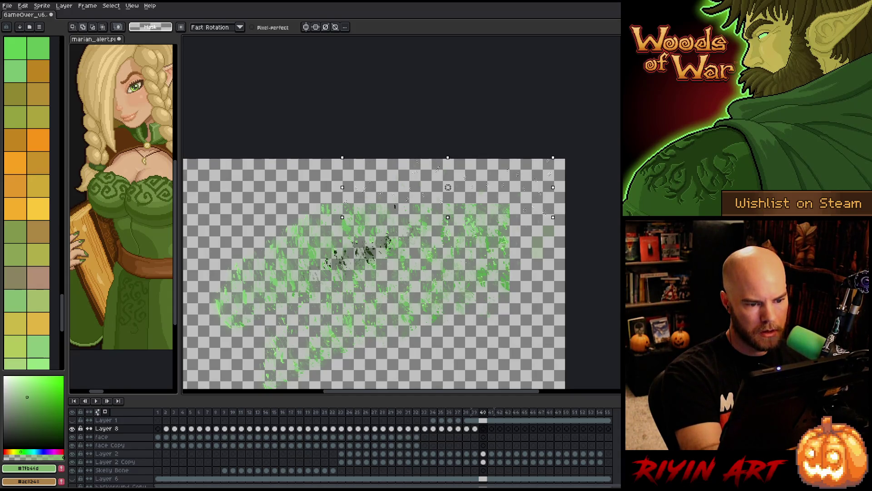
drag(448, 217, 449, 265)
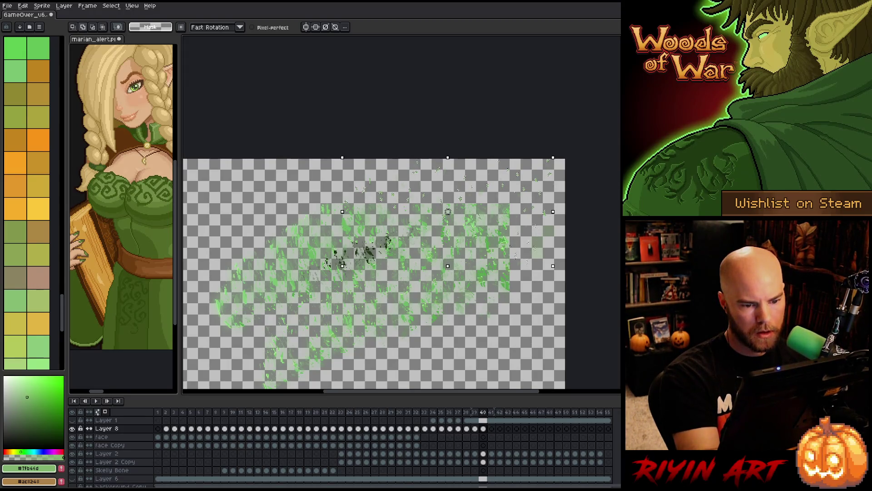
click(492, 429)
key(Return)
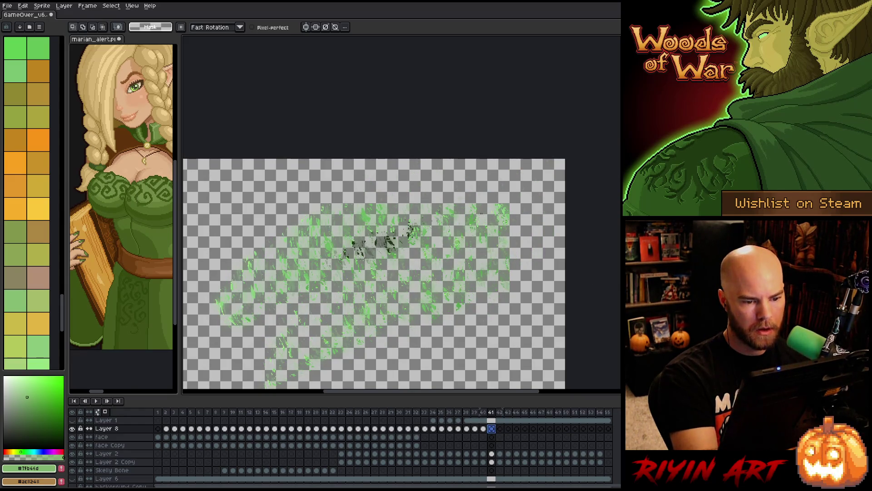
On frame 41, stretch the upper-right shards left, paste and commit copied shards, and stretch them up-right
alt+click(475, 213)
mouse_move(516, 241)
mouse_down()
mouse_move(528, 226)
mouse_move(555, 223)
mouse_move(553, 189)
mouse_move(570, 168)
mouse_move(563, 156)
mouse_up()
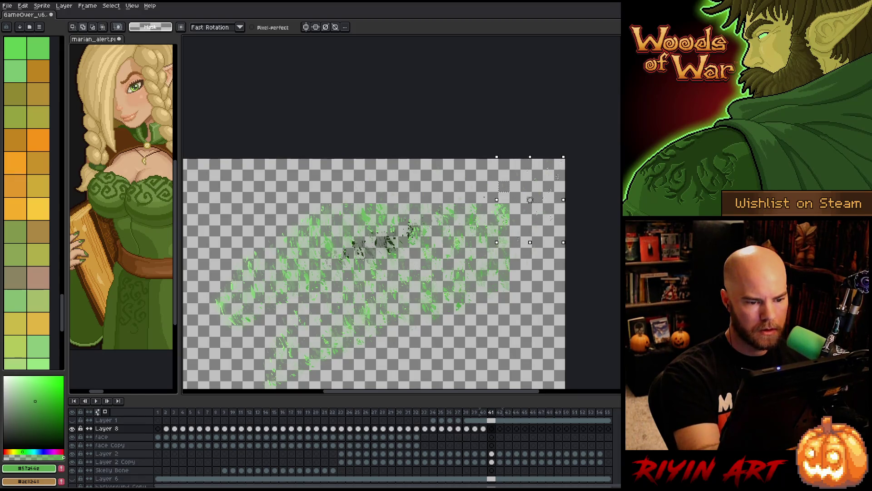
drag(473, 190, 359, 200)
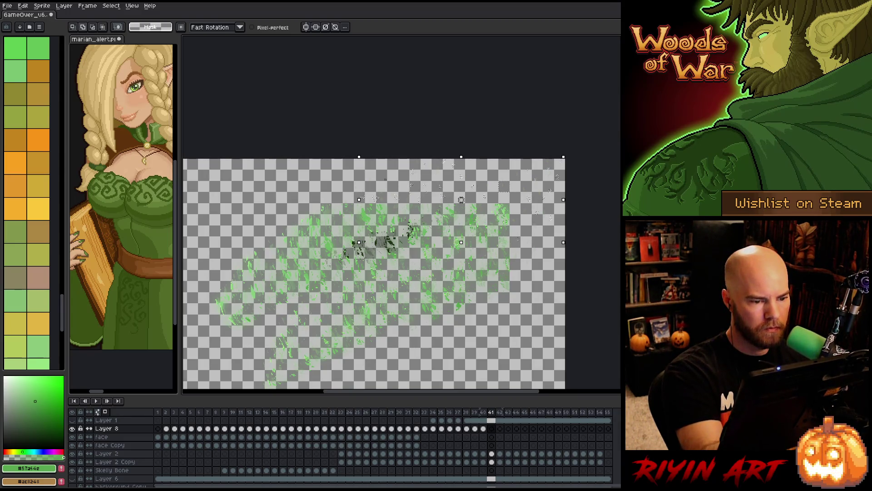
alt+click(329, 245)
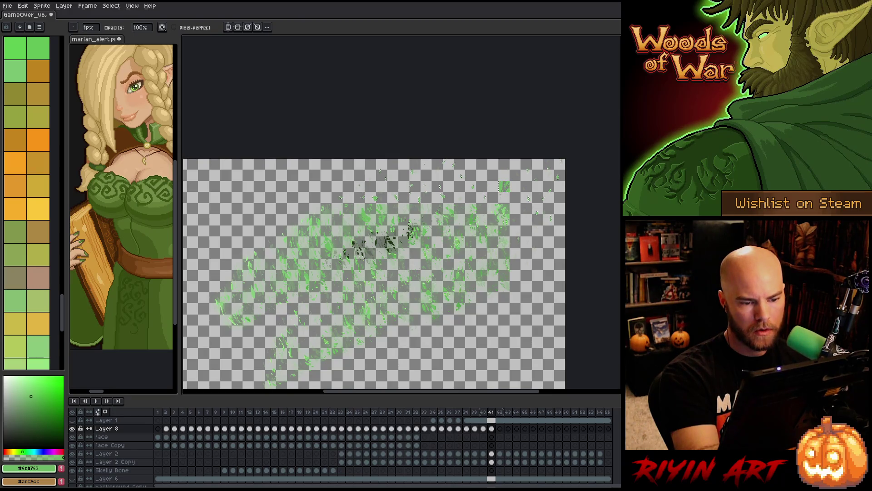
key(ctrl+v)
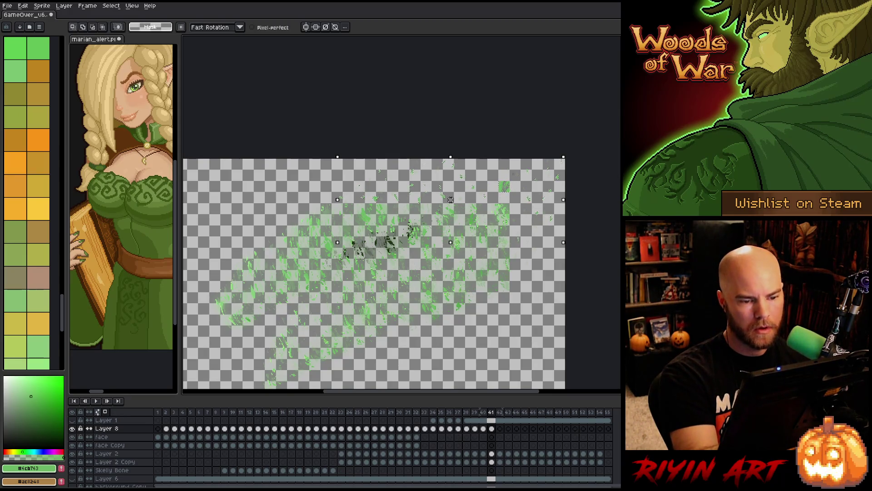
key(Return)
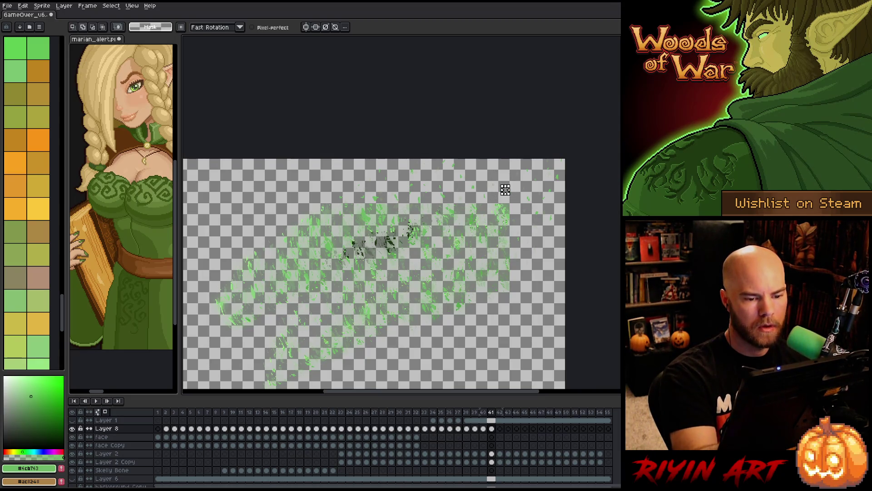
drag(509, 177, 524, 163)
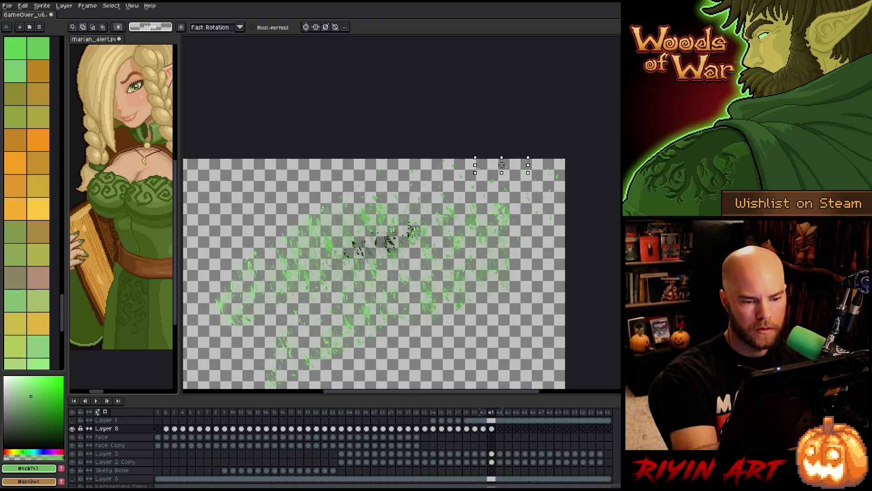
drag(475, 157, 538, 242)
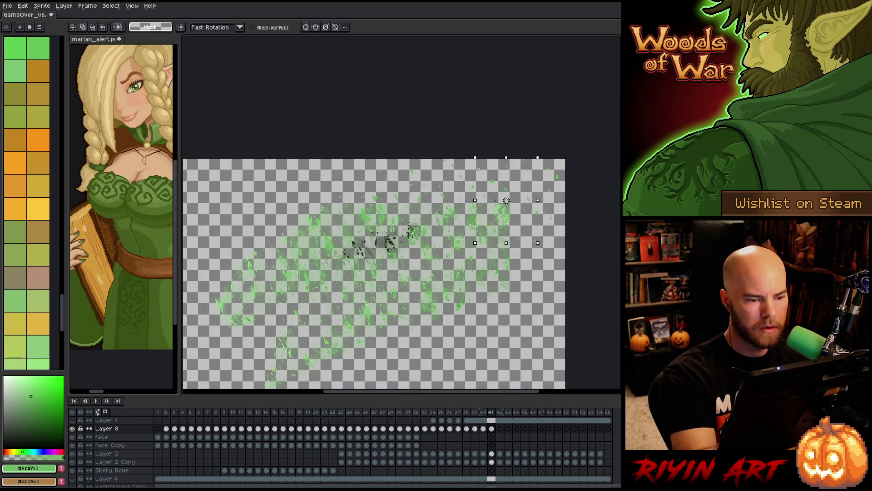
On frame 42, stretch the upper shards farther right and up, then delete frame 43's Layer 8 specks
click(500, 428)
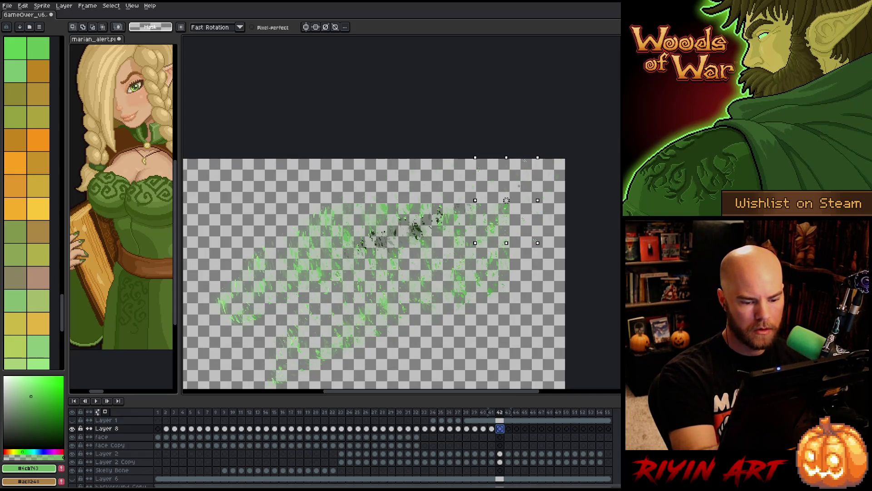
key(ctrl+d)
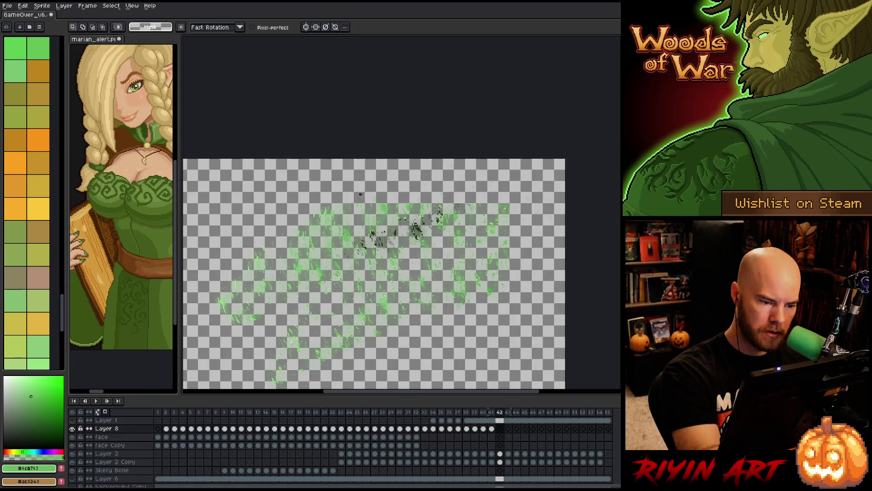
mouse_move(353, 184)
mouse_down()
mouse_move(399, 201)
mouse_move(461, 166)
mouse_up()
mouse_move(354, 162)
mouse_down()
mouse_move(518, 203)
mouse_move(539, 234)
mouse_up()
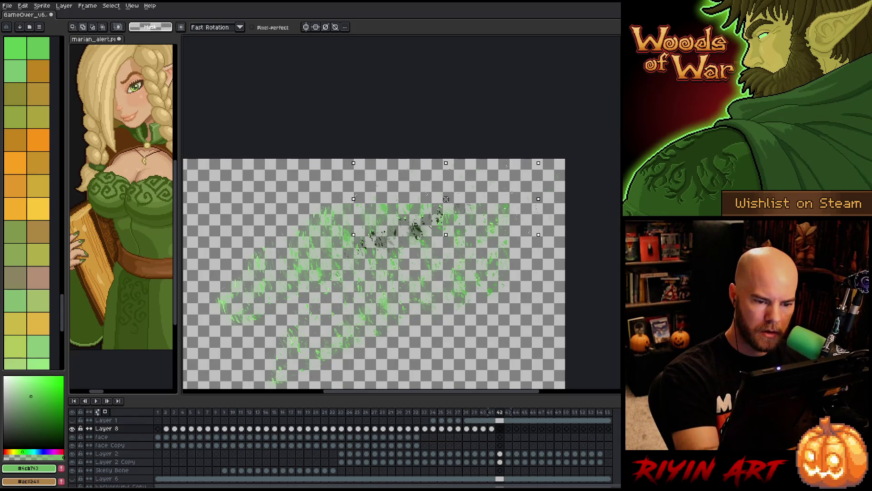
drag(539, 199, 551, 198)
drag(551, 163, 560, 161)
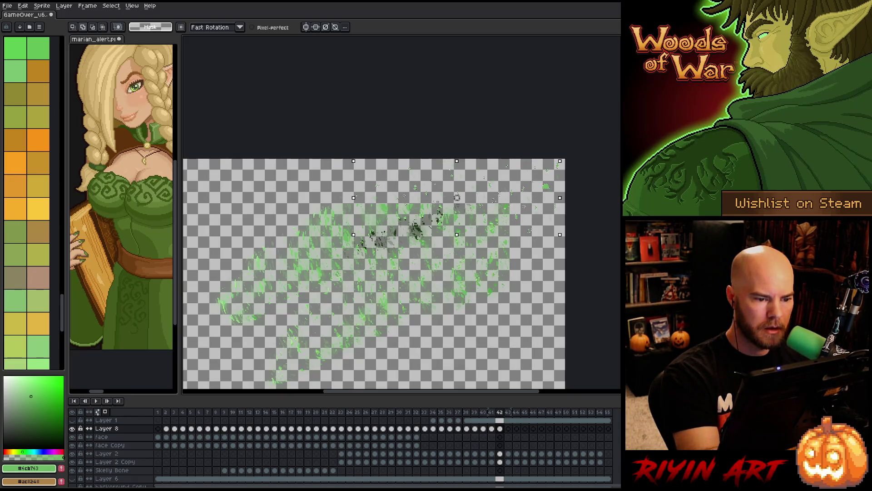
click(508, 429)
key(Delete)
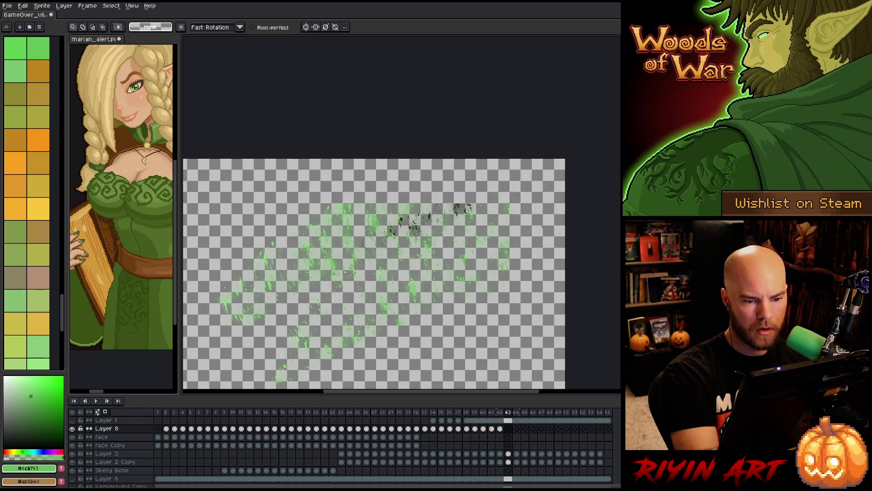
On frame 43, select the top-right shards and stretch them farther left and up
mouse_move(513, 191)
mouse_down()
mouse_move(532, 207)
mouse_move(538, 252)
mouse_up()
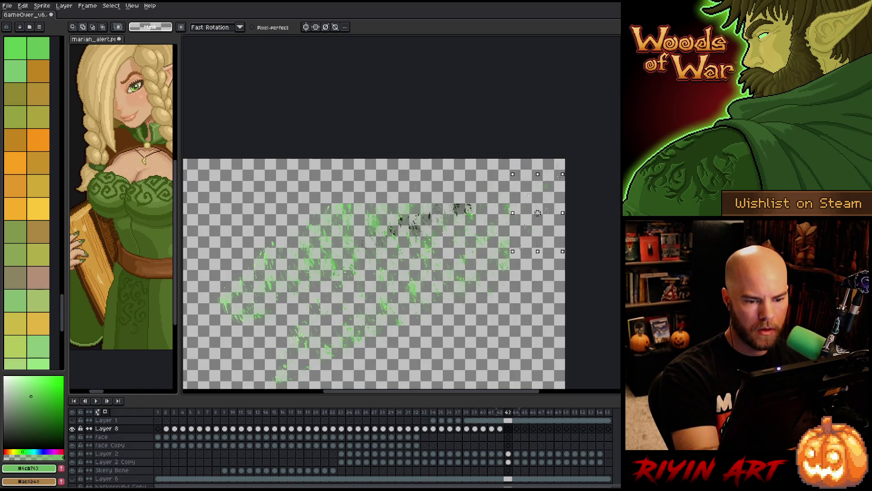
drag(513, 212, 430, 212)
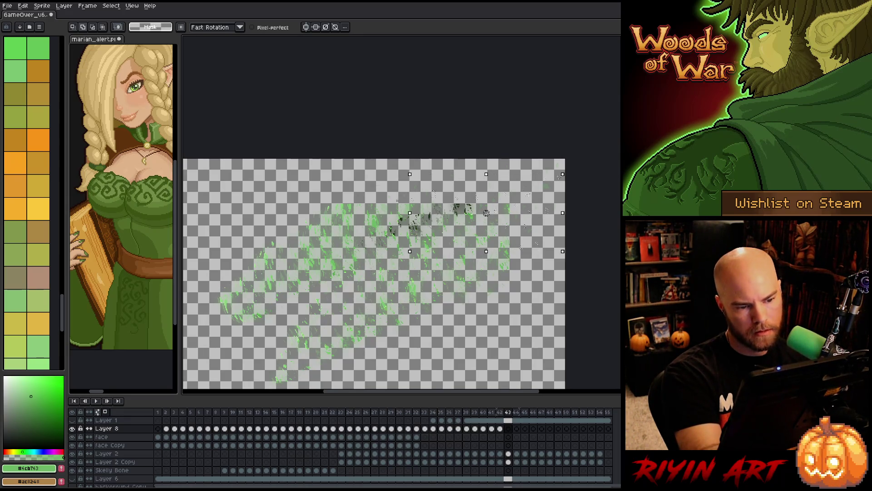
drag(433, 173, 499, 167)
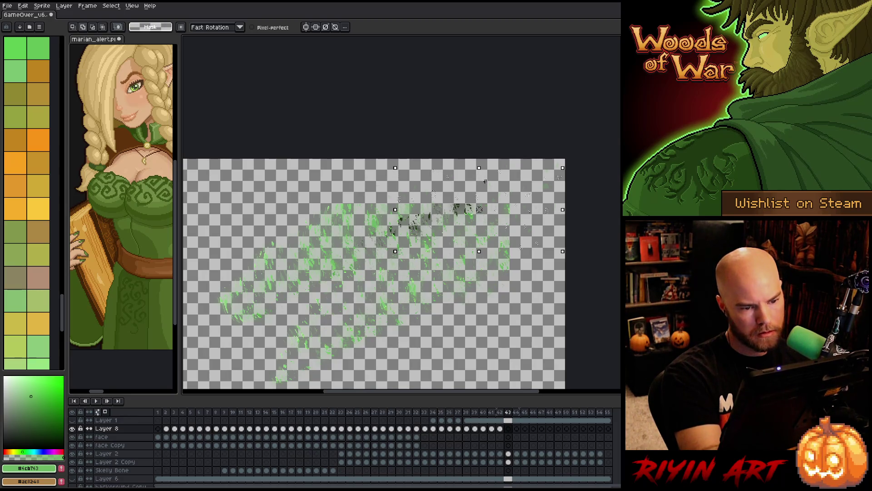
drag(395, 210, 354, 210)
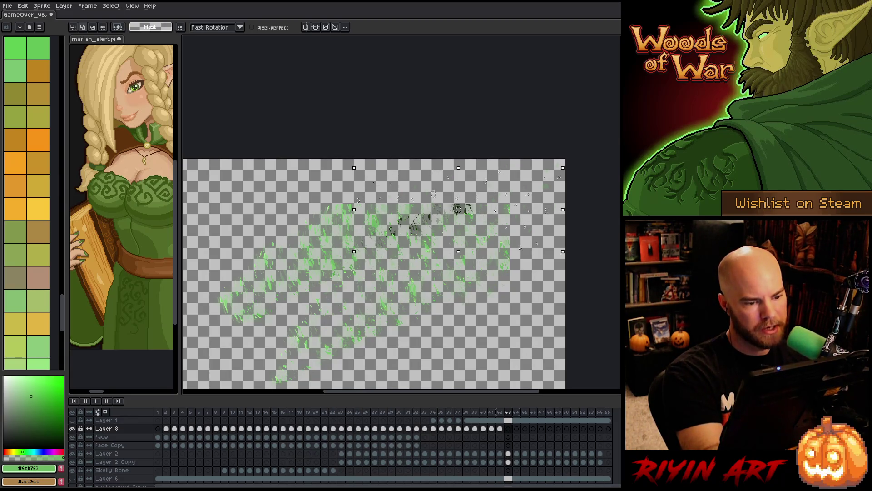
drag(459, 167, 458, 159)
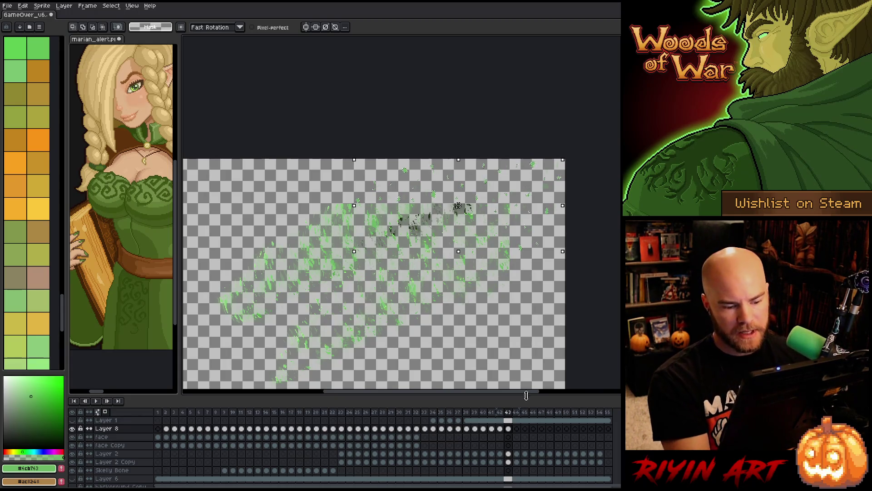
On frame 44, restore the shard selection and stretch it up and left toward the canvas top
click(516, 429)
key(Return)
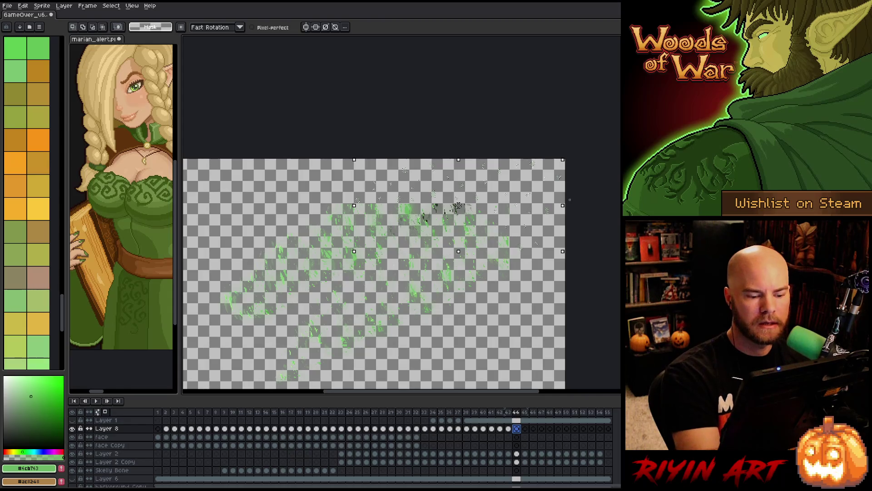
key(ctrl+v)
mouse_move(509, 189)
mouse_down()
mouse_move(509, 175)
mouse_move(486, 166)
mouse_move(360, 164)
mouse_up()
drag(454, 164, 453, 161)
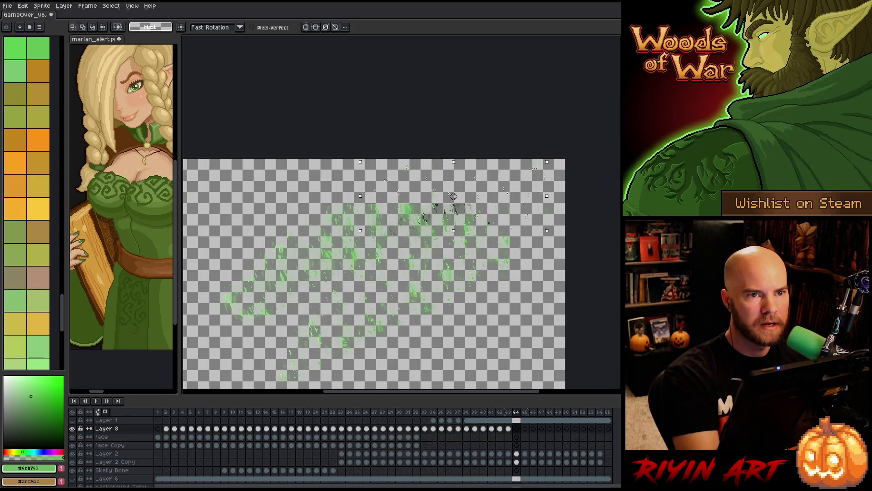
drag(513, 161, 513, 157)
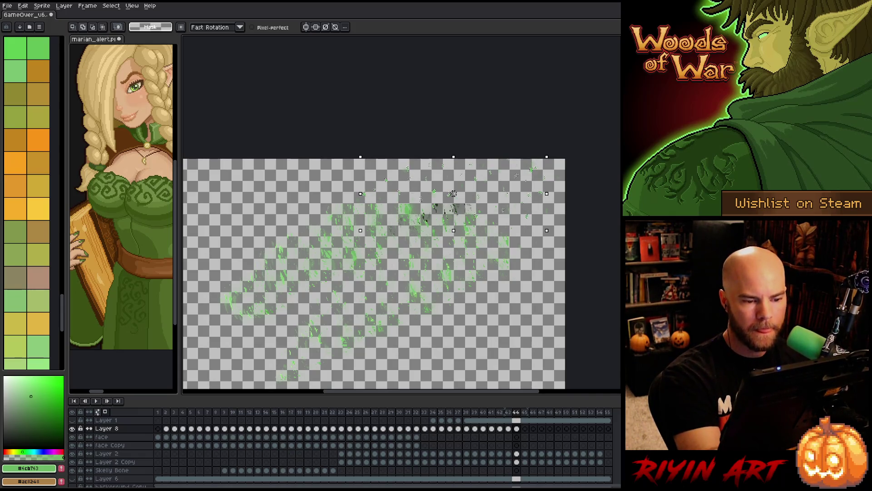
click(525, 429)
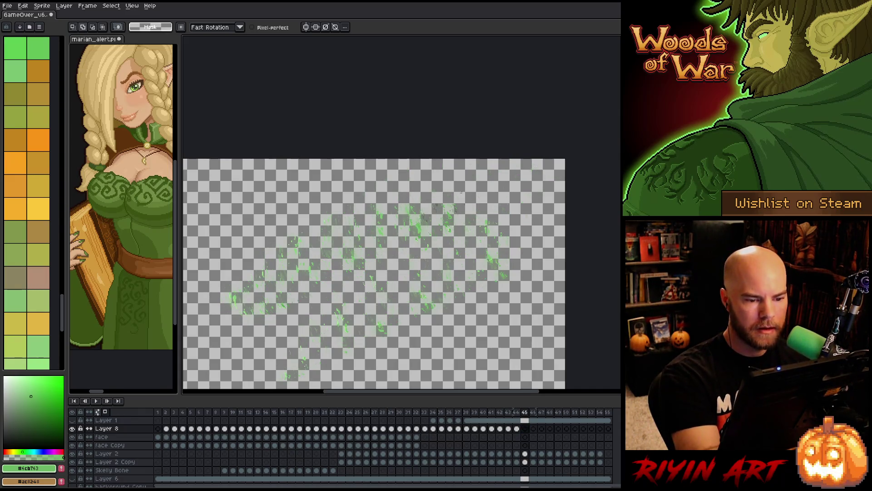
On frame 45, select the shards and stretch them farther right and taller
drag(458, 195, 400, 200)
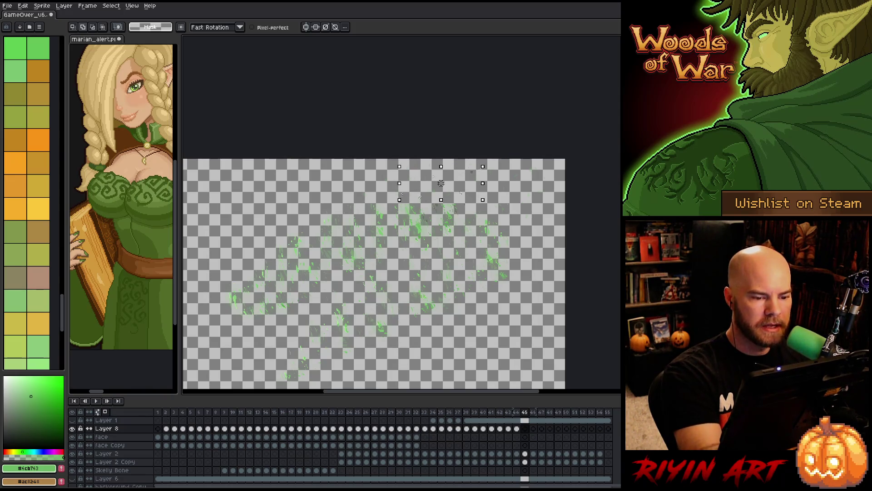
drag(451, 184, 469, 199)
drag(538, 199, 561, 200)
drag(480, 232, 481, 244)
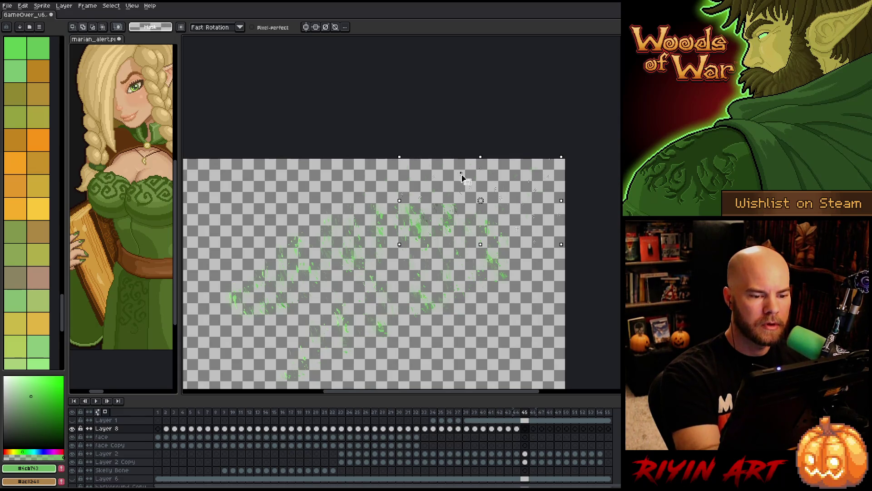
On frame 46, stretch the shards down and left and paint a lighter green block at top right
click(533, 429)
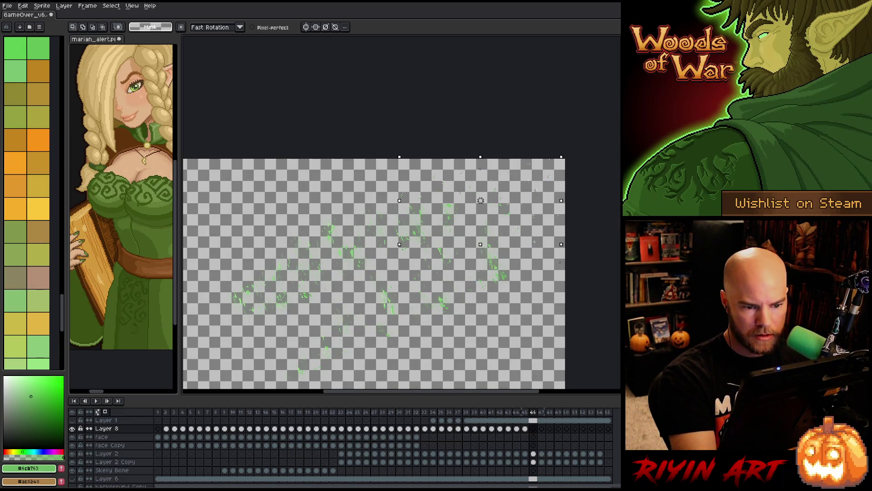
mouse_move(476, 203)
mouse_down()
mouse_move(527, 230)
mouse_move(556, 230)
mouse_up()
drag(473, 196, 418, 196)
alt+click(549, 174)
click(549, 175)
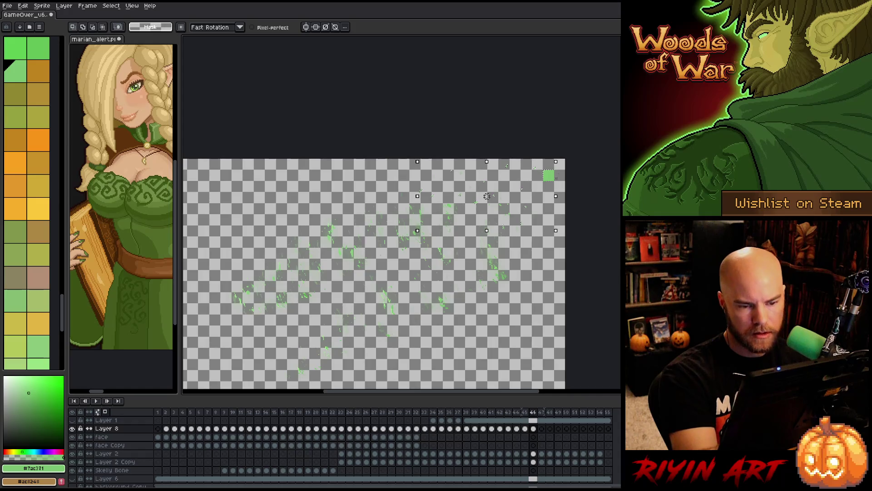
key(ctrl+d)
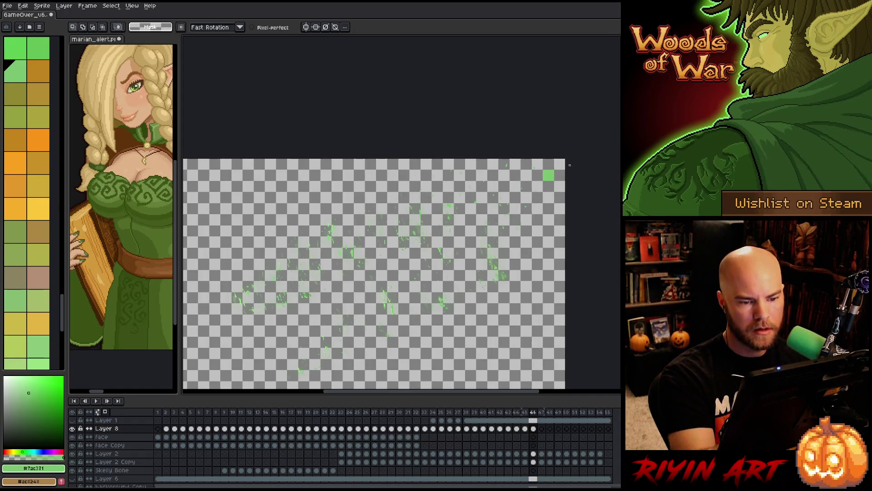
drag(542, 181, 563, 186)
key(ctrl+d)
key(b)
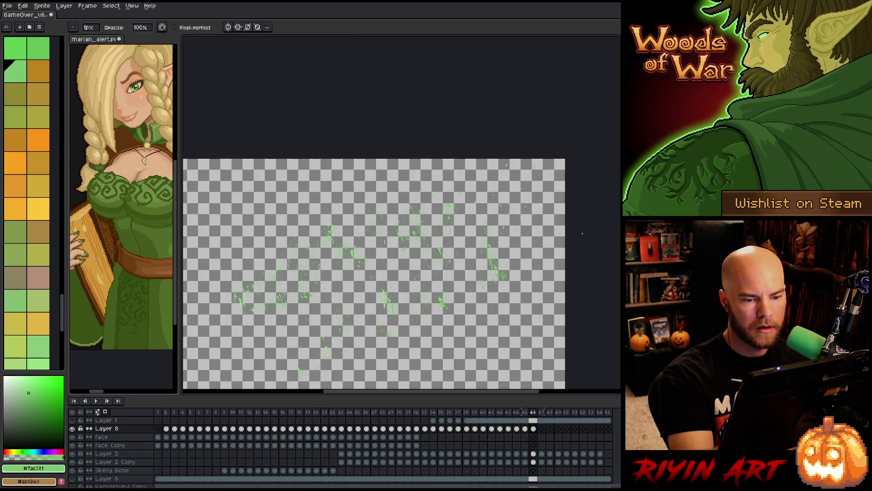
On frame 47, restore the top-right selection and stretch the shards up and left
key(Right)
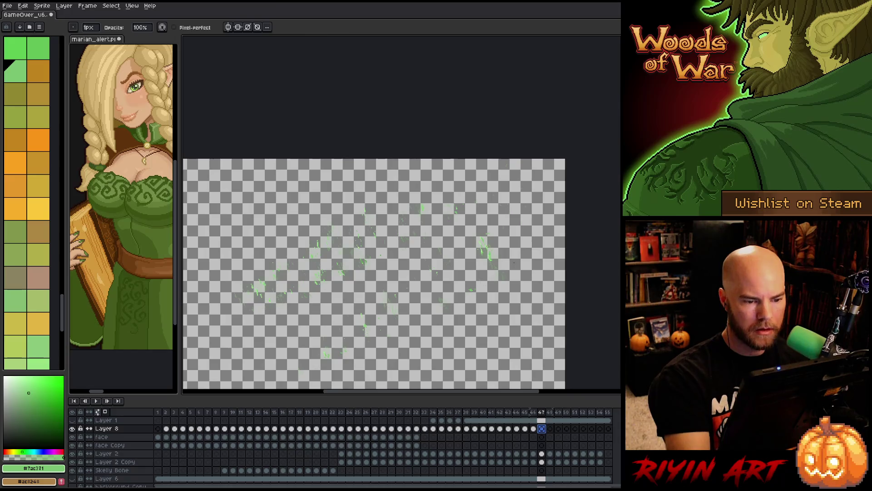
key(q)
key(ctrl+shift+d)
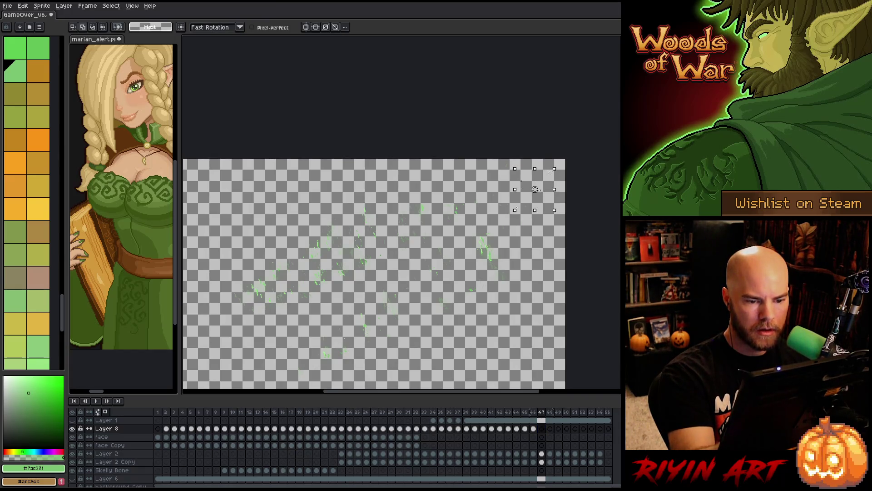
drag(515, 168, 419, 159)
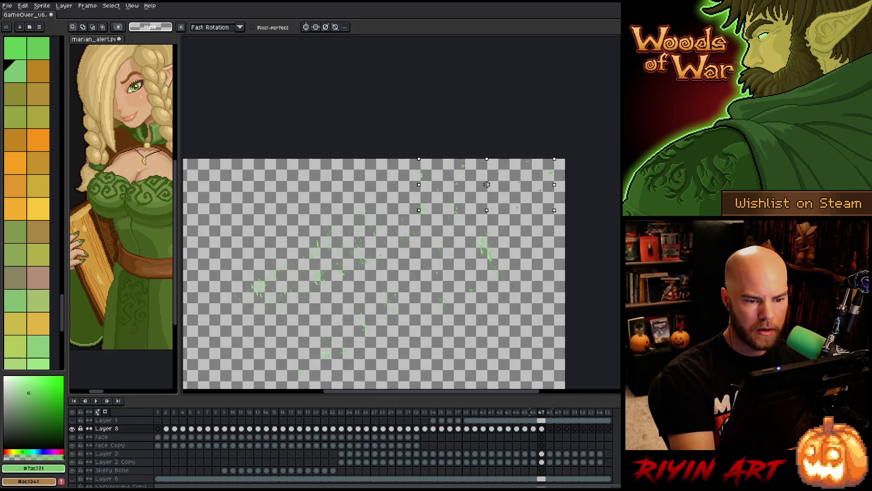
key(period)
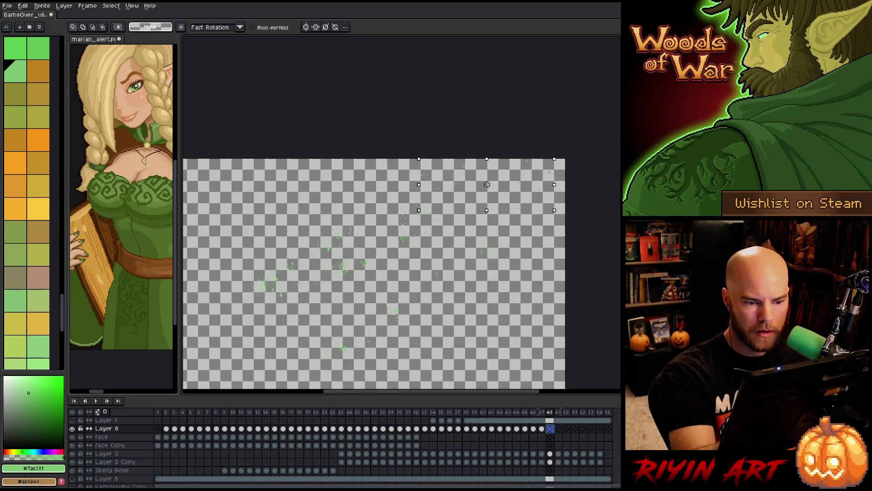
Reselect the top-right shard area on each of frames 48 through 51
key(ctrl+d)
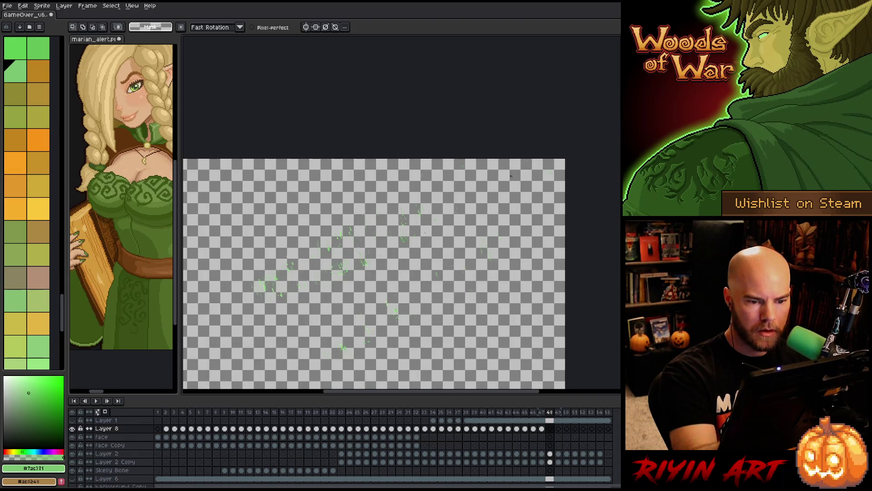
key(ctrl+shift+d)
click(558, 429)
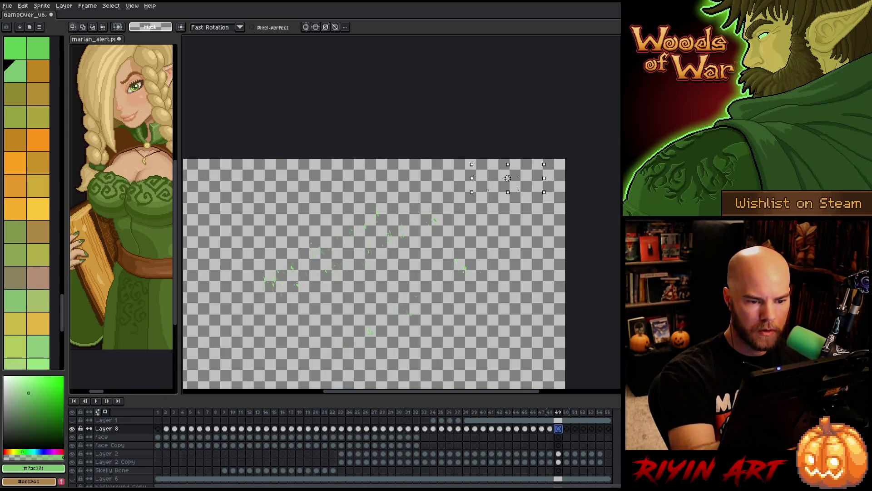
key(ctrl+d)
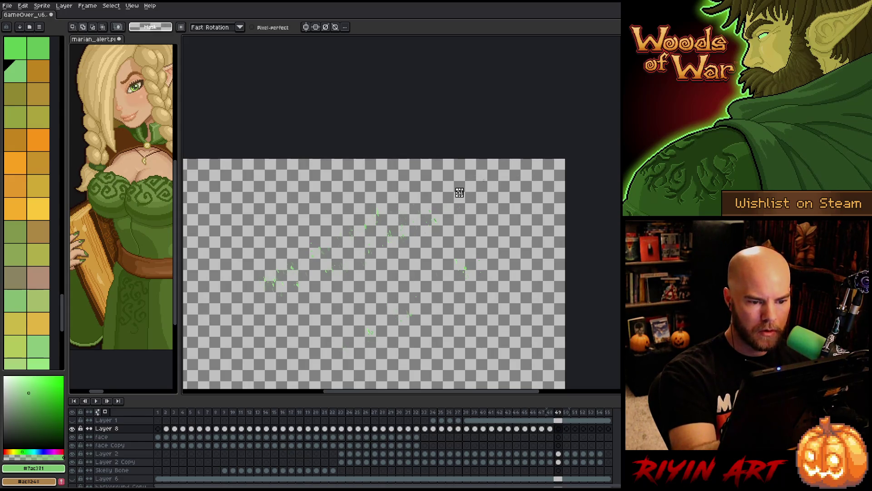
key(ctrl+shift+d)
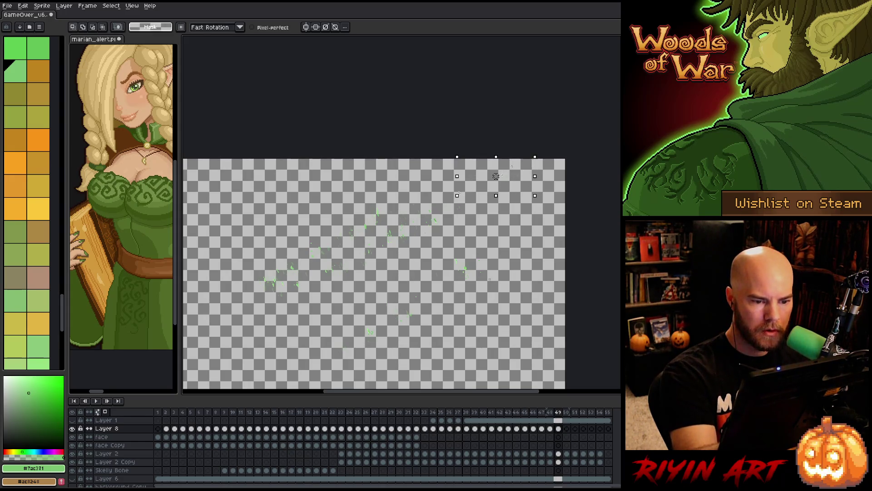
key(Right)
key(ctrl+d)
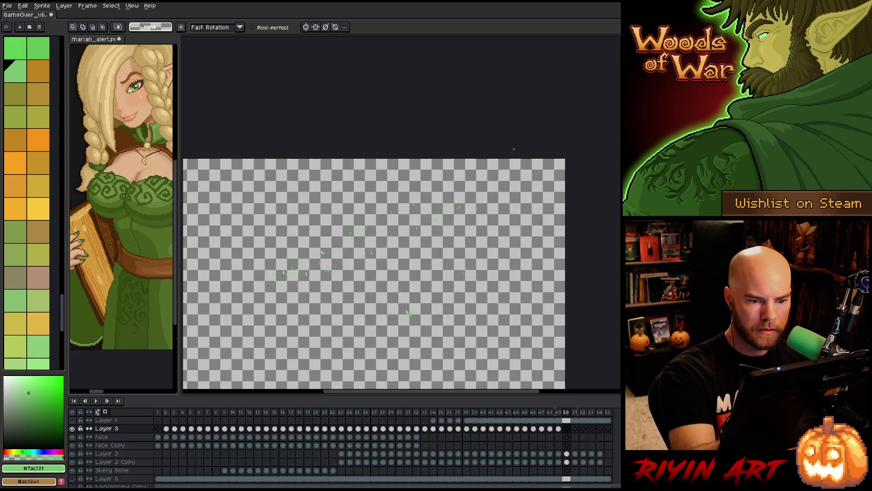
key(ctrl+shift+d)
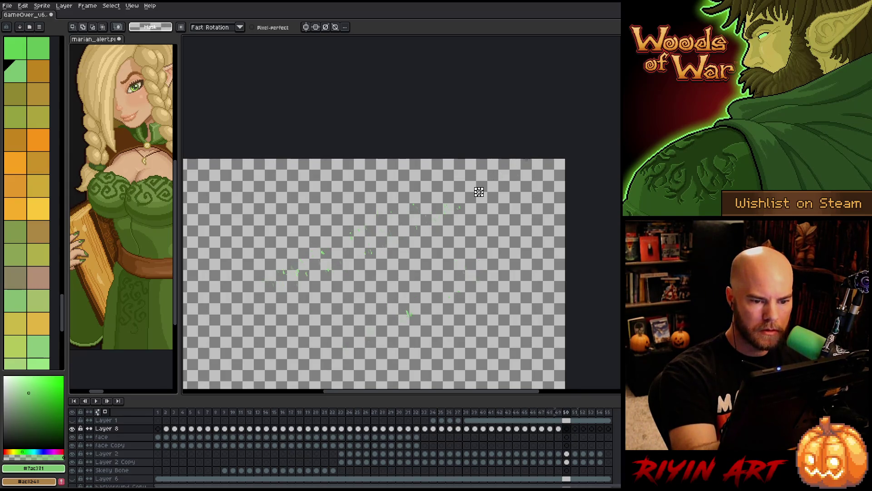
key(Right)
key(ctrl+d)
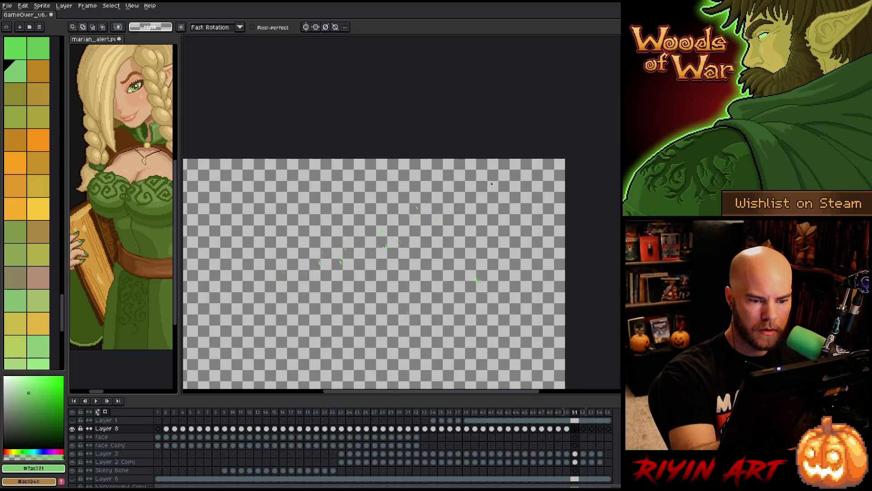
key(ctrl+shift+d)
Thin the shards over frames 52–54, widening, reblocking, then clearing the top-right area
click(584, 429)
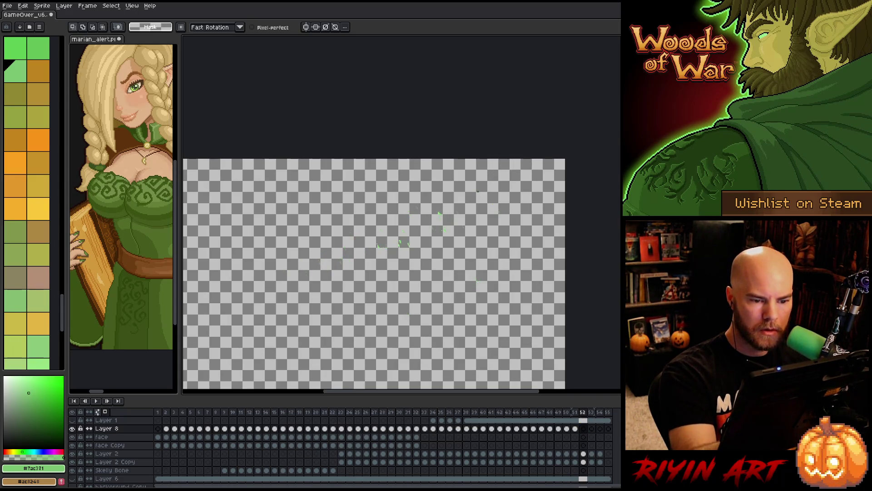
key(ctrl+shift+d)
drag(533, 178, 555, 177)
click(593, 428)
drag(500, 198, 554, 164)
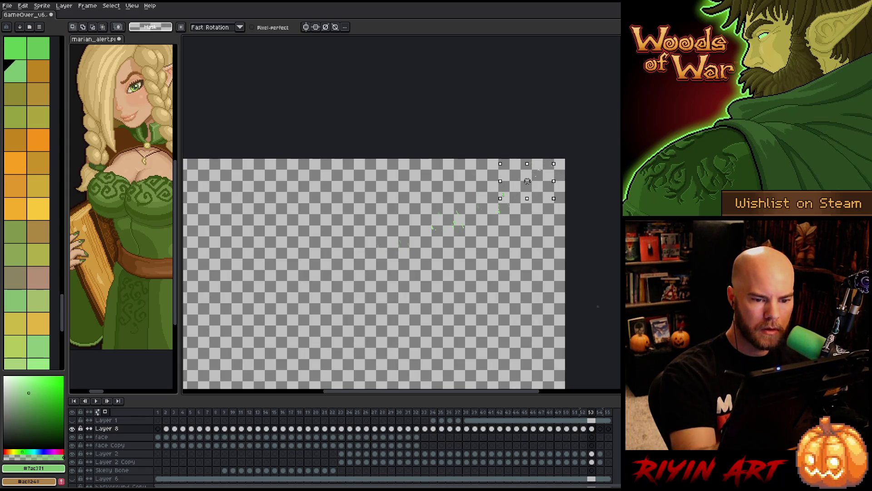
click(600, 429)
click(528, 181)
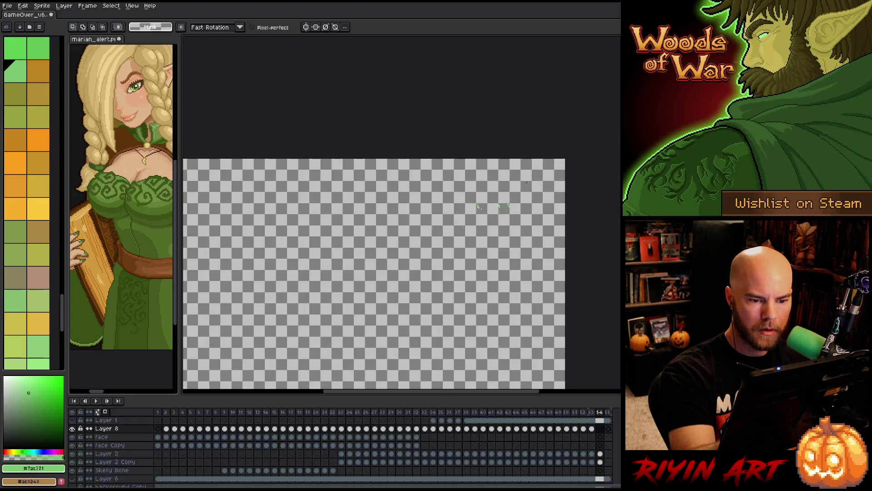
mouse_move(523, 187)
mouse_down()
mouse_move(540, 178)
mouse_move(511, 201)
mouse_up()
Paste the last shards into frame 55 and sample transparency as the drawing colour
click(608, 429)
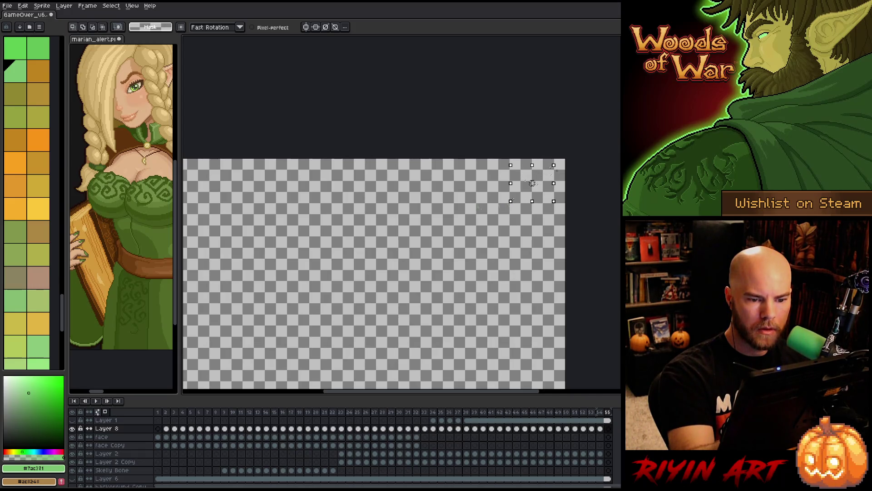
key(ctrl+v)
key(i)
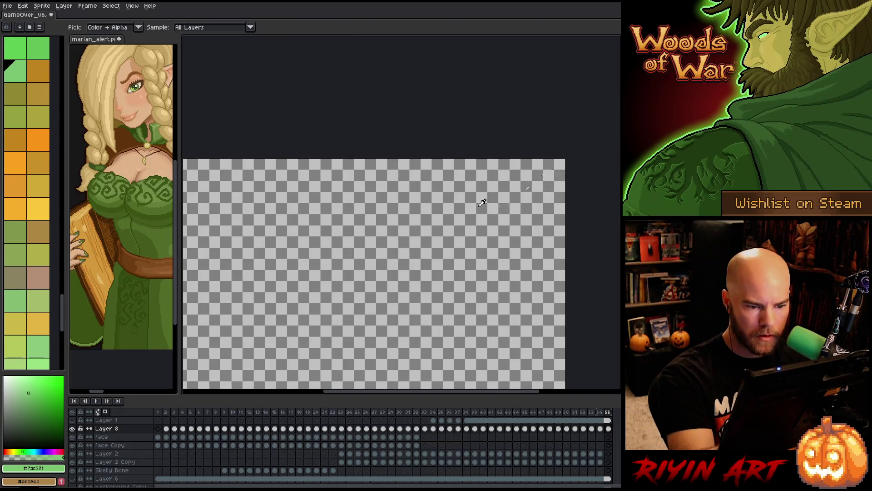
click(482, 203)
Drop the pasted shards, return to frame 10 and show the background layer
key(m)
key(ctrl+d)
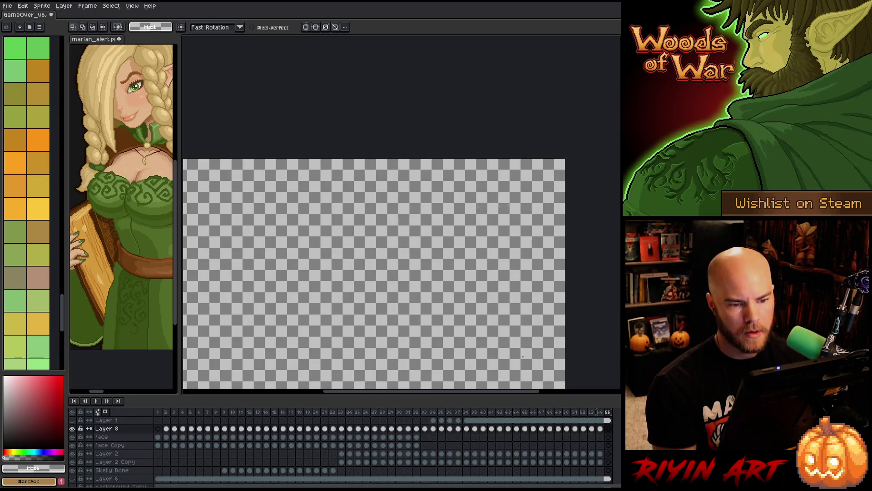
click(232, 412)
scroll(182, 445, down, 5)
click(72, 474)
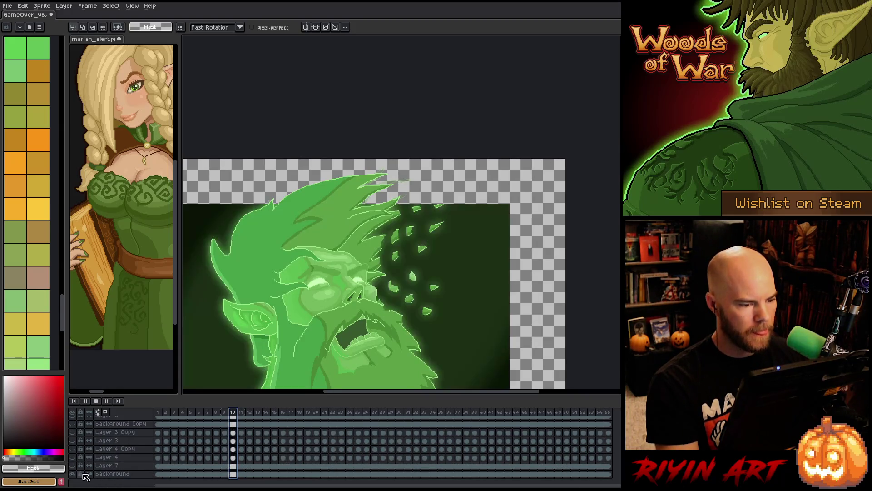
scroll(182, 445, up, 5)
scroll(282, 345, down, 2)
Play back the animation to review the disintegration
key(Return)
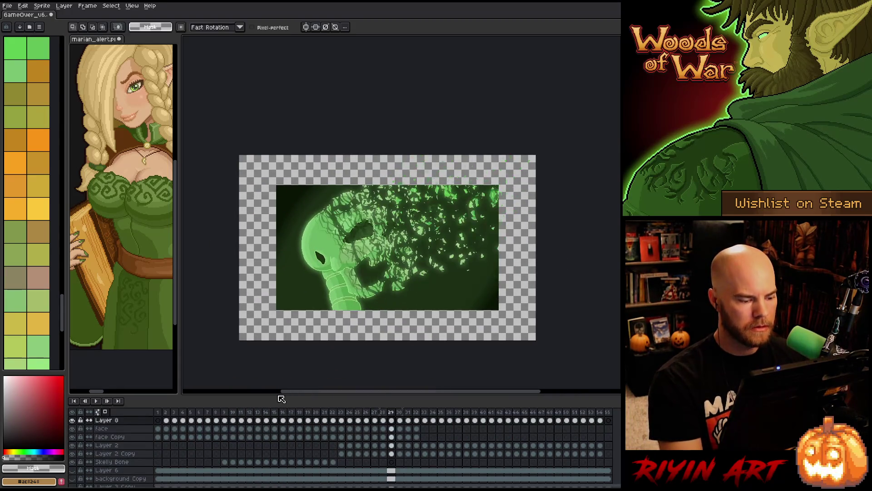
scroll(80, 466, down, 3)
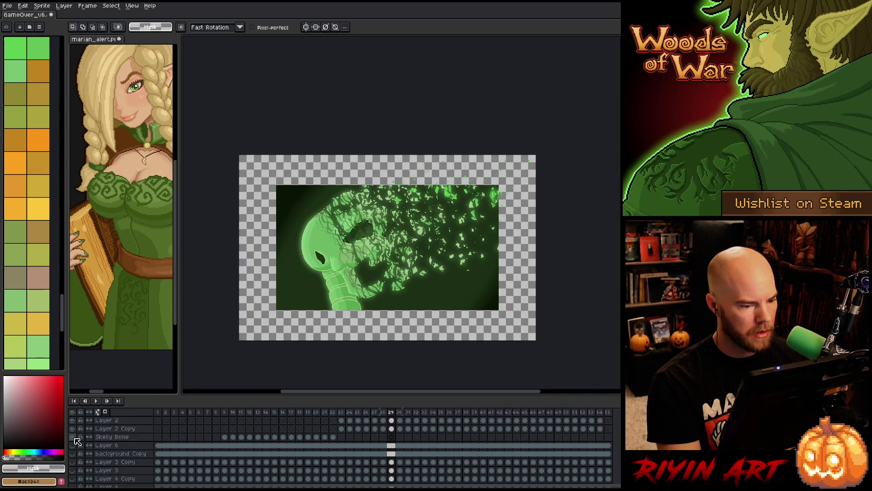
key(Return)
scroll(114, 462, down, 4)
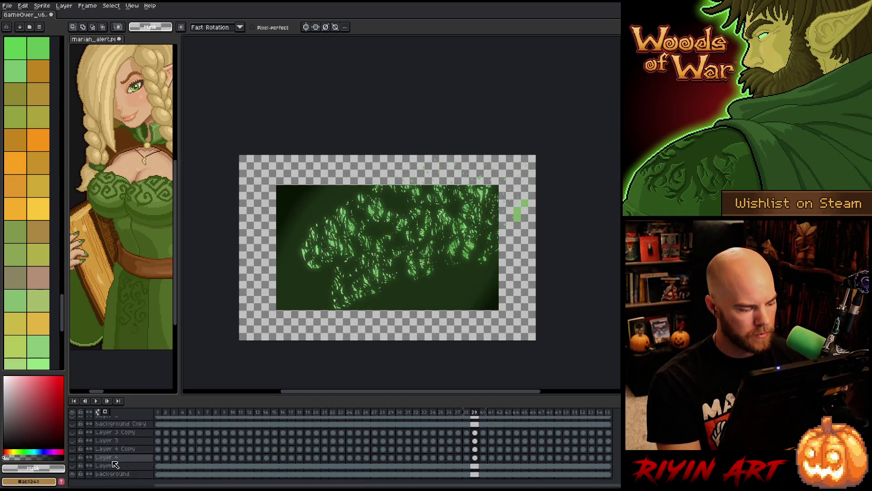
Hide Layer 7's dark-green backdrop and lasso the stray green squares
click(72, 465)
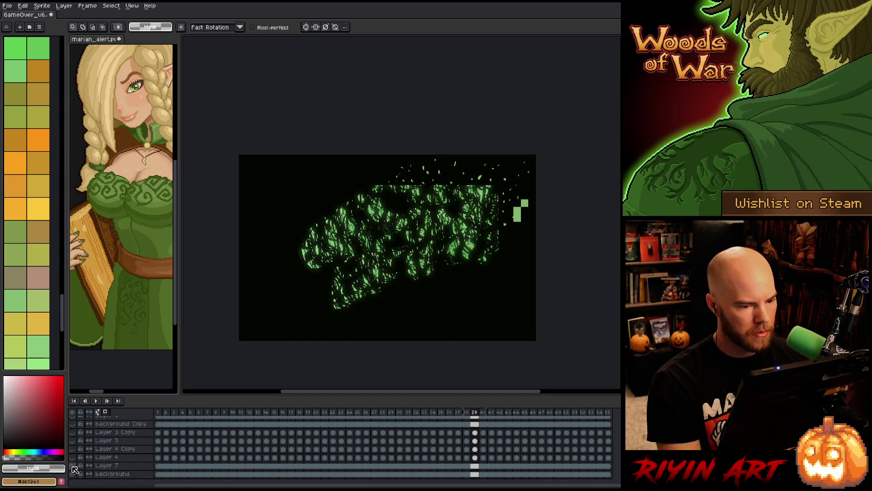
scroll(75, 469, up, 5)
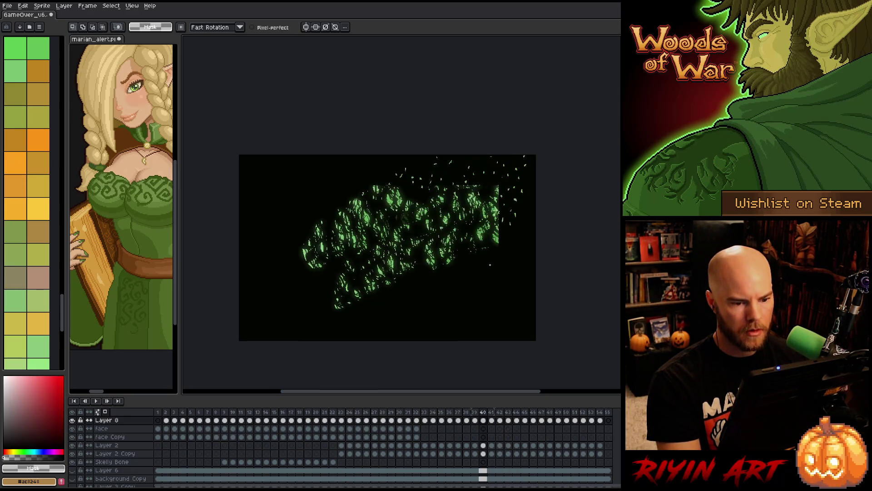
scroll(527, 162, up, 3)
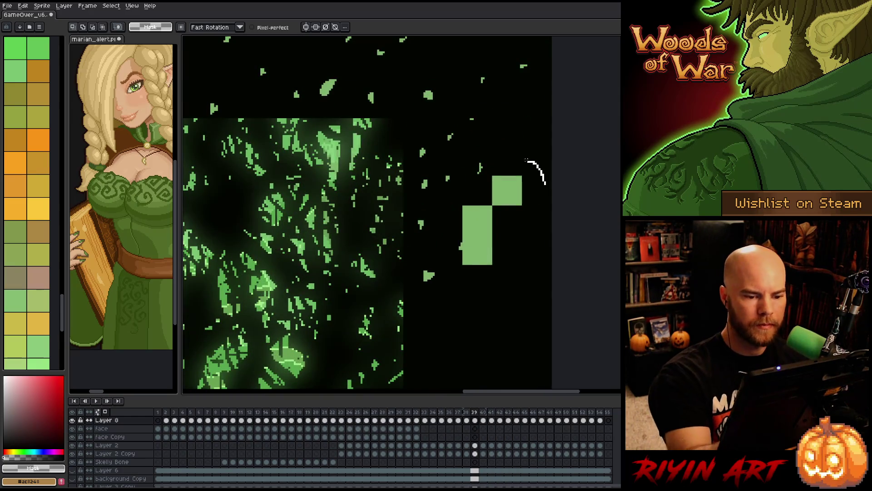
drag(527, 160, 457, 210)
drag(461, 276, 529, 290)
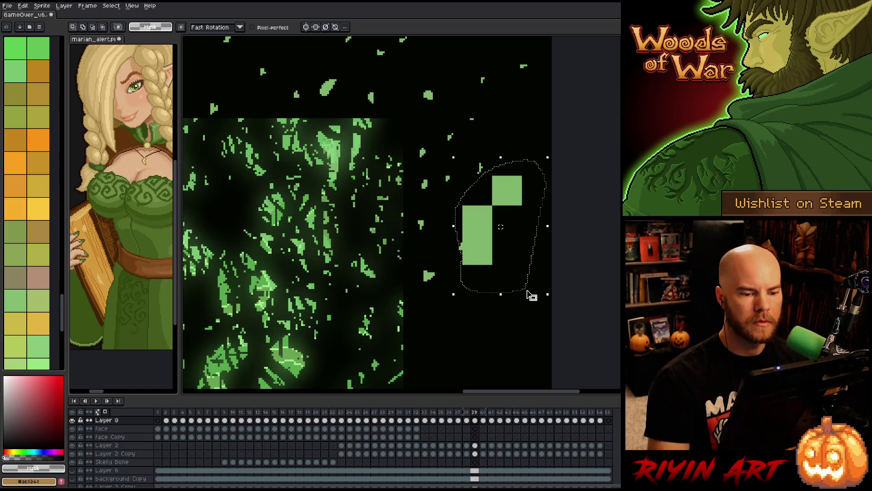
scroll(526, 279, down, 3)
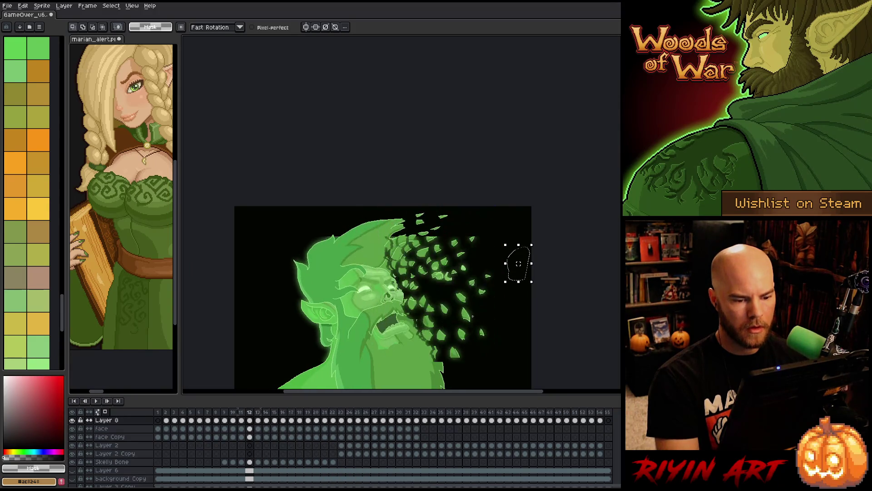
key(ctrl+d)
drag(439, 307, 378, 241)
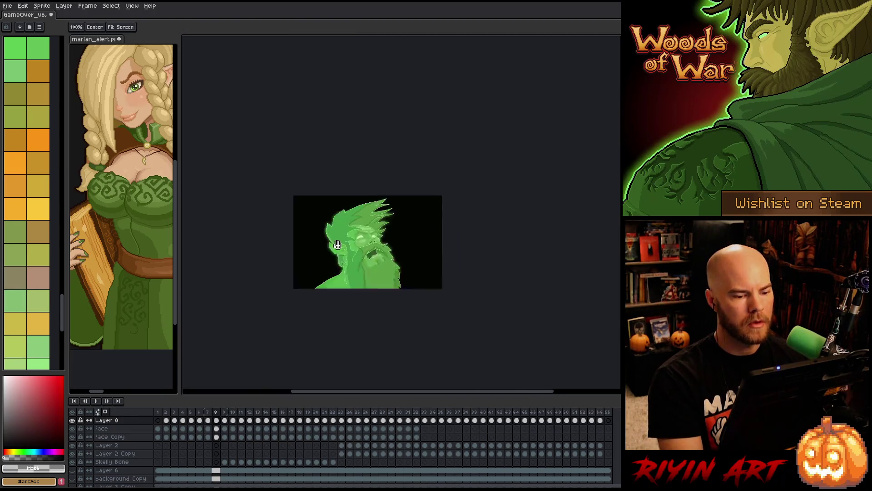
scroll(378, 241, up, 2)
key(Return)
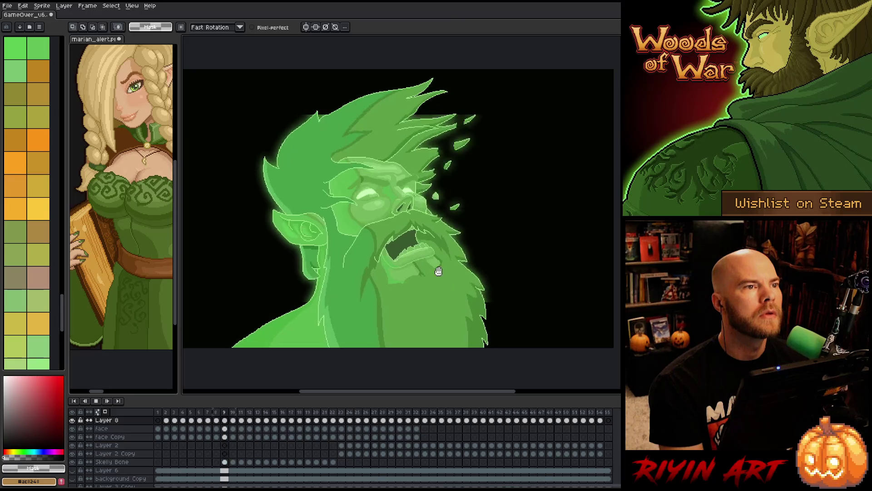
drag(421, 304, 408, 292)
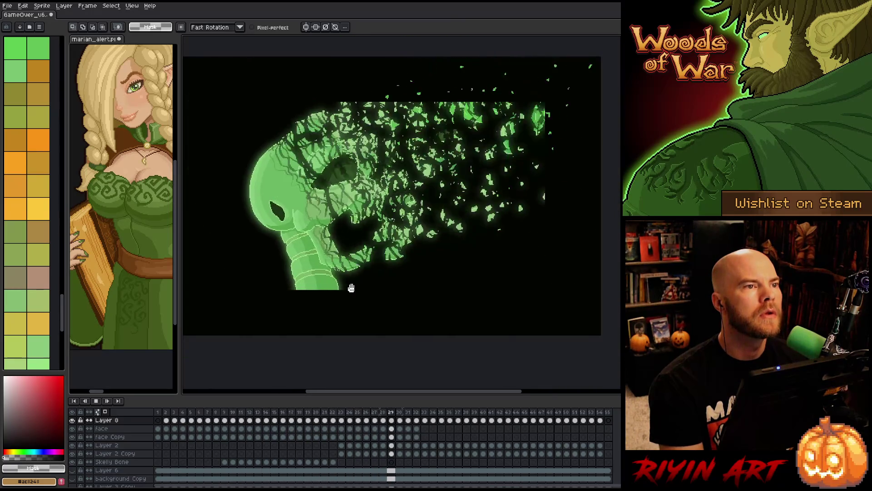
drag(355, 284, 362, 285)
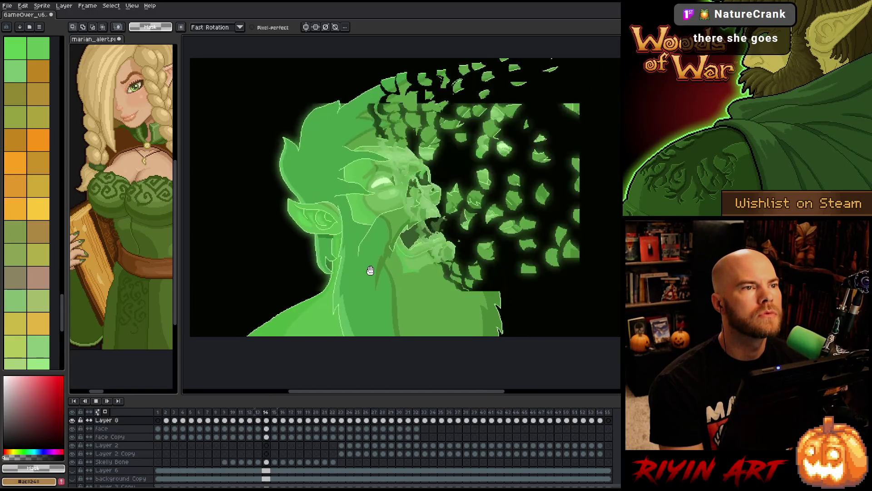
scroll(369, 269, down, 1)
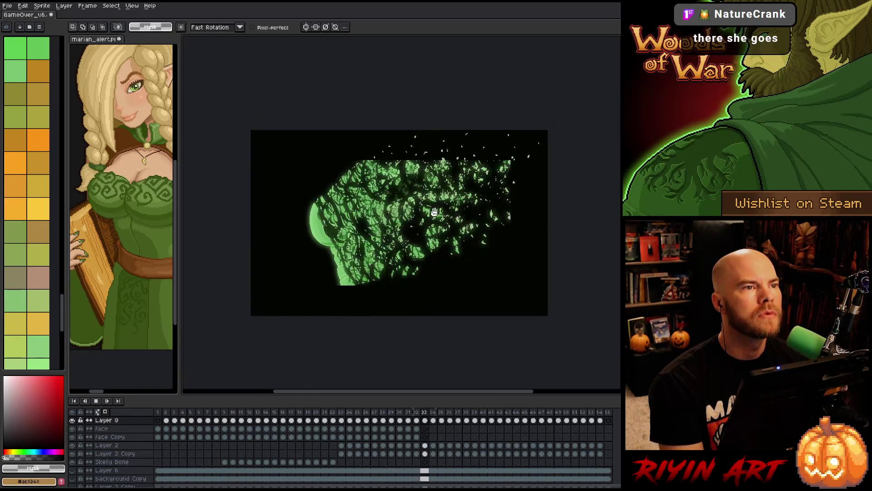
scroll(409, 209, up, 1)
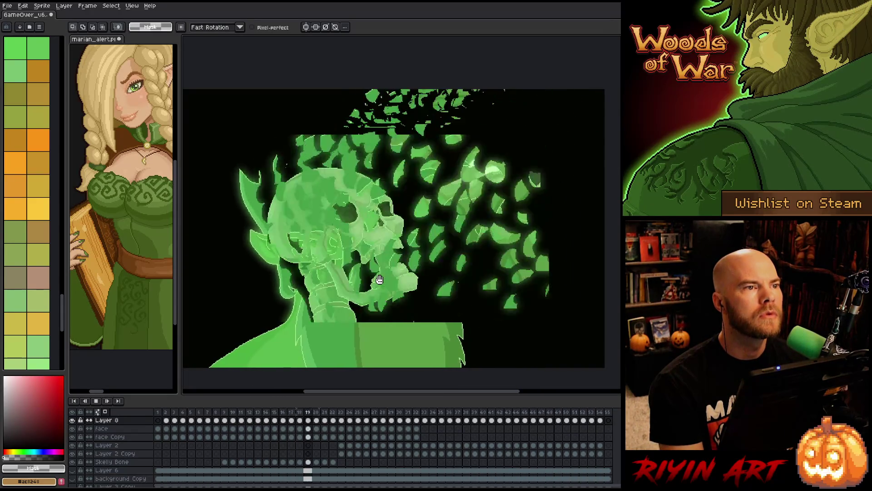
scroll(379, 279, down, 1)
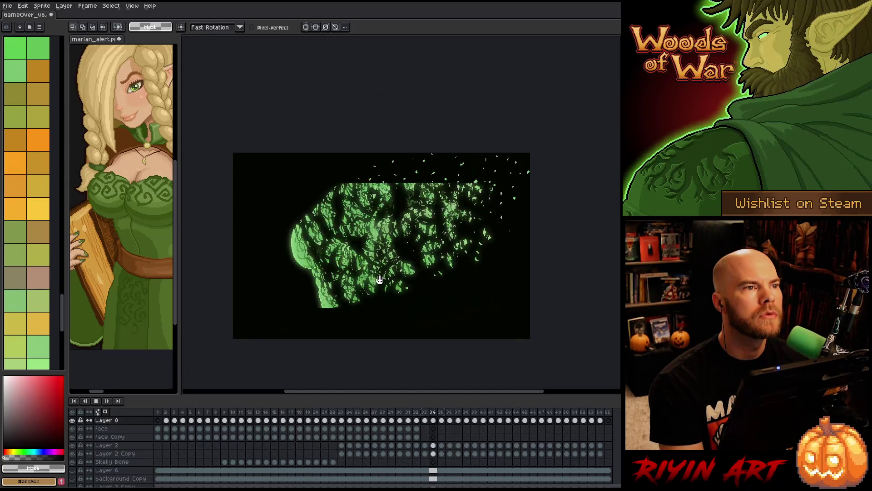
scroll(379, 279, up, 1)
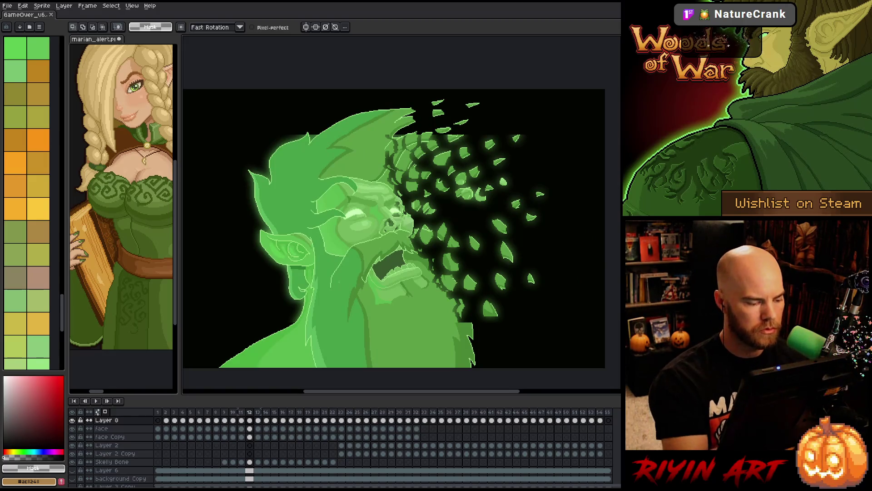
On Layer 8 frame 12, move the leaf shard up and right
click(249, 429)
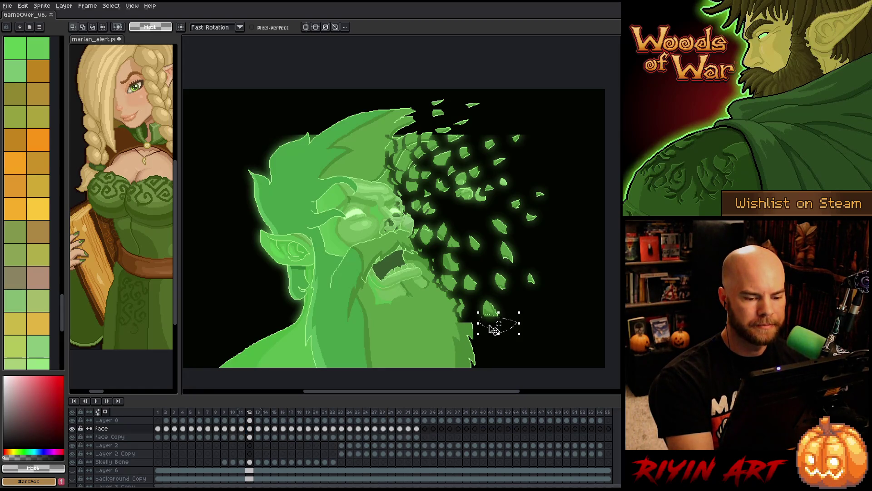
click(249, 419)
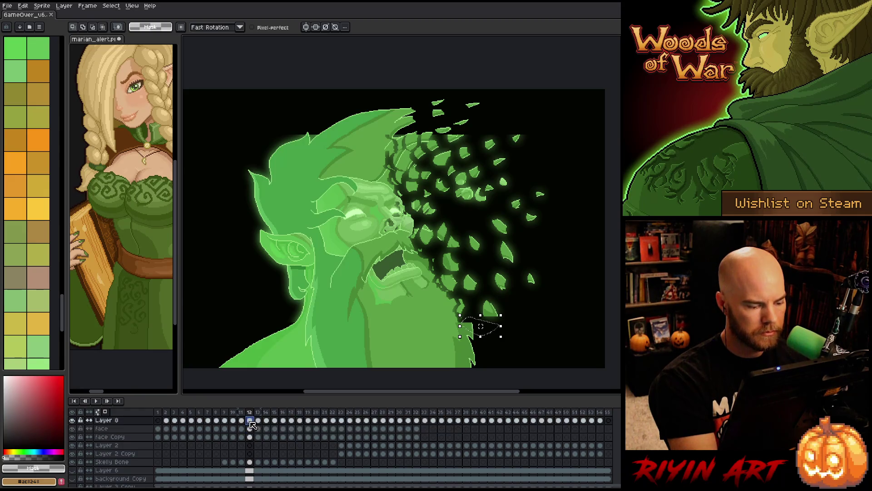
click(72, 428)
click(73, 427)
drag(479, 329, 492, 326)
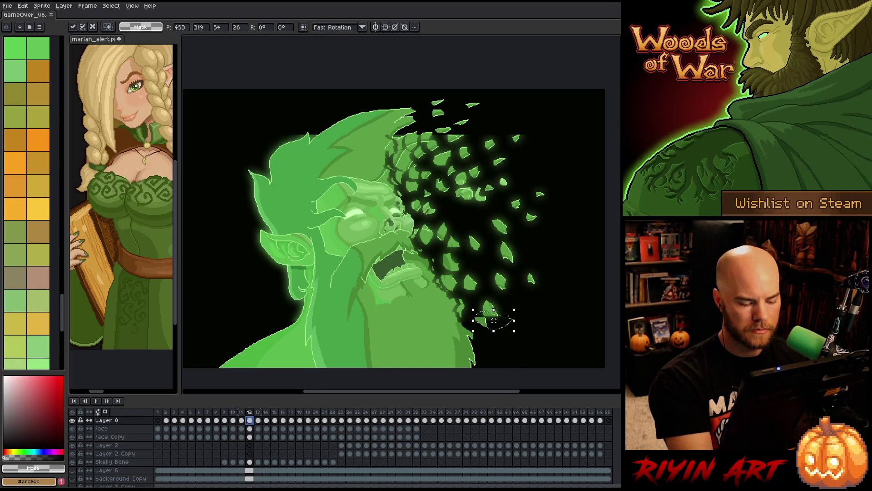
key(period)
On frame 13, shift the lower leaf shards up and right and commit them
drag(482, 331, 507, 310)
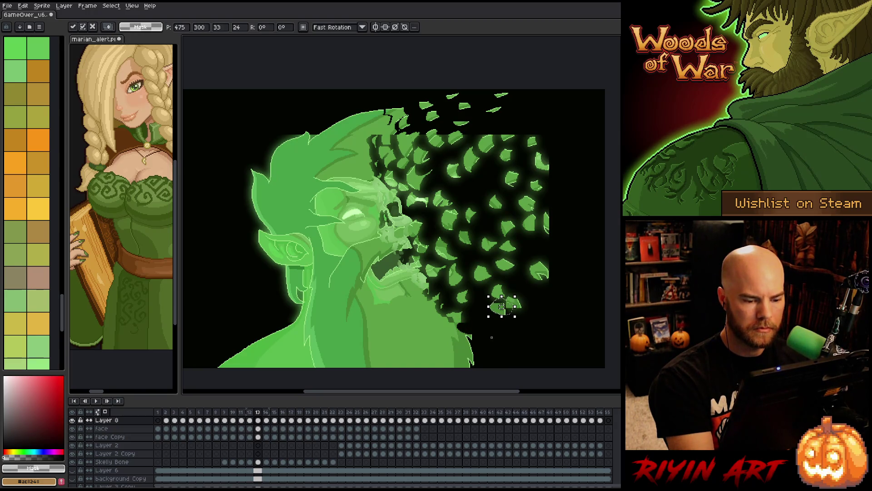
key(Return)
drag(471, 343, 468, 353)
key(Return)
click(470, 357)
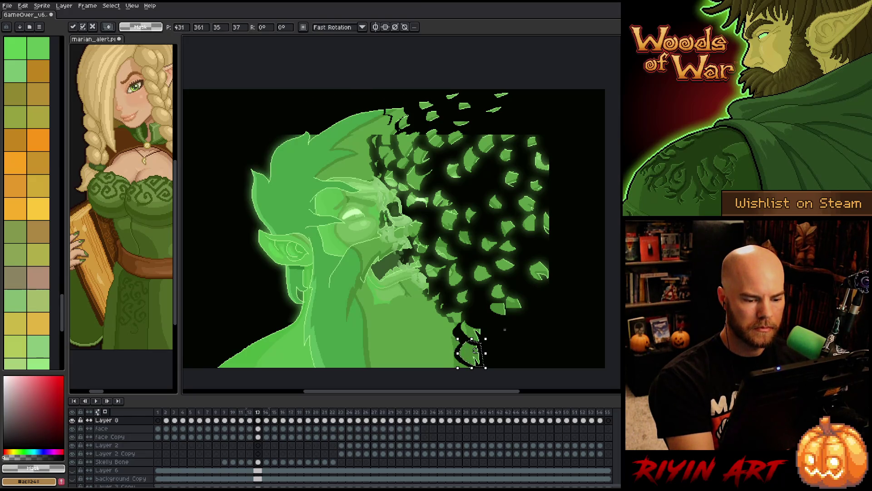
click(258, 420)
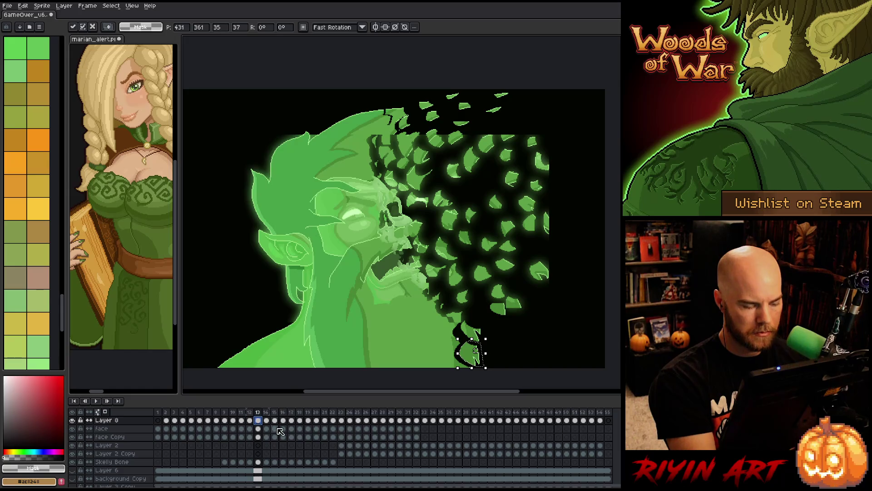
key(Return)
key(Right)
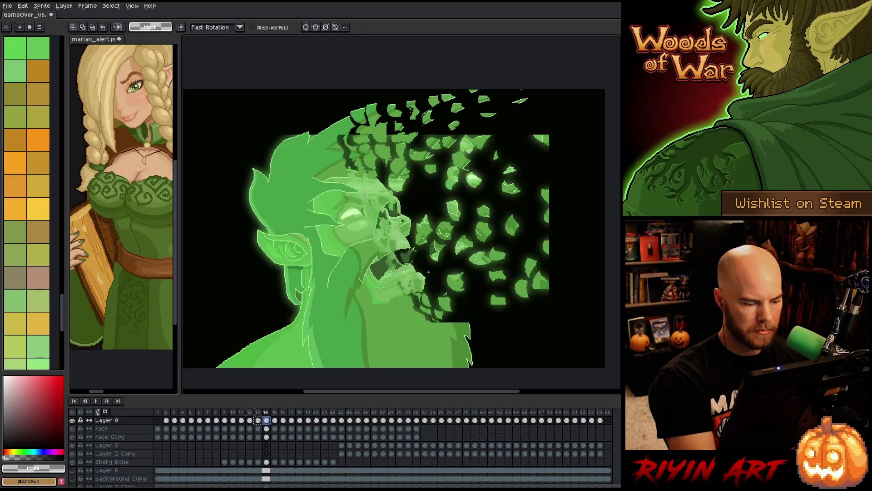
On frame 14, lasso the lower leaf shards, move them up-right, and save the file
drag(214, 301, 506, 369)
click(360, 335)
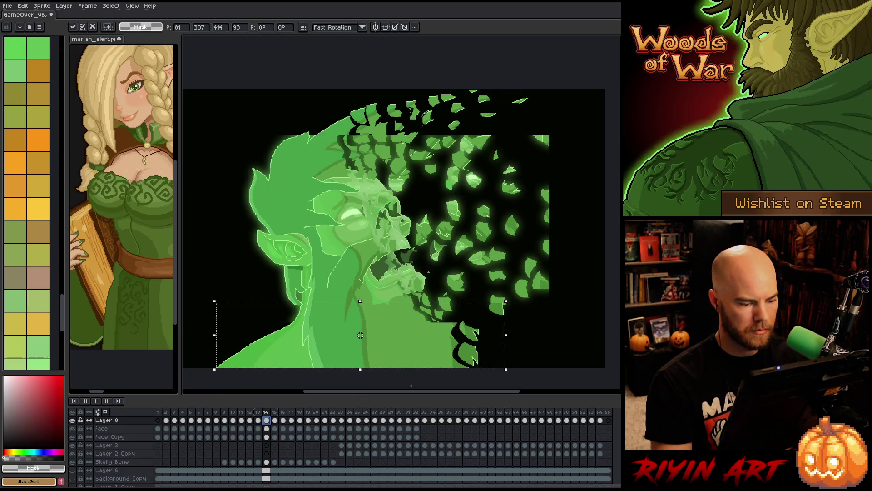
key(ctrl+d)
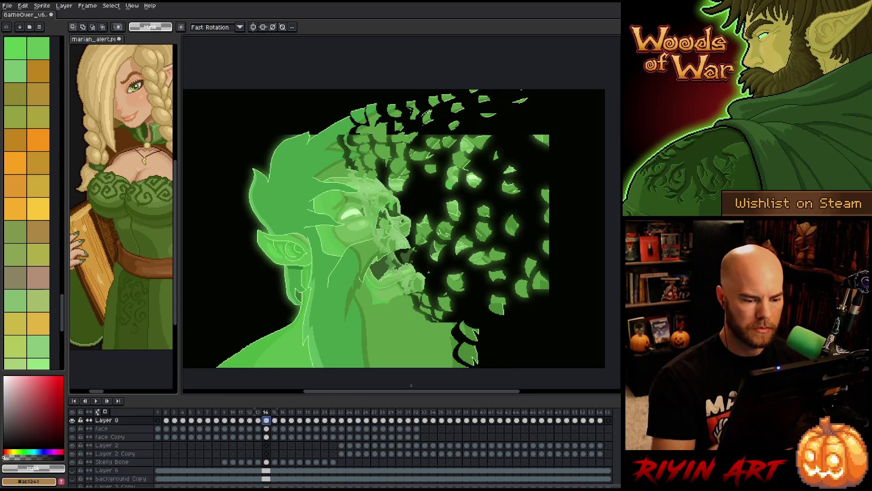
key(b)
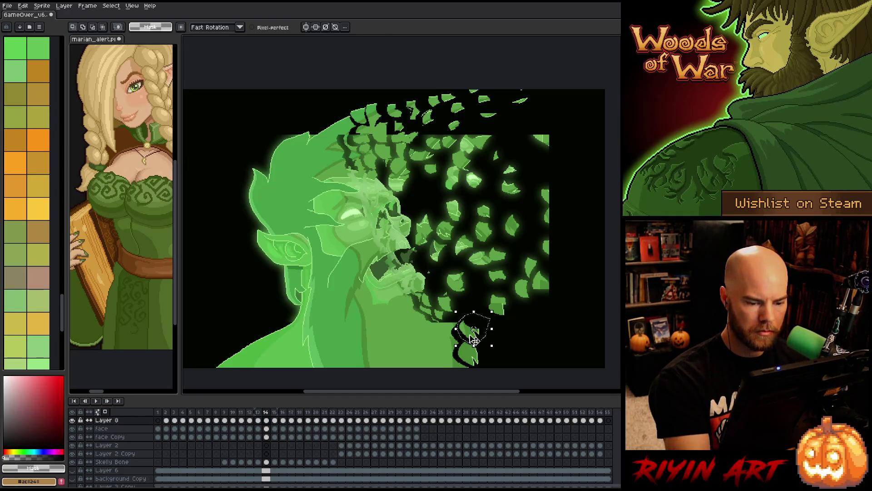
mouse_move(488, 298)
mouse_down()
mouse_move(515, 312)
mouse_move(528, 303)
mouse_up()
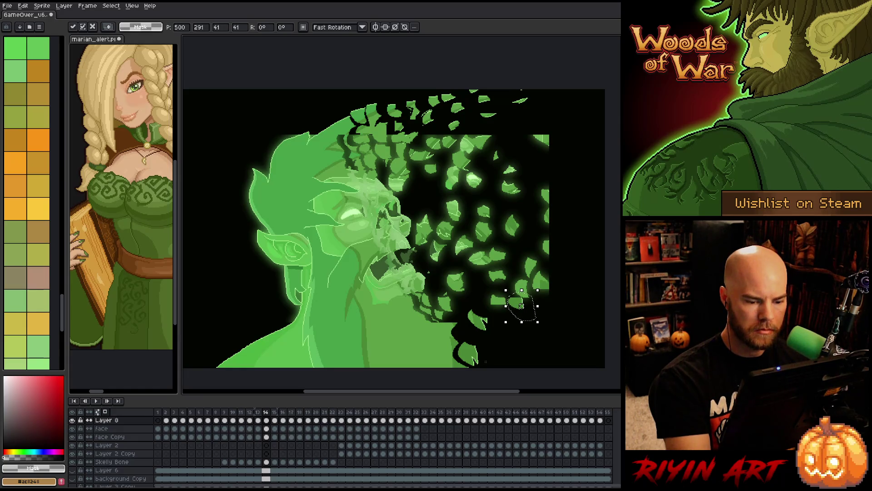
key(b)
drag(503, 360, 476, 361)
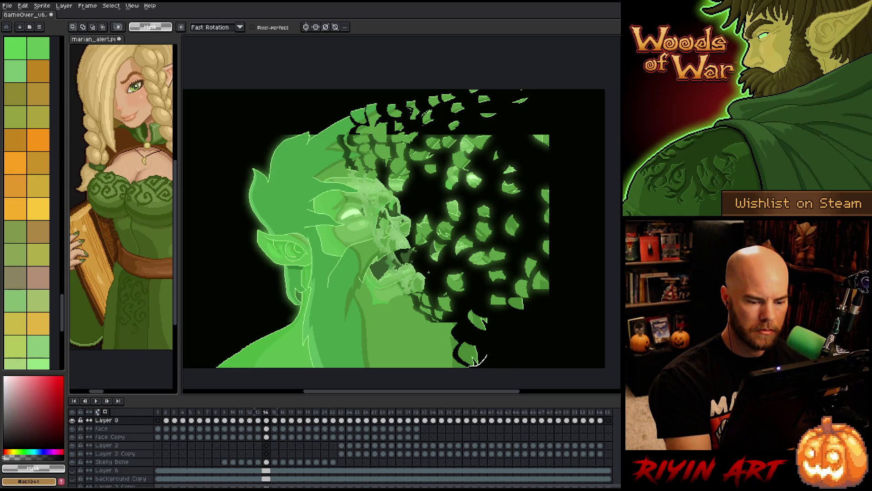
drag(471, 354, 515, 328)
key(ctrl+d)
mouse_move(445, 363)
mouse_down()
mouse_move(467, 358)
mouse_move(459, 324)
mouse_move(463, 357)
mouse_move(458, 348)
mouse_move(446, 357)
mouse_move(442, 334)
mouse_up()
key(ctrl+d)
key(ctrl+d)
key(ctrl+d)
key(ctrl+d)
key(ctrl+d)
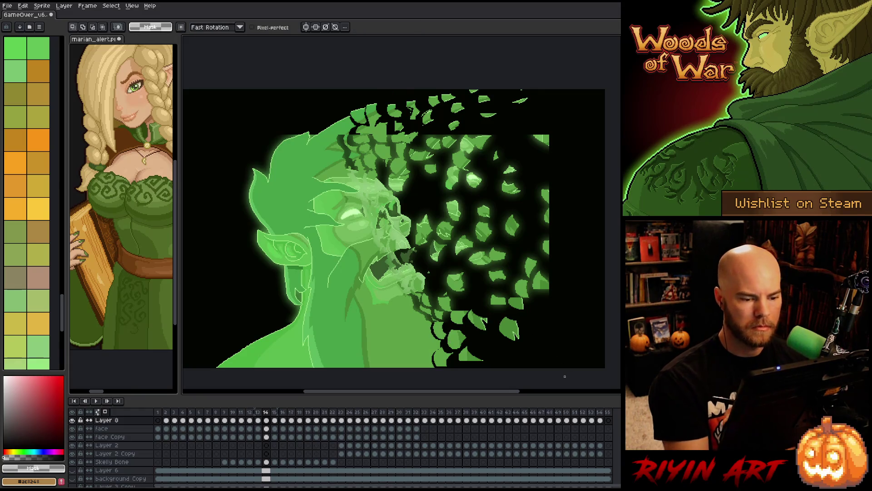
key(ctrl+s)
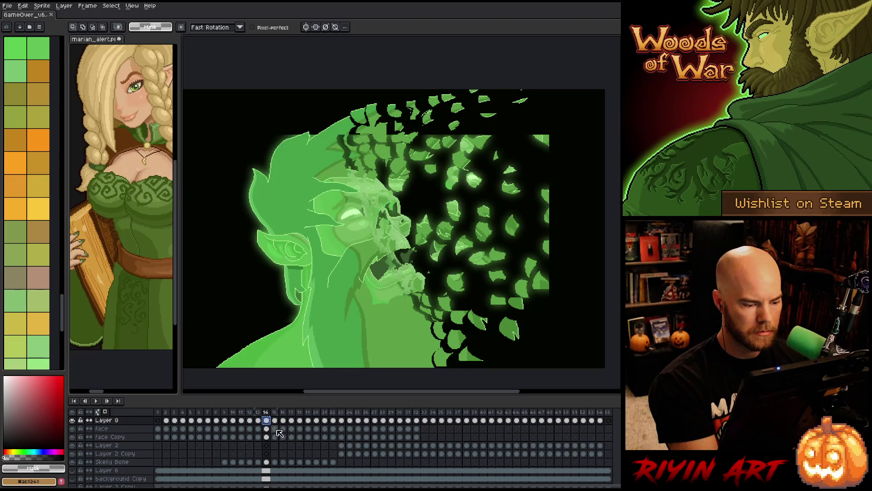
On Layer 8 frame 15, save, then move the small right leaf piece up and right
click(275, 421)
key(ctrl+t)
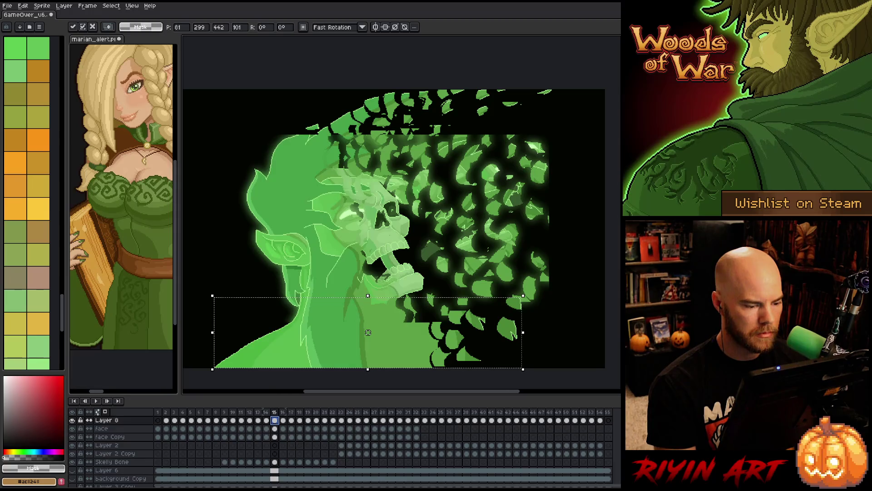
key(ctrl+s)
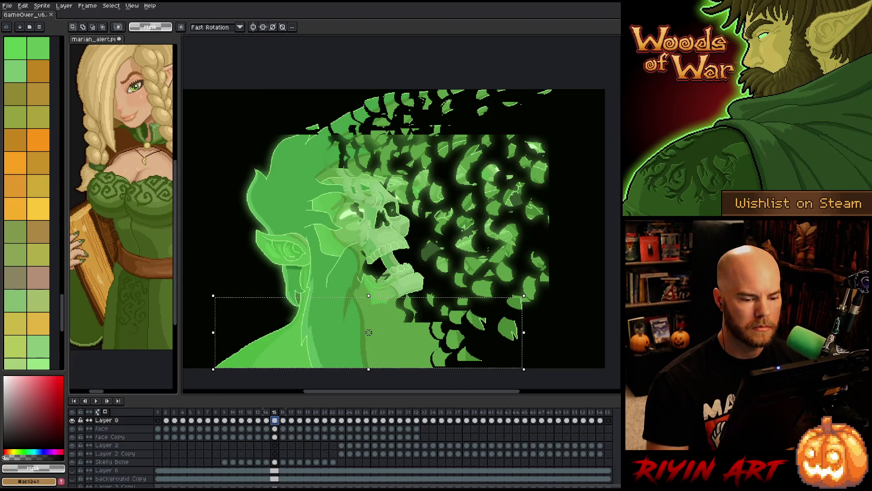
key(ctrl+d)
mouse_move(516, 282)
mouse_down()
mouse_move(552, 317)
mouse_move(545, 298)
mouse_up()
key(ctrl+t)
key(Return)
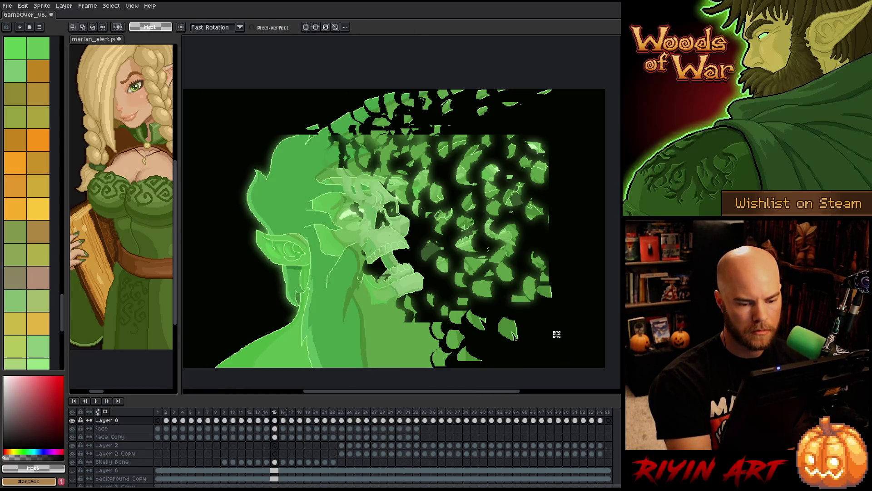
key(ctrl+d)
Shift several lower leaf shards beside the beard up and right
mouse_move(529, 320)
mouse_down()
mouse_move(531, 339)
mouse_move(544, 312)
mouse_up()
key(ctrl+t)
key(Return)
mouse_move(506, 349)
mouse_down()
mouse_move(522, 316)
mouse_move(503, 312)
mouse_up()
key(Return)
key(Return)
mouse_move(455, 341)
mouse_down()
mouse_move(475, 363)
mouse_move(454, 341)
mouse_up()
mouse_move(477, 350)
mouse_down()
mouse_move(505, 333)
mouse_move(463, 330)
mouse_move(475, 323)
mouse_up()
click(473, 324)
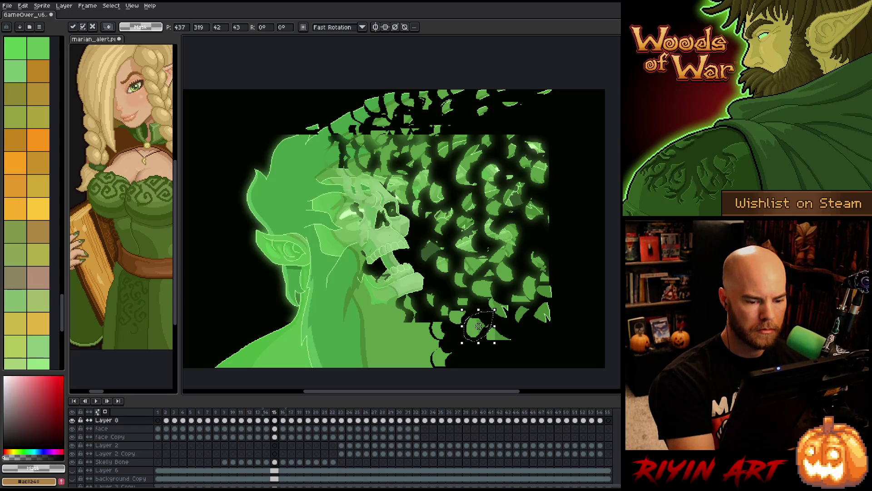
click(479, 326)
drag(449, 320, 475, 309)
click(497, 345)
Nudge the remaining small shards near the bottom edge up-right and deselect
mouse_move(460, 344)
mouse_down()
mouse_move(449, 367)
mouse_move(460, 352)
mouse_move(443, 338)
mouse_move(461, 328)
mouse_move(432, 357)
mouse_move(456, 341)
mouse_move(432, 370)
mouse_move(441, 355)
mouse_up()
click(482, 350)
click(513, 352)
click(462, 373)
click(512, 351)
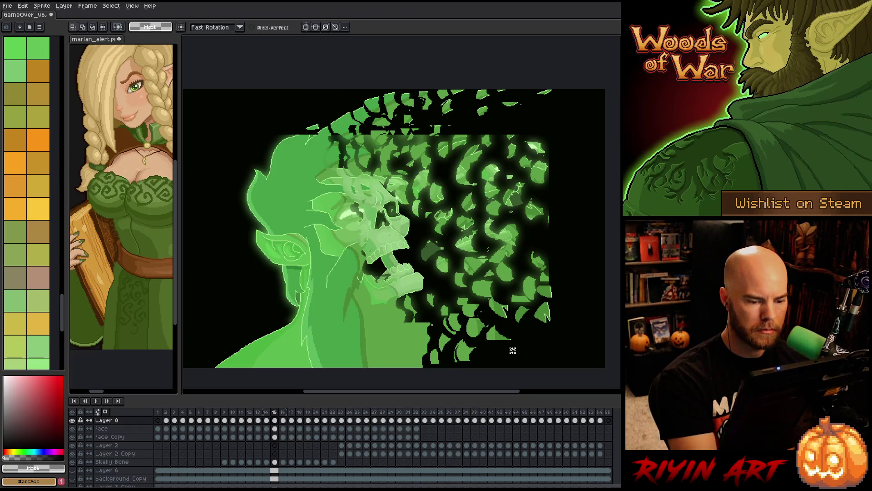
mouse_move(425, 318)
mouse_down()
mouse_move(429, 336)
mouse_move(441, 337)
mouse_move(421, 334)
mouse_move(418, 321)
mouse_move(424, 355)
mouse_move(429, 345)
mouse_up()
click(485, 351)
key(ctrl+d)
click(423, 329)
key(ctrl+d)
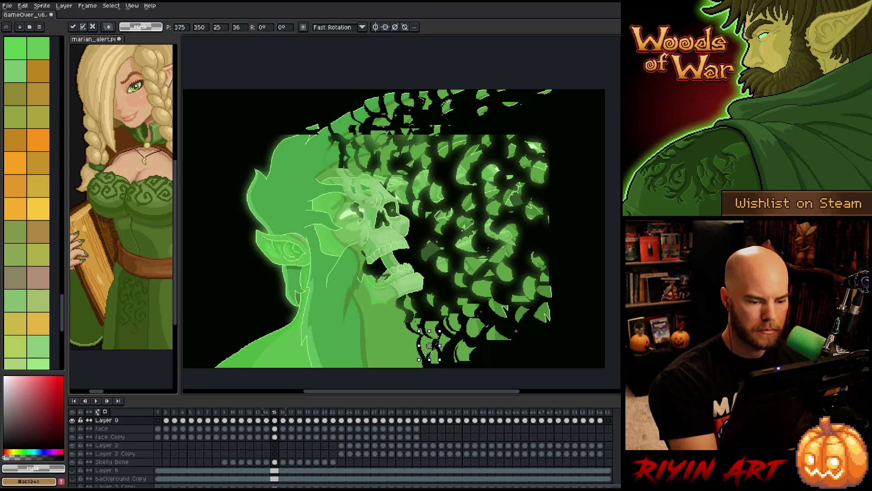
key(ctrl+d)
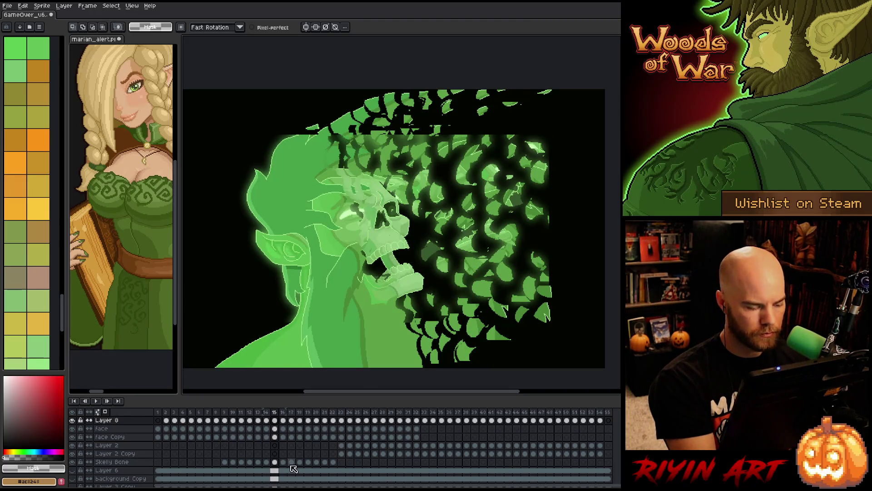
Go to frame 16 on Layer 8 with the canvas selection cleared
click(275, 462)
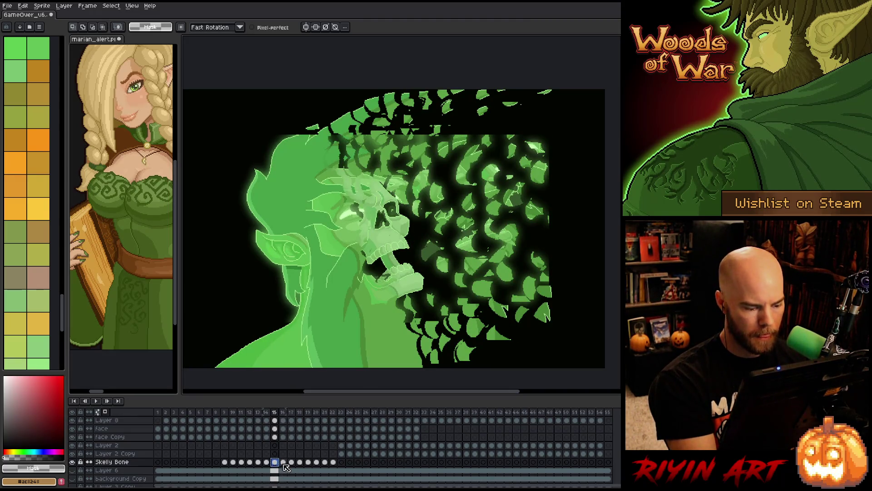
click(283, 462)
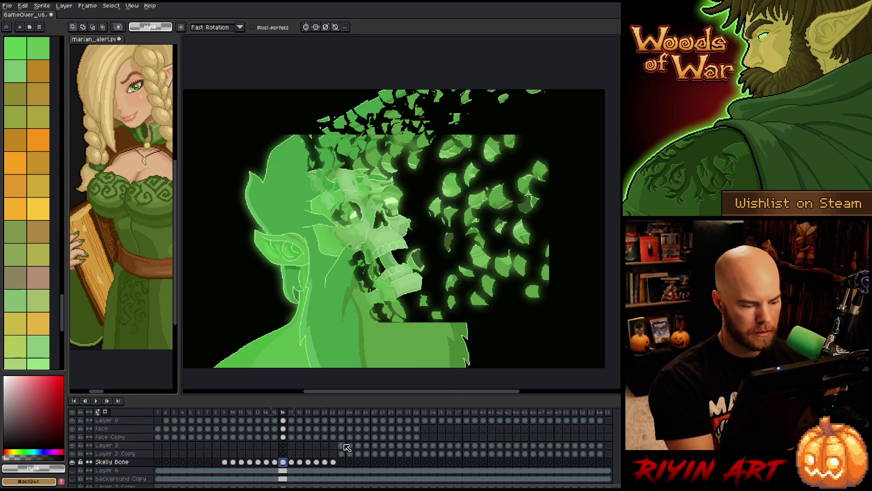
key(ctrl+z)
key(ctrl+d)
click(274, 420)
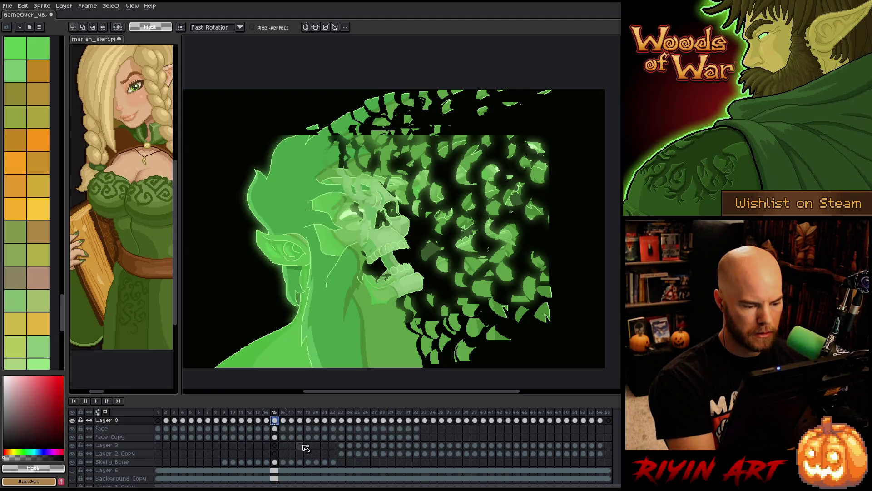
click(284, 421)
Select and transform the lower part of frame 16, then commit and deselect
drag(212, 284, 552, 369)
click(382, 327)
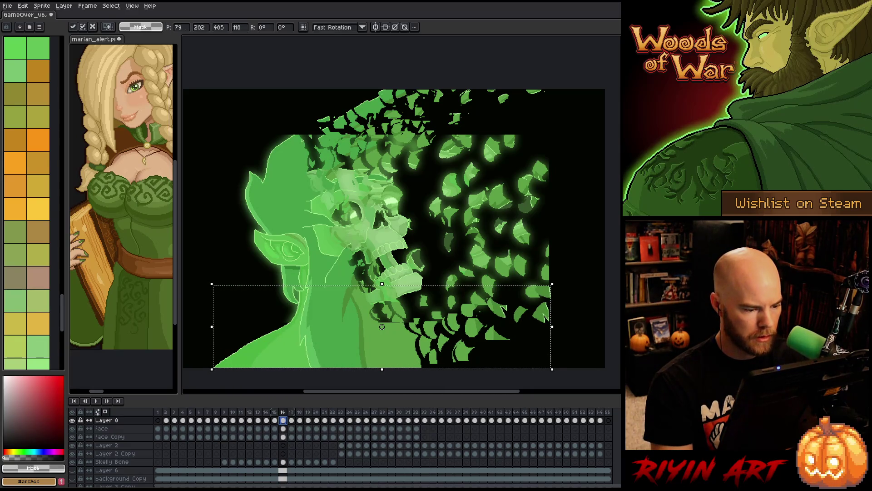
key(Return)
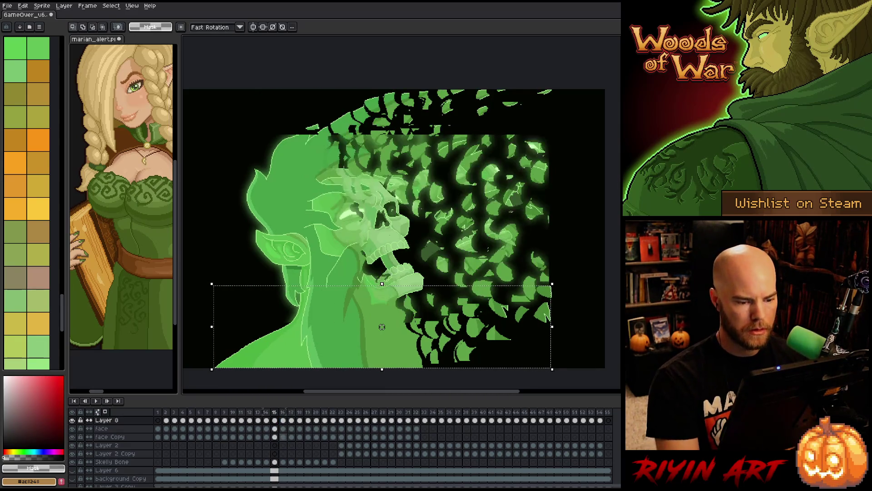
key(b)
key(ctrl+d)
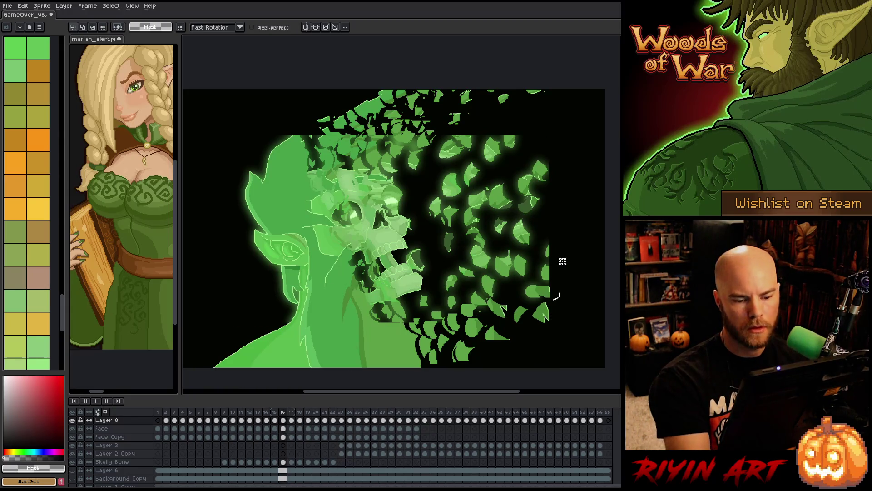
Lasso three leaf fragments near the jaw and move each up and to the right
mouse_move(562, 261)
mouse_down()
mouse_move(557, 284)
mouse_move(580, 266)
mouse_up()
key(Return)
mouse_move(532, 295)
mouse_down()
mouse_move(552, 318)
mouse_move(571, 293)
mouse_up()
key(Return)
mouse_move(510, 327)
mouse_down()
mouse_move(537, 335)
mouse_move(509, 324)
mouse_move(555, 301)
mouse_move(497, 318)
mouse_move(523, 295)
mouse_move(504, 279)
mouse_up()
key(Return)
key(Return)
Move two more bottom leaves up and right, then deselect
mouse_move(483, 309)
mouse_down()
mouse_move(471, 318)
mouse_move(499, 285)
mouse_up()
mouse_move(486, 350)
mouse_down()
mouse_move(535, 343)
mouse_move(481, 318)
mouse_move(530, 325)
mouse_up()
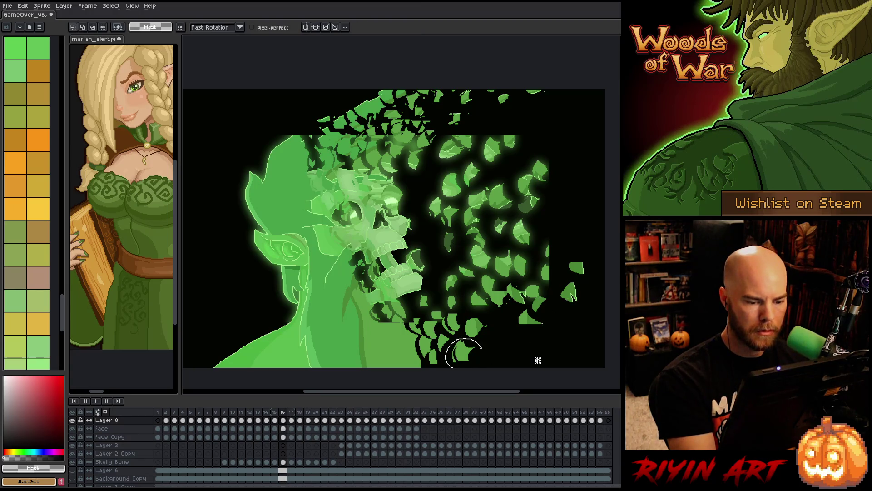
drag(537, 357, 487, 350)
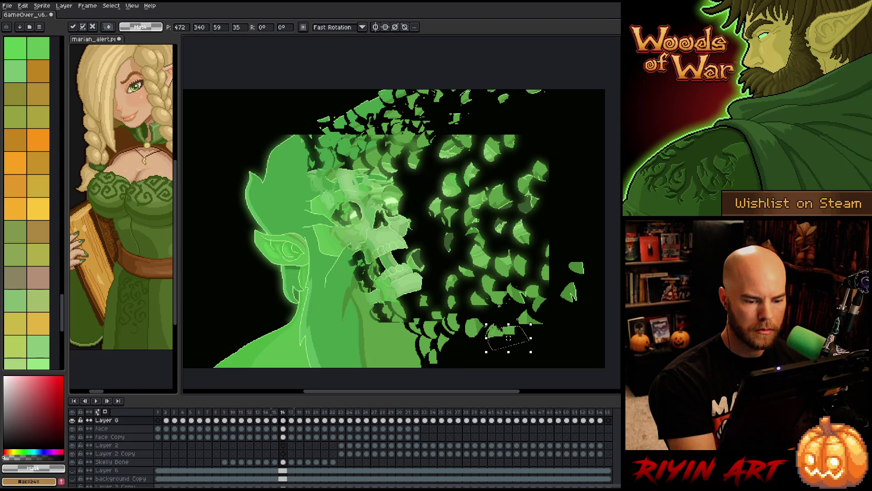
key(ctrl+d)
mouse_move(487, 325)
mouse_down()
mouse_move(459, 336)
mouse_move(496, 318)
mouse_move(457, 331)
mouse_move(473, 316)
mouse_move(452, 349)
mouse_up()
key(ctrl+d)
key(ctrl+d)
key(ctrl+d)
key(ctrl+d)
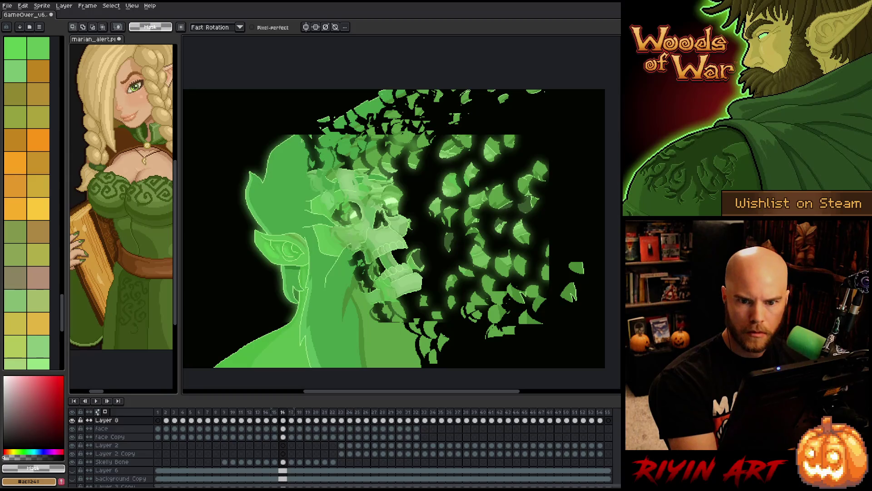
Save the animation file and Magic-Wand one leaf shard, moving it up and right
key(w)
key(ctrl+s)
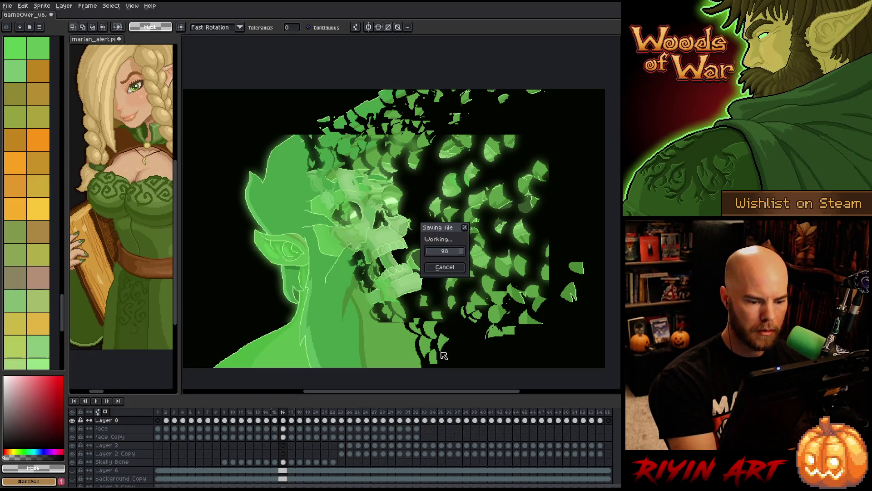
drag(441, 349, 465, 340)
key(w)
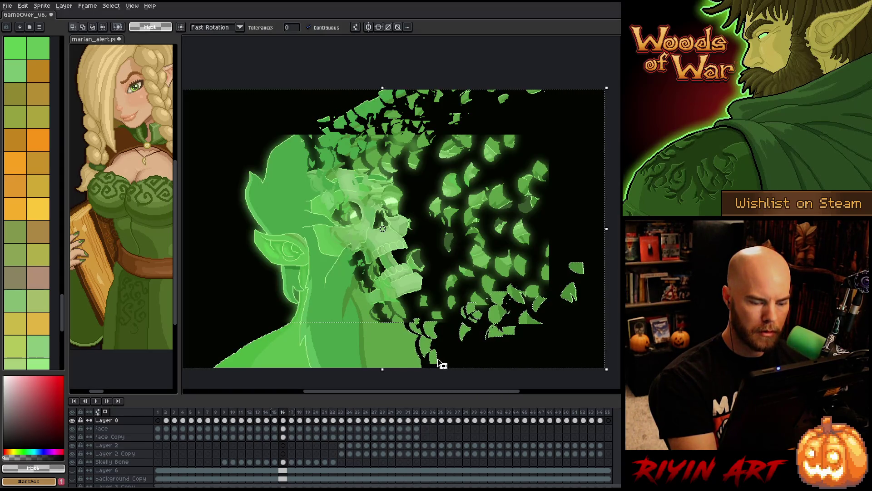
click(433, 363)
drag(438, 364, 455, 359)
key(ctrl+d)
key(ctrl+d)
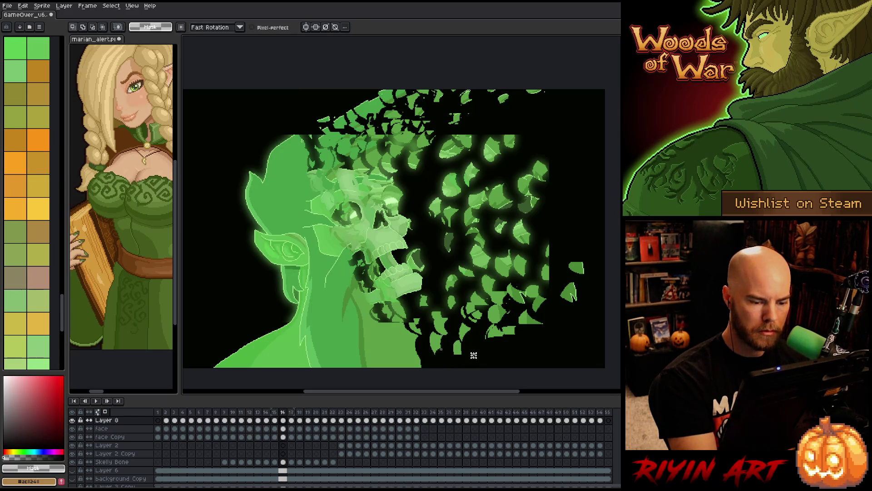
Lift a leaf near the canvas bottom higher and drop it in place
mouse_move(442, 350)
mouse_down()
mouse_move(455, 321)
mouse_move(438, 364)
mouse_up()
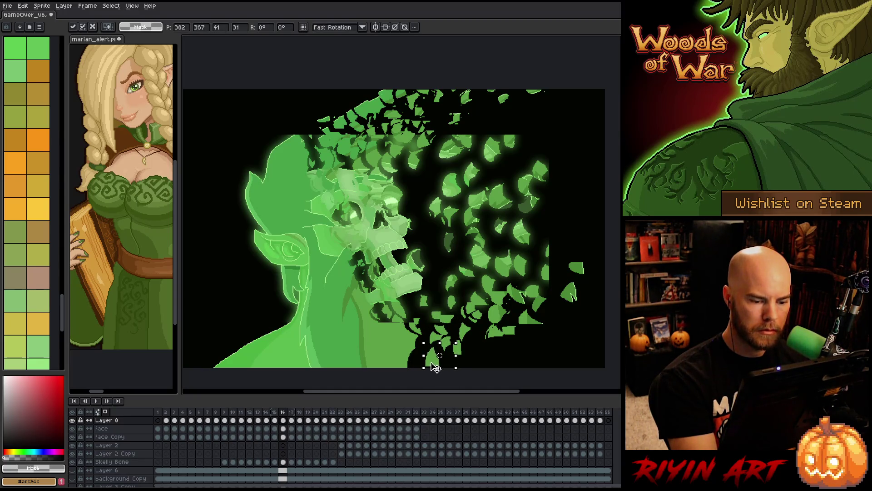
click(482, 352)
drag(406, 308, 436, 345)
click(422, 340)
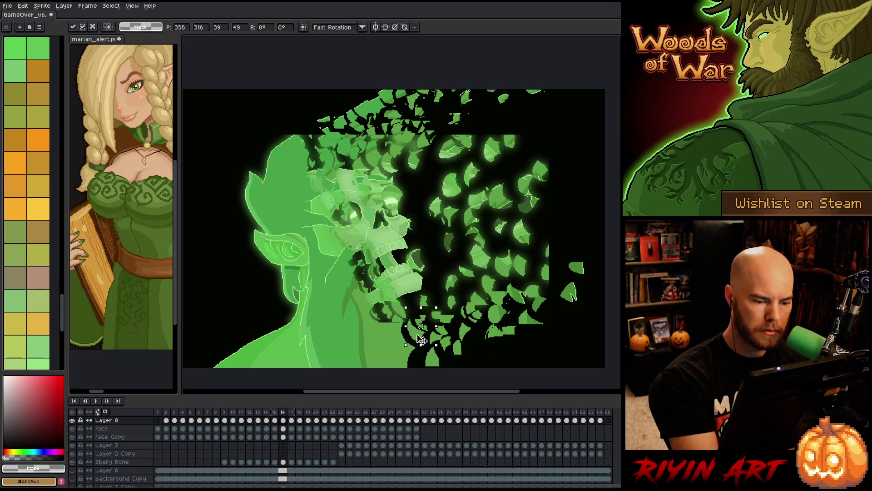
click(471, 325)
Shift a few lower leaf pieces below the jaw up and right and commit
mouse_move(411, 313)
mouse_down()
mouse_move(437, 325)
mouse_move(440, 315)
mouse_move(430, 358)
mouse_move(411, 348)
mouse_move(425, 358)
mouse_up()
click(491, 336)
click(500, 349)
click(466, 353)
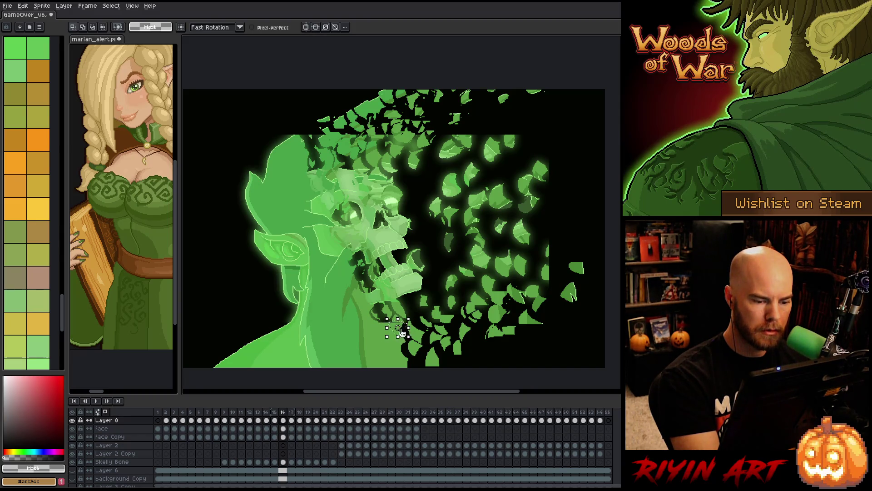
mouse_move(385, 316)
mouse_down()
mouse_move(413, 339)
mouse_move(407, 320)
mouse_move(389, 361)
mouse_move(410, 349)
mouse_move(411, 369)
mouse_move(443, 357)
mouse_up()
scroll(403, 334, up, 2)
key(Return)
Lasso the lower-left leaves beside the jaw and drop them in a new spot
scroll(410, 349, down, 2)
click(391, 309)
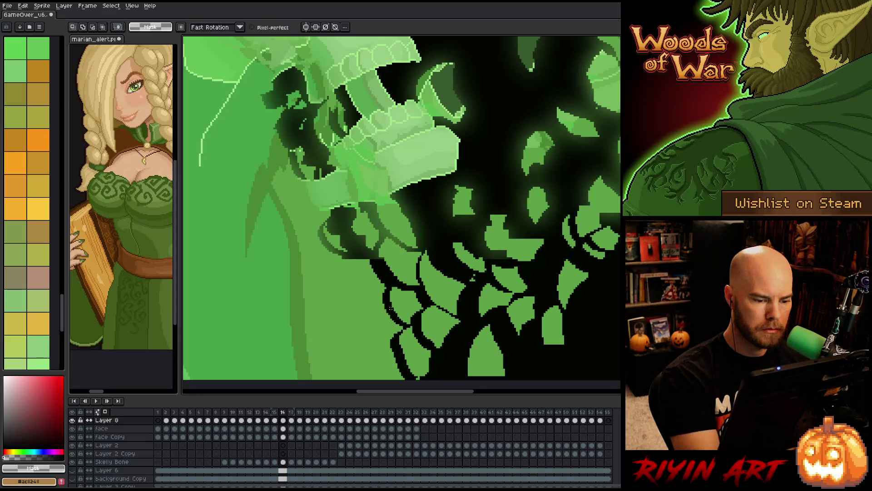
mouse_move(396, 321)
mouse_down()
mouse_move(387, 340)
mouse_move(375, 314)
mouse_move(383, 269)
mouse_move(381, 296)
mouse_up()
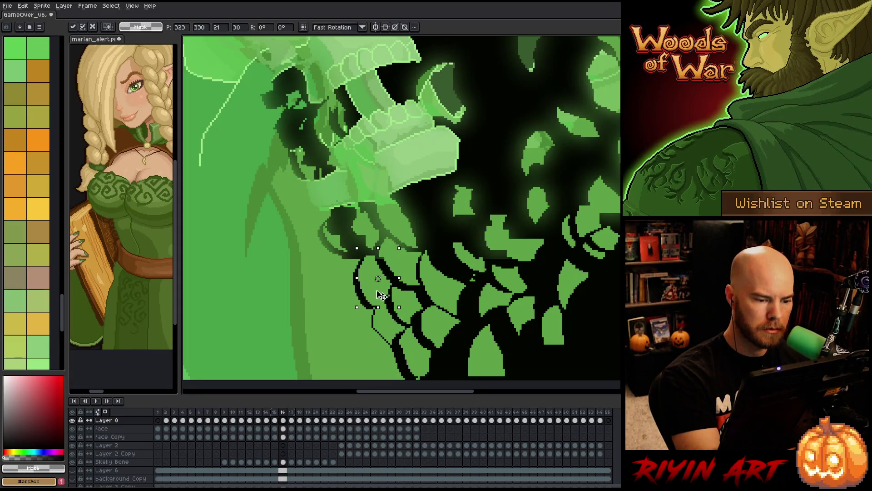
click(448, 360)
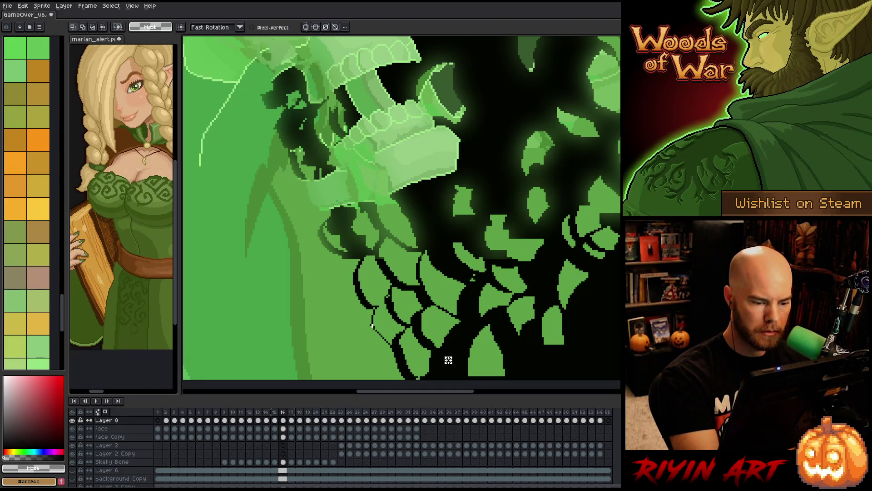
Draw dark outline strokes along the lower-left leaf edges and recentre the sprite
drag(374, 325, 366, 376)
drag(396, 339, 389, 370)
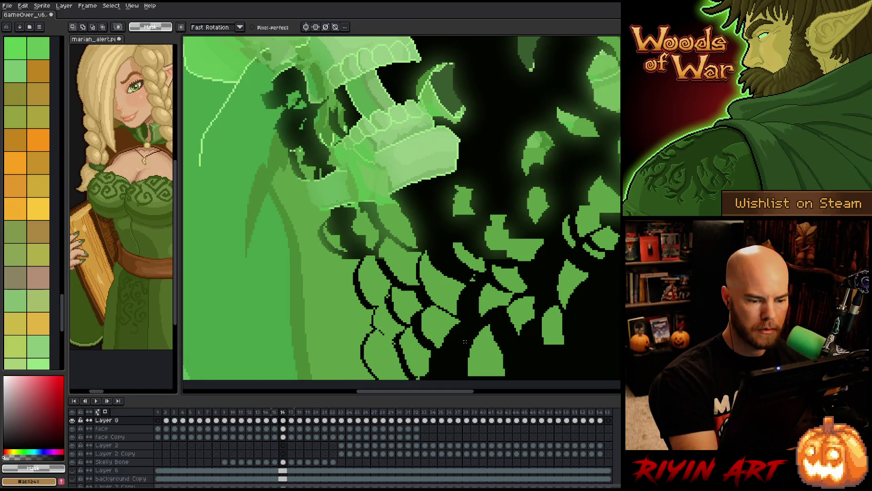
scroll(465, 342, down, 3)
drag(458, 300, 408, 292)
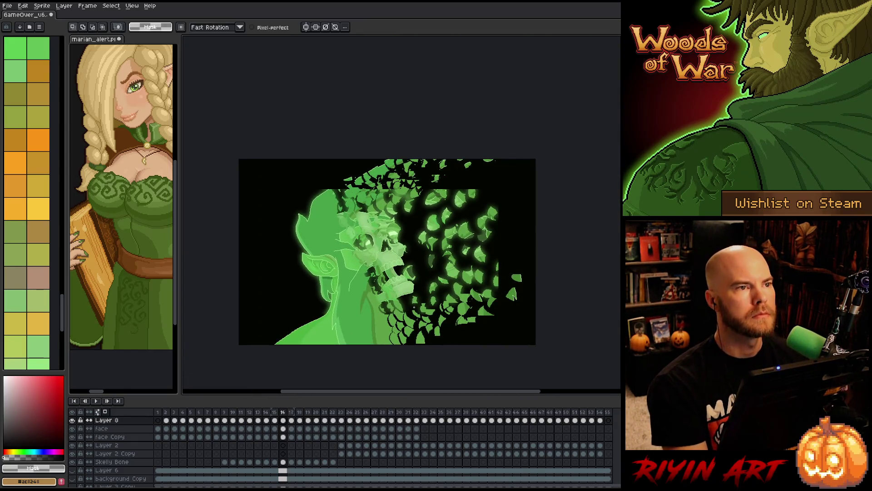
mouse_move(432, 326)
mouse_down()
mouse_move(409, 302)
mouse_move(419, 290)
mouse_up()
scroll(409, 303, up, 1)
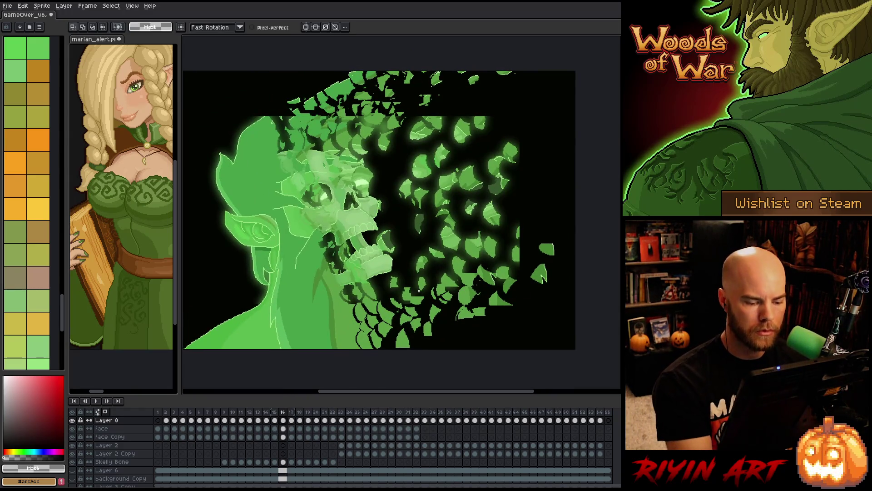
click(283, 421)
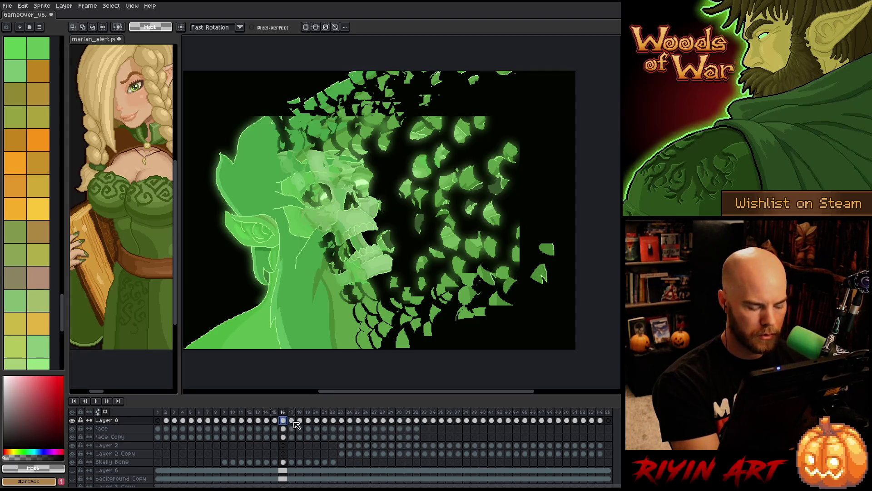
Paste the artwork into frame 17 and move a small right-side leaf up and right
click(290, 421)
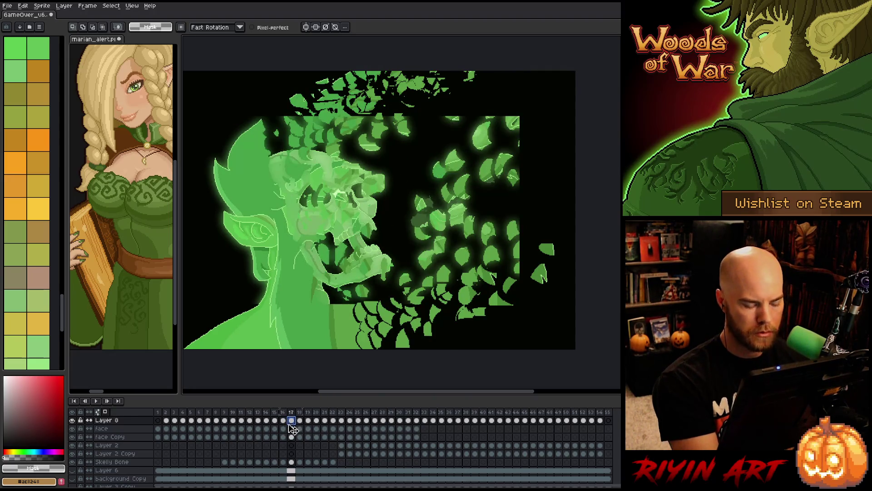
key(ctrl+v)
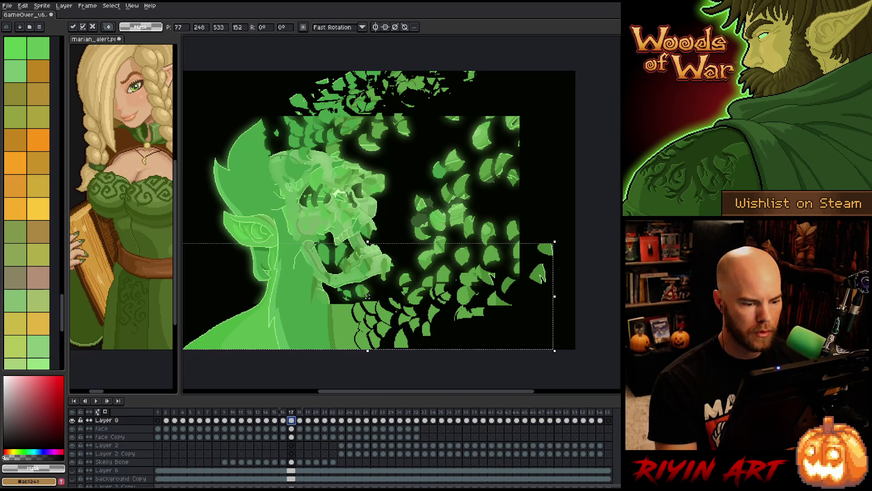
key(Return)
key(w)
click(547, 249)
drag(548, 251, 572, 237)
key(Return)
Move several lower leaves up and to the right, committing each move
mouse_move(524, 252)
mouse_down()
mouse_move(569, 293)
mouse_move(558, 266)
mouse_move(577, 254)
mouse_move(549, 269)
mouse_up()
key(Return)
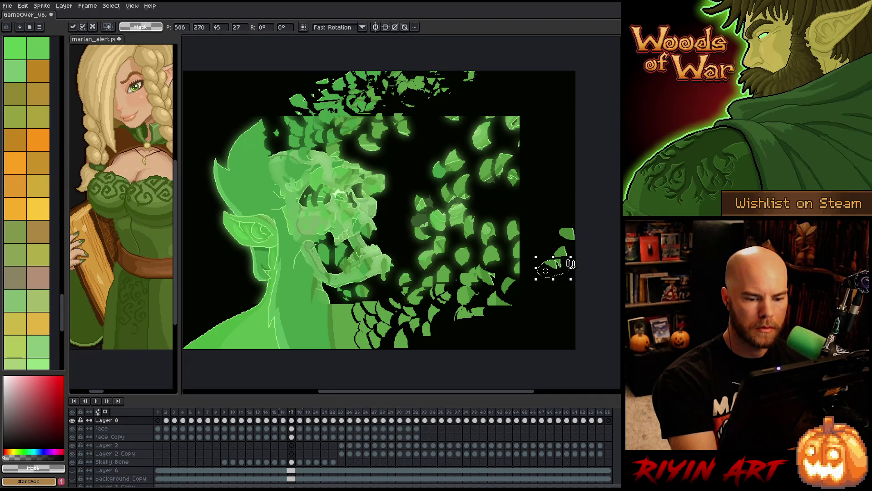
key(Return)
mouse_move(500, 315)
mouse_down()
mouse_move(536, 291)
mouse_move(522, 286)
mouse_move(541, 271)
mouse_move(479, 285)
mouse_move(506, 255)
mouse_move(534, 246)
mouse_up()
key(Return)
key(Return)
key(Return)
mouse_move(477, 289)
mouse_down()
mouse_move(459, 273)
mouse_move(499, 261)
mouse_move(477, 285)
mouse_move(450, 291)
mouse_move(500, 314)
mouse_move(512, 309)
mouse_up()
key(Return)
key(Return)
key(Return)
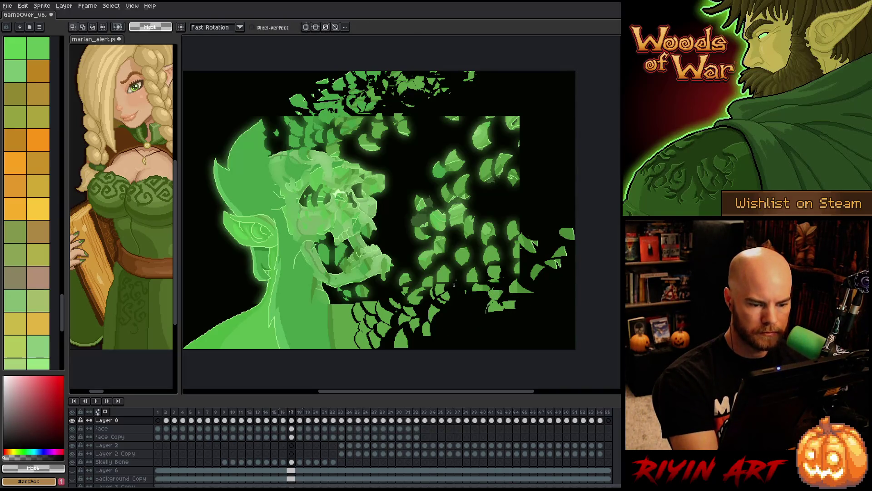
mouse_move(431, 265)
mouse_down()
mouse_move(452, 296)
mouse_move(483, 266)
mouse_up()
key(Return)
key(Return)
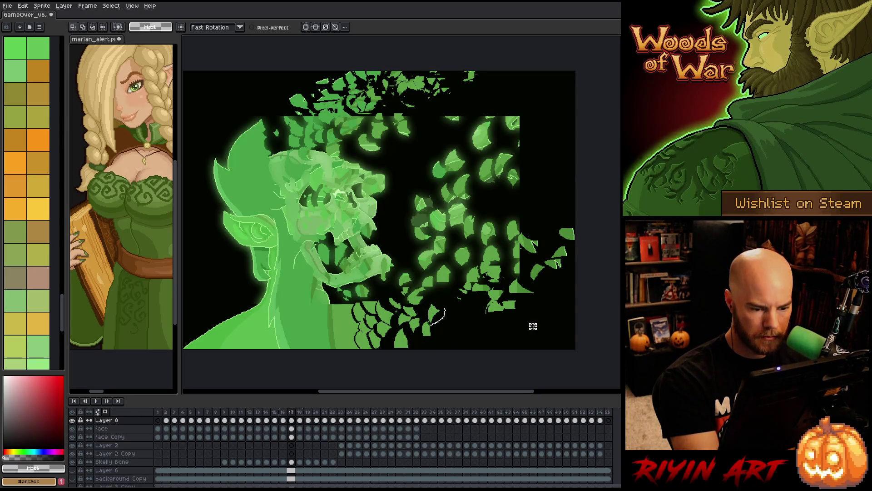
Magic-Wand two more lower leaves, shift them right and slightly up, then deselect
key(w)
click(434, 315)
mouse_move(434, 320)
mouse_down()
mouse_move(451, 305)
mouse_move(475, 328)
mouse_move(413, 323)
mouse_move(432, 323)
mouse_move(452, 306)
mouse_move(403, 343)
mouse_move(421, 346)
mouse_move(449, 332)
mouse_up()
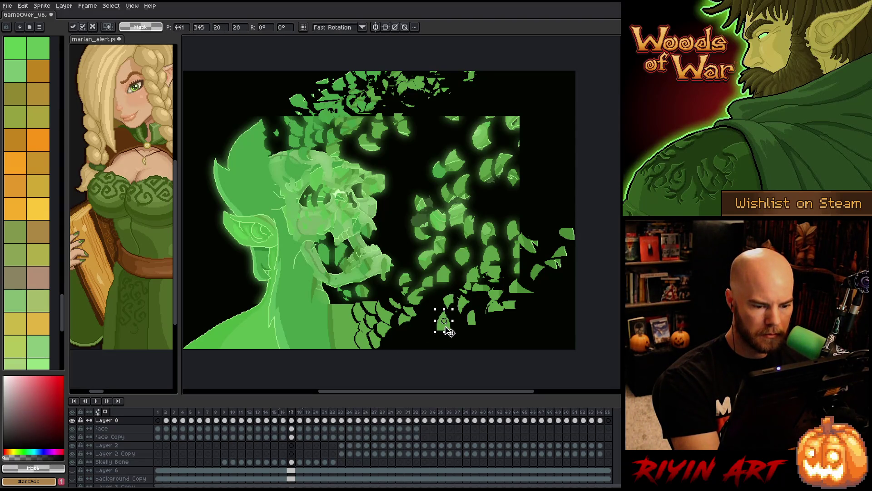
click(409, 315)
click(415, 318)
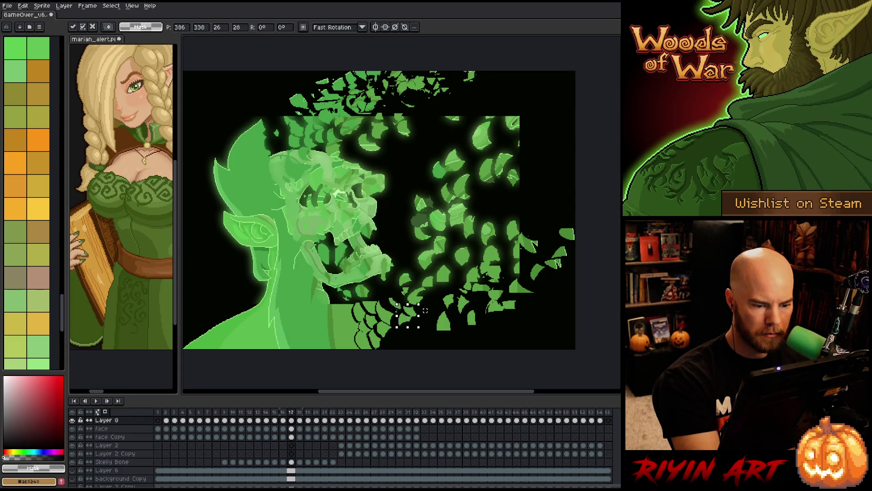
drag(412, 315, 431, 312)
key(ctrl+a)
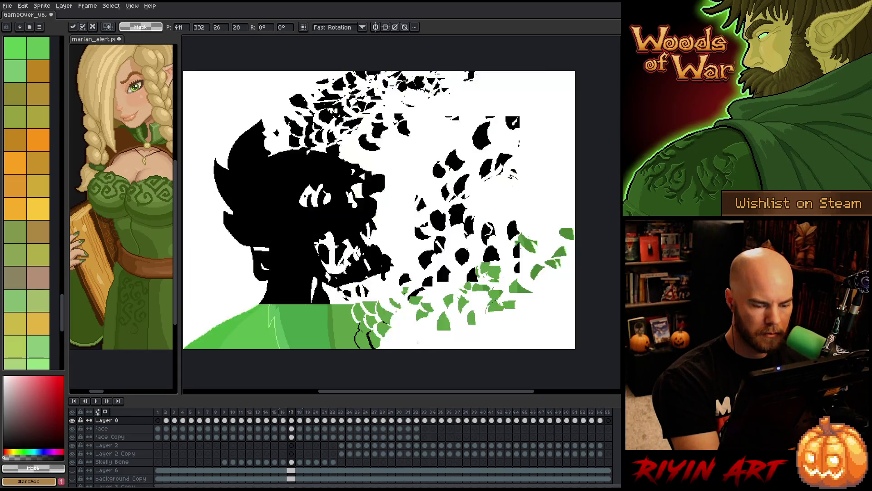
key(ctrl+d)
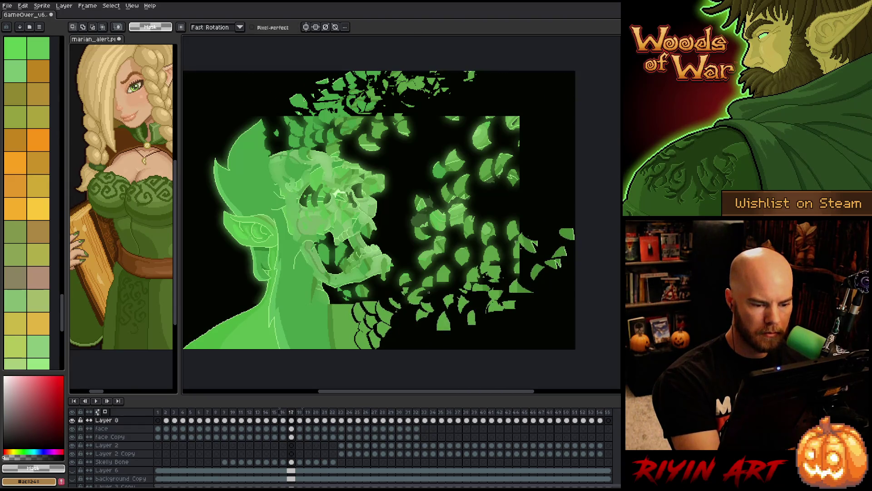
Nudge two small leaf patches up and right and deselect
key(w)
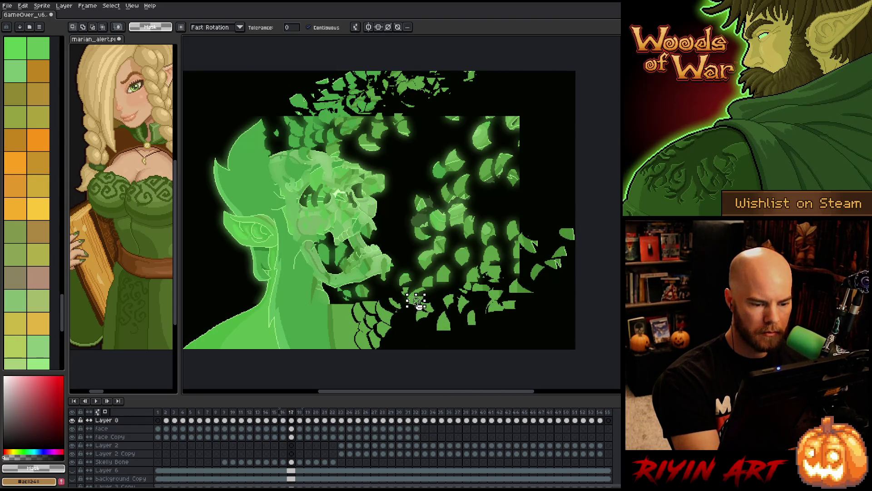
drag(416, 302, 431, 295)
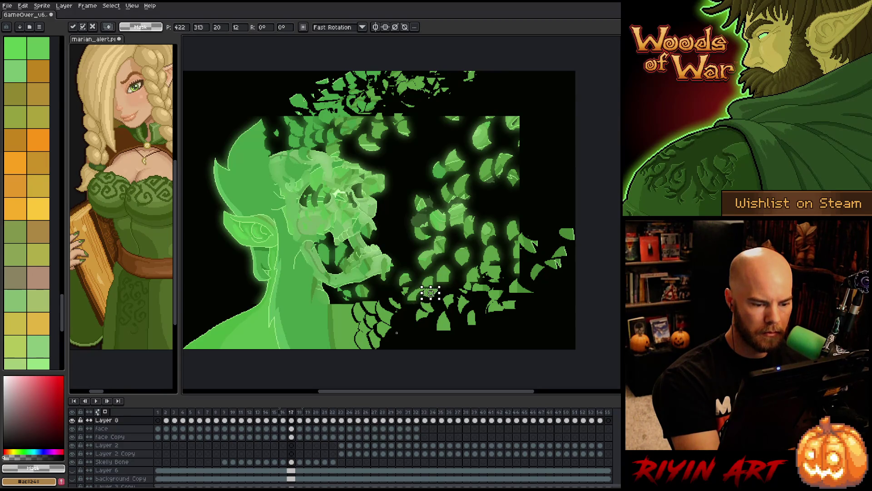
key(ctrl+d)
mouse_move(395, 321)
mouse_down()
mouse_move(404, 314)
mouse_move(411, 346)
mouse_move(398, 331)
mouse_move(368, 338)
mouse_move(411, 331)
mouse_move(402, 324)
mouse_up()
key(ctrl+d)
key(ctrl+d)
key(ctrl+d)
key(ctrl+d)
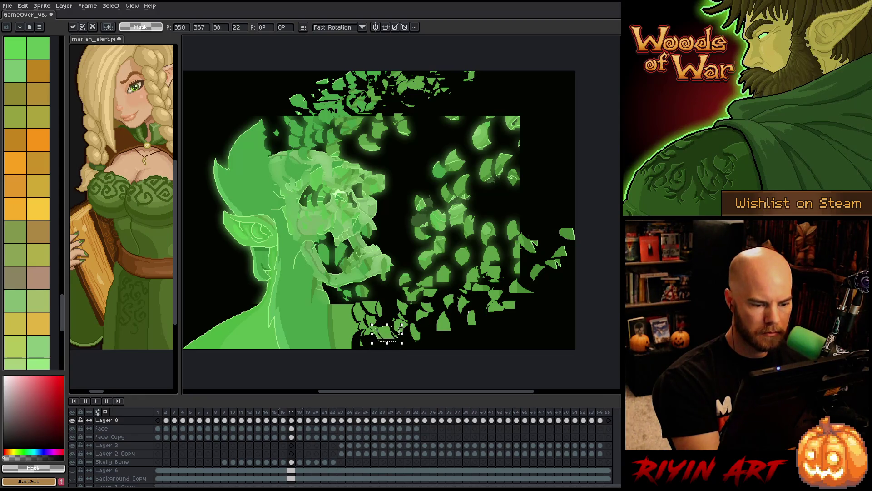
key(ctrl+d)
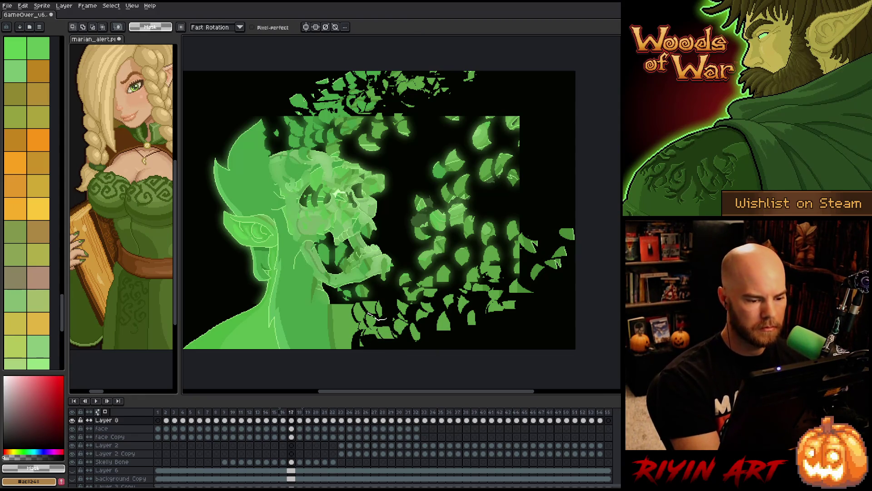
Rearrange the leaf cluster below the jaw and paint new green leaves in the dark gap by the neck
mouse_move(378, 310)
mouse_down()
mouse_move(409, 280)
mouse_move(377, 307)
mouse_up()
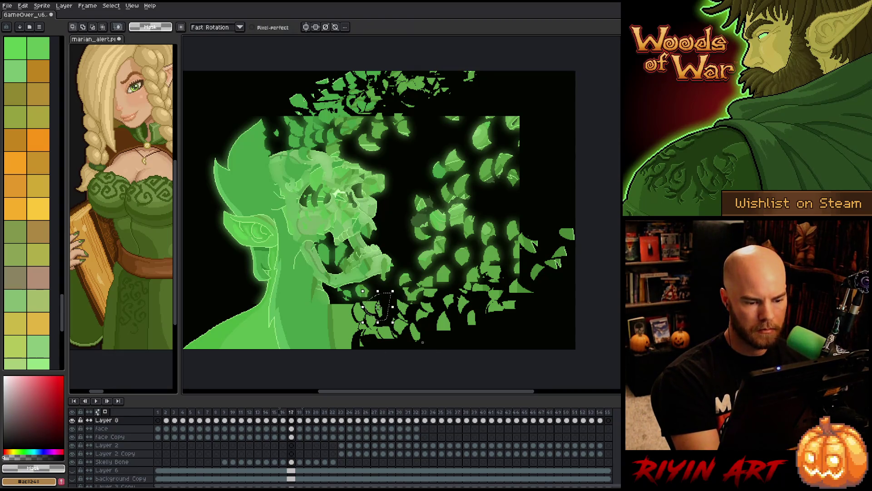
key(ctrl+d)
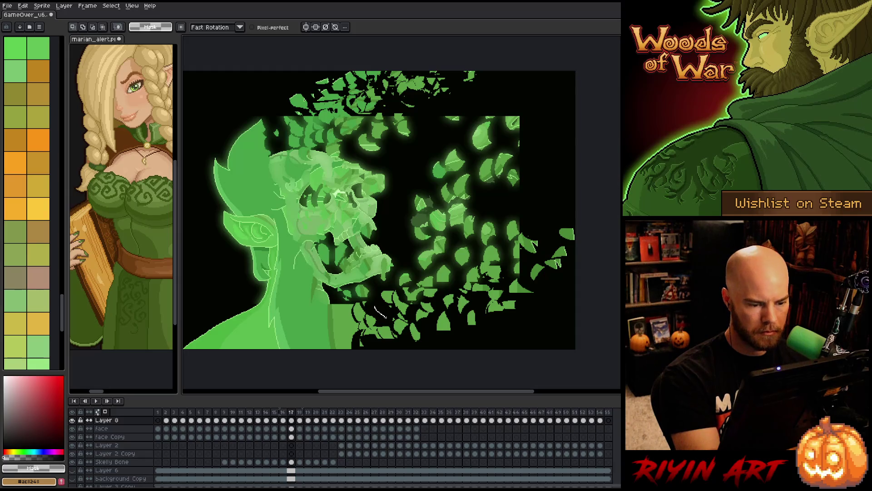
drag(359, 346, 375, 309)
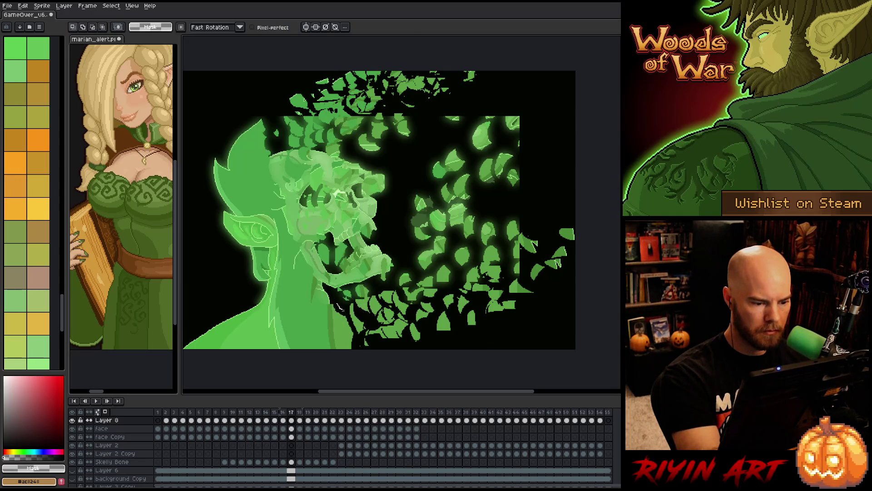
mouse_move(337, 309)
mouse_down()
mouse_move(348, 305)
mouse_move(356, 337)
mouse_up()
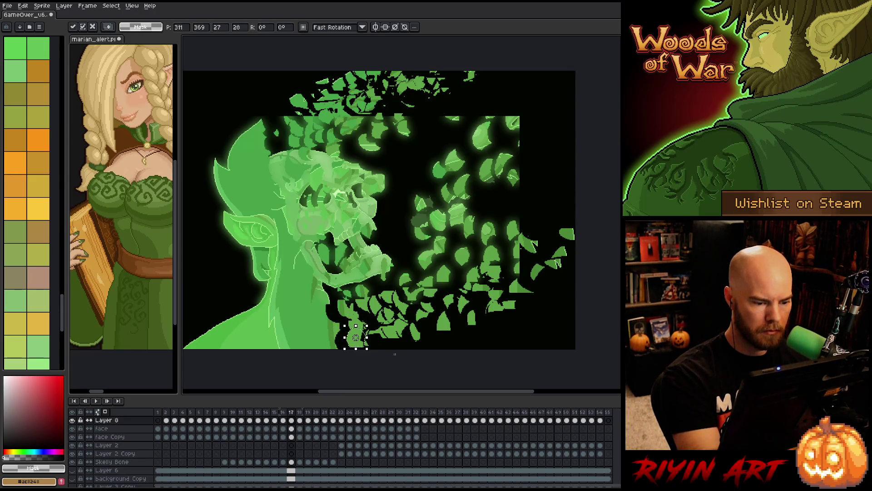
key(ctrl+d)
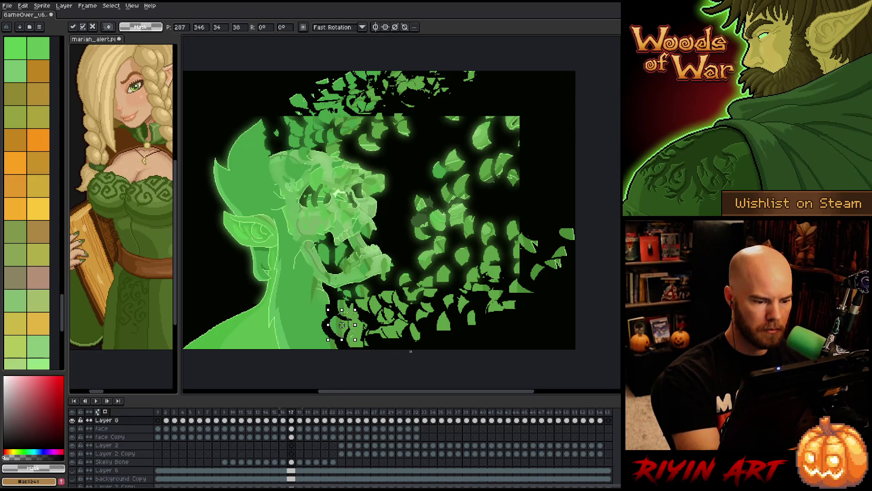
drag(321, 312, 349, 284)
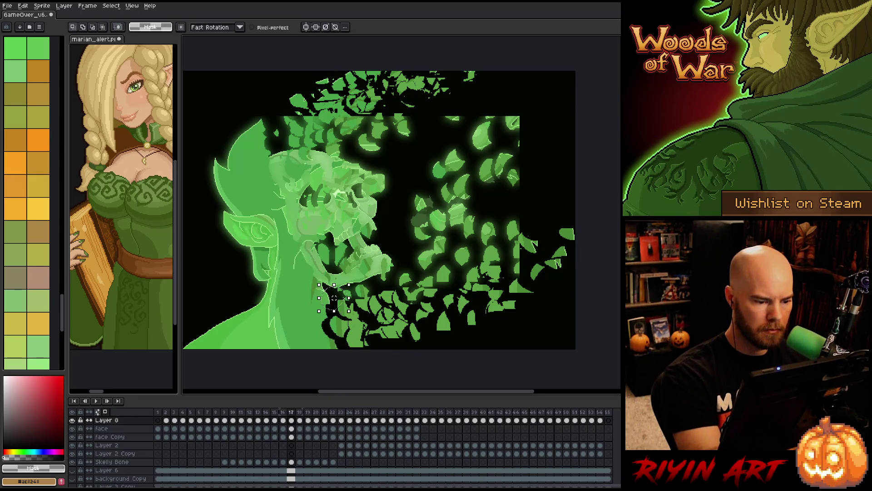
click(331, 350)
mouse_move(318, 318)
mouse_down()
mouse_move(335, 300)
mouse_move(303, 275)
mouse_up()
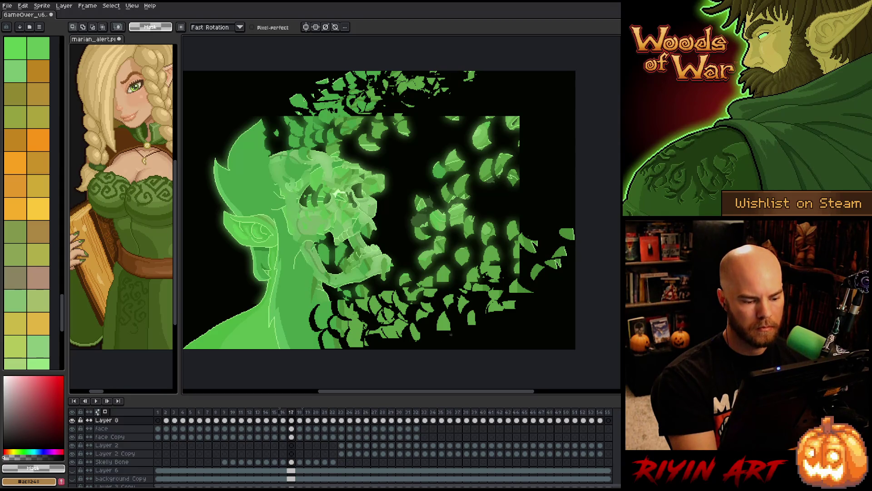
Save the animation file from the Layer 8 frame 17 cel, then go to frame 18
click(291, 421)
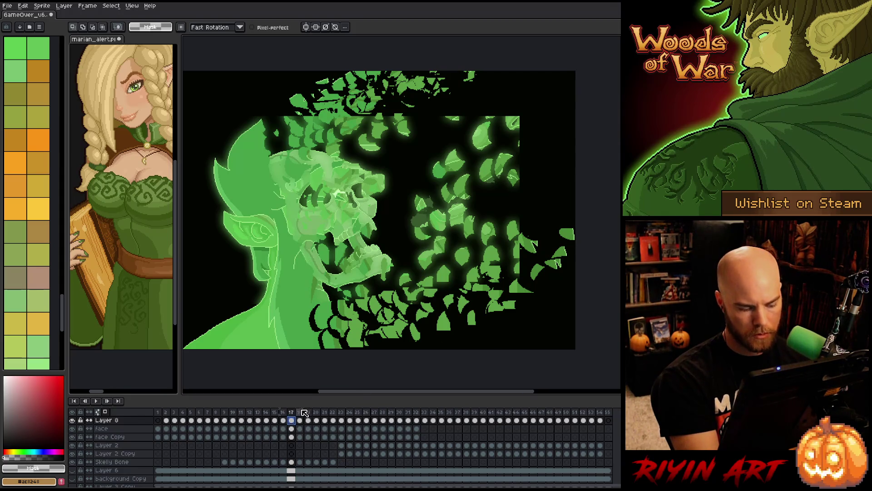
key(ctrl+s)
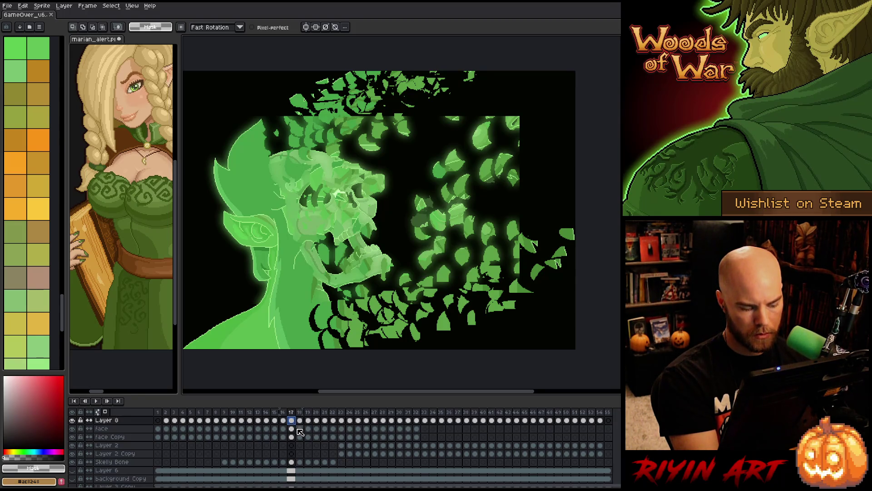
click(300, 420)
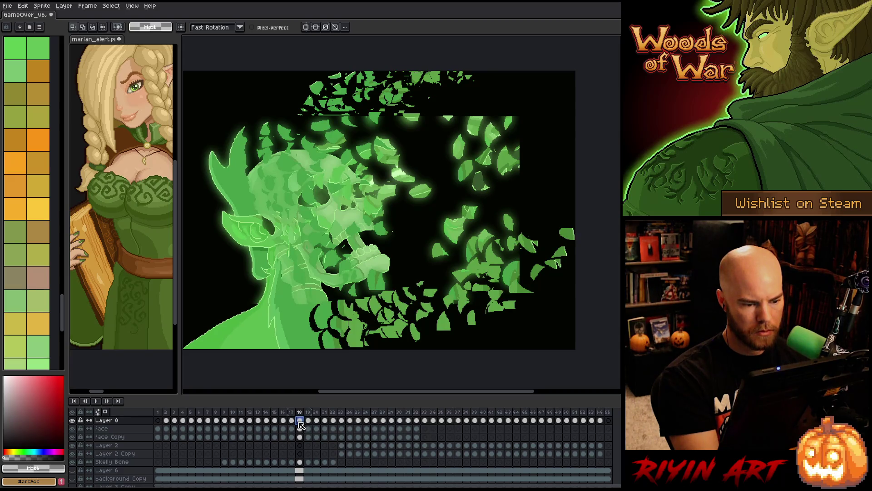
Paste the artwork into frame 18, nudge it one pixel left, and shift shards up-right
key(ctrl+v)
drag(378, 288, 377, 288)
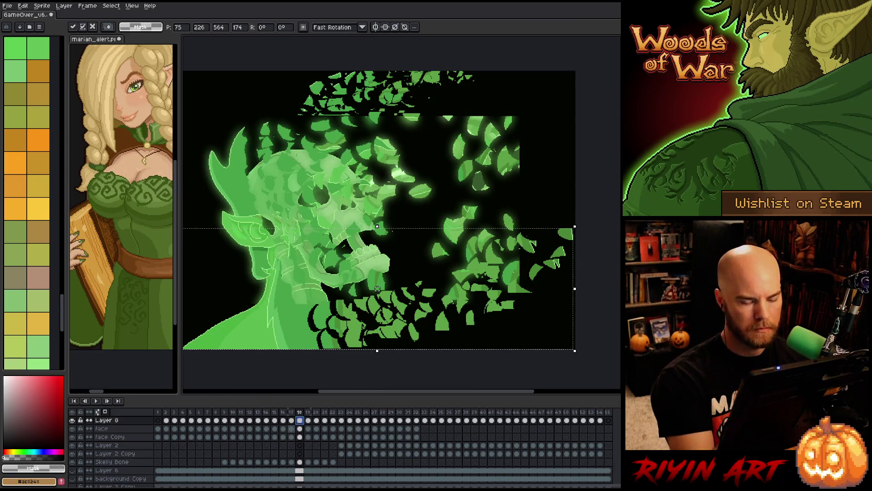
click(580, 252)
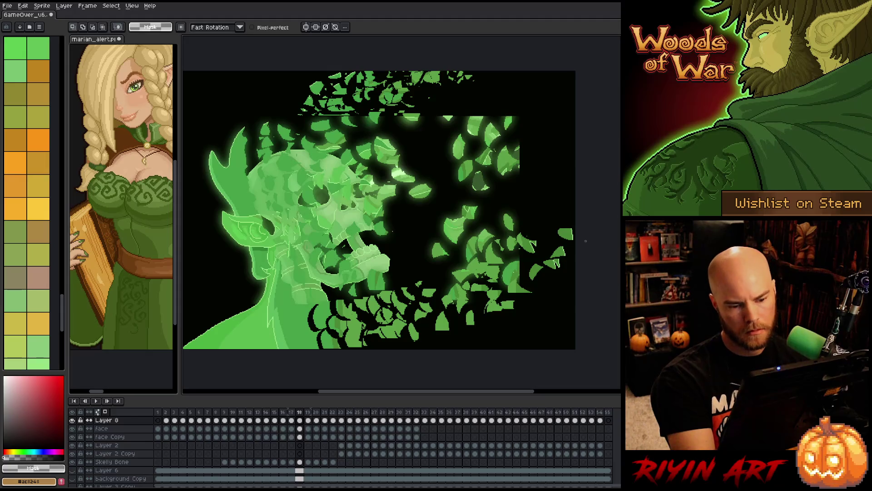
mouse_move(575, 238)
mouse_down()
mouse_move(588, 224)
mouse_move(518, 295)
mouse_move(543, 293)
mouse_move(538, 318)
mouse_move(513, 227)
mouse_move(555, 254)
mouse_up()
key(Return)
key(Return)
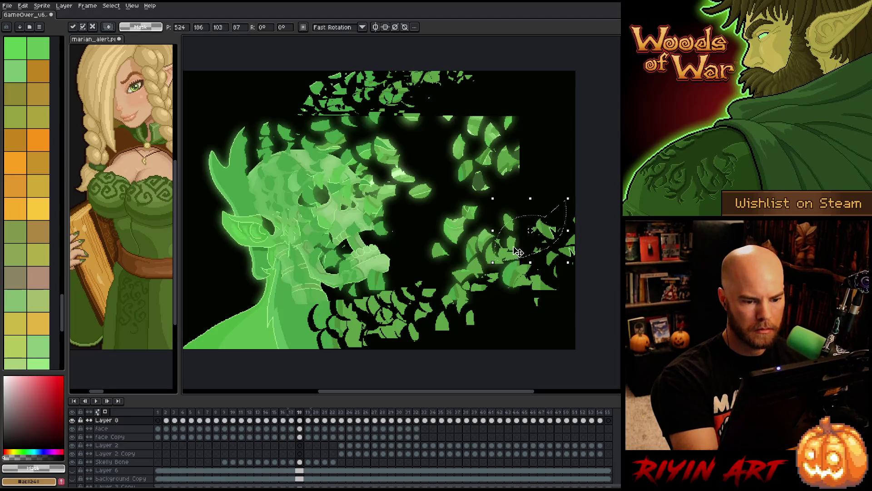
key(Return)
Shift several lower-right leaves to the right, committing each move
mouse_move(481, 266)
mouse_down()
mouse_move(500, 302)
mouse_move(467, 288)
mouse_move(490, 286)
mouse_move(515, 335)
mouse_move(473, 284)
mouse_up()
key(Return)
drag(475, 313, 495, 311)
key(Return)
mouse_move(437, 318)
mouse_down()
mouse_move(454, 350)
mouse_move(473, 305)
mouse_up()
key(Return)
mouse_move(438, 281)
mouse_down()
mouse_move(444, 335)
mouse_move(480, 281)
mouse_up()
mouse_move(459, 309)
mouse_down()
mouse_move(420, 291)
mouse_move(436, 294)
mouse_up()
key(Return)
key(Return)
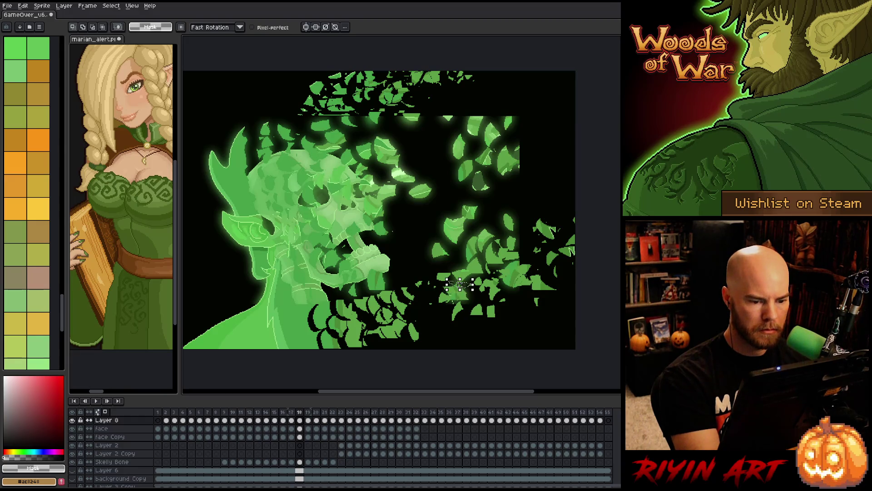
Move a single leaf and a cluster of lower leaves up and to the right
drag(449, 294, 462, 291)
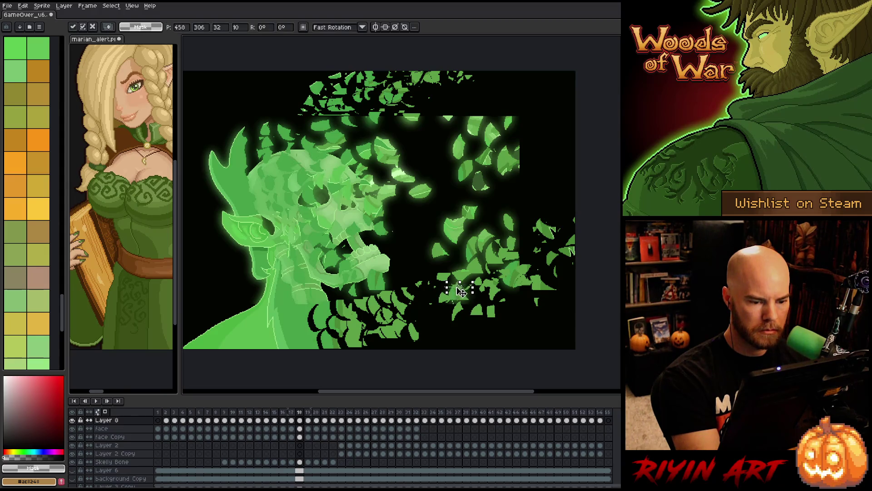
click(422, 348)
drag(436, 325, 414, 331)
drag(415, 333, 439, 321)
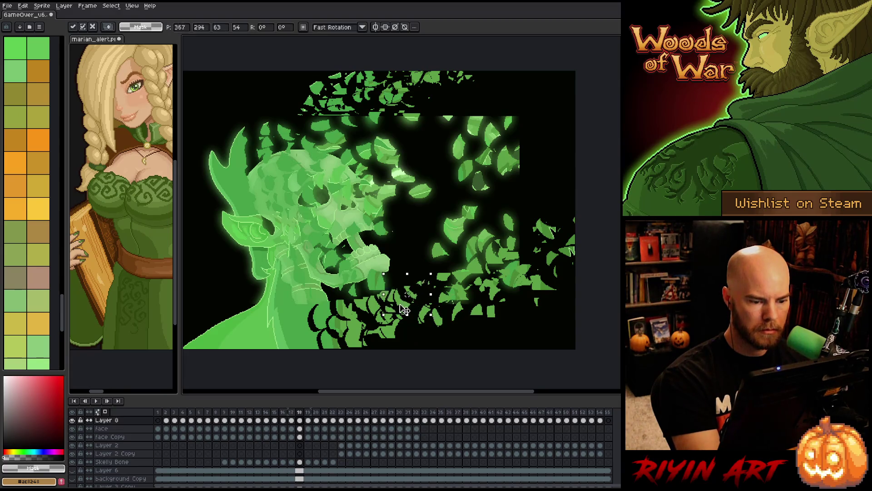
click(398, 355)
mouse_move(370, 347)
mouse_down()
mouse_move(425, 306)
mouse_move(372, 350)
mouse_move(409, 318)
mouse_move(353, 348)
mouse_move(455, 295)
mouse_move(413, 334)
mouse_move(438, 313)
mouse_move(359, 304)
mouse_move(400, 291)
mouse_move(390, 313)
mouse_up()
click(449, 340)
Reposition smaller leaf groups in the lower-right area
mouse_move(393, 300)
mouse_down()
mouse_move(381, 295)
mouse_move(360, 322)
mouse_up()
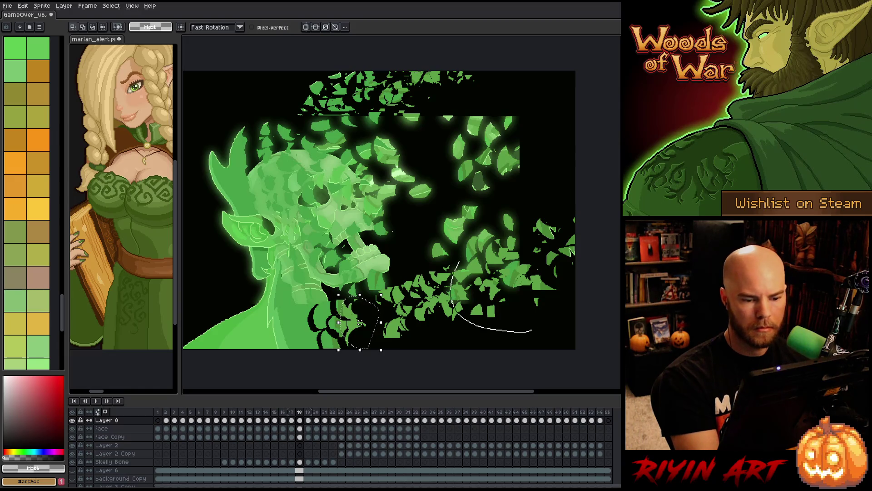
scroll(359, 323, right, 3)
drag(437, 273, 448, 280)
mouse_move(395, 332)
mouse_down()
mouse_move(380, 335)
mouse_move(346, 273)
mouse_move(436, 241)
mouse_move(448, 297)
mouse_up()
mouse_move(384, 279)
mouse_down()
mouse_move(331, 332)
mouse_move(318, 296)
mouse_up()
drag(443, 319, 541, 313)
Delete two small lower leaf clusters near the bottom edge
mouse_move(402, 288)
mouse_down()
mouse_move(444, 335)
mouse_move(400, 300)
mouse_move(447, 320)
mouse_up()
key(Delete)
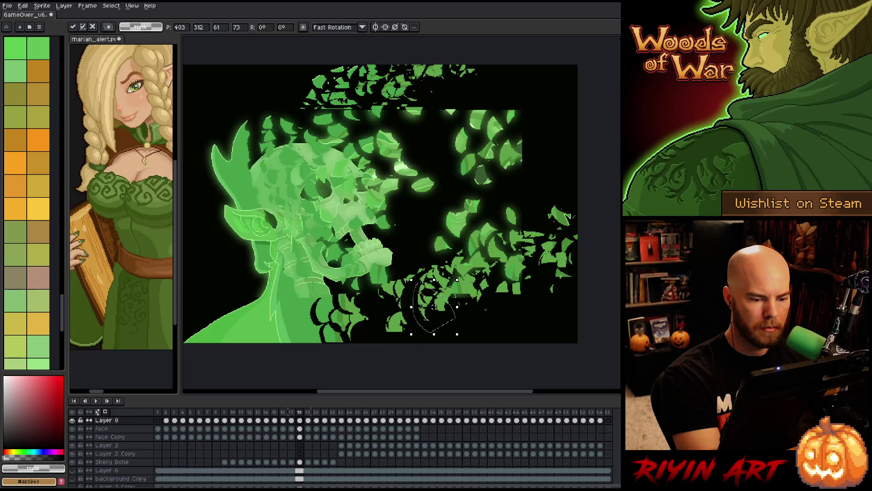
drag(409, 300, 423, 323)
key(Delete)
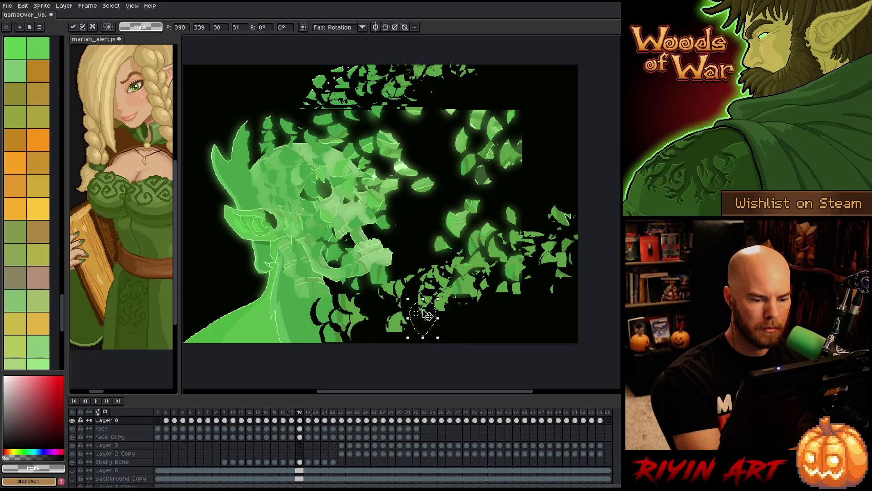
drag(389, 334, 443, 309)
Delete the outlined leaves, then lasso the leaf clusters at the base of and just below the neck
key(Delete)
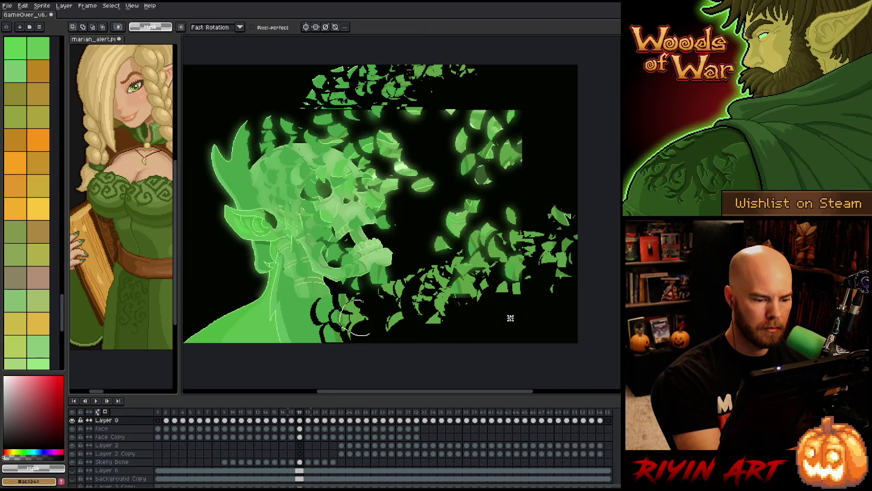
drag(364, 302, 359, 334)
drag(387, 291, 423, 333)
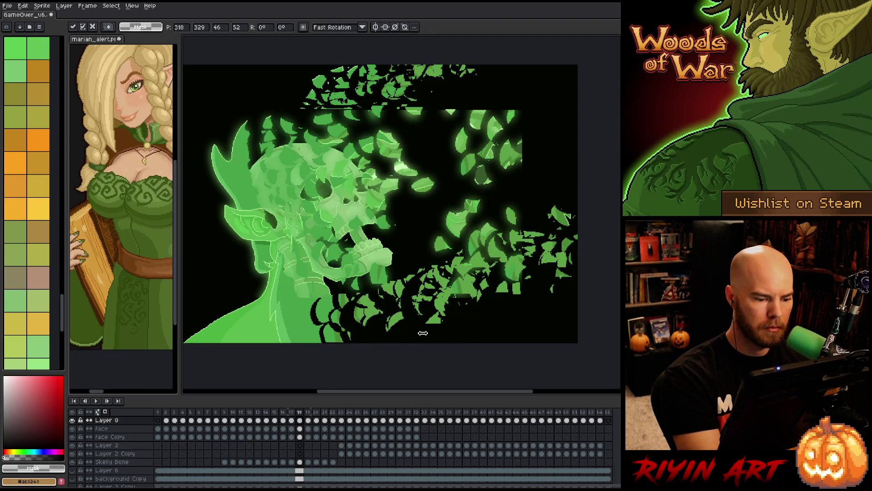
key(ctrl+d)
mouse_move(350, 278)
mouse_down()
mouse_move(332, 313)
mouse_move(358, 298)
mouse_move(370, 335)
mouse_move(412, 318)
mouse_up()
key(ctrl+d)
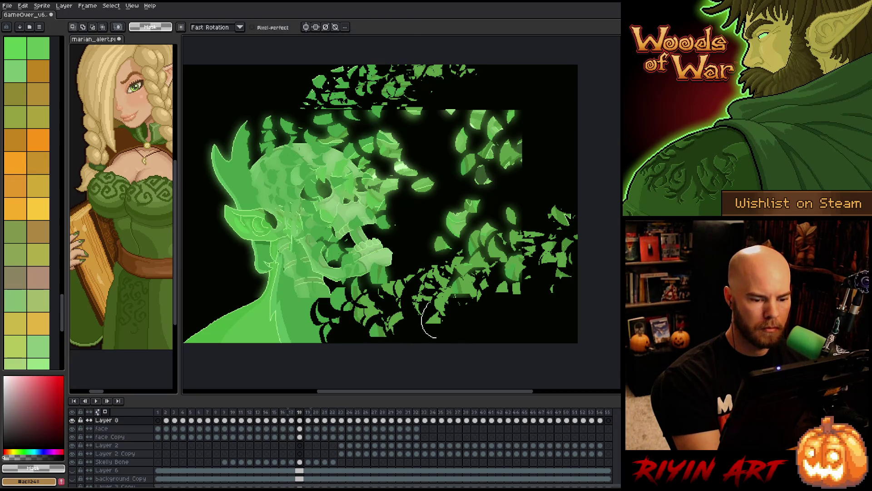
key(ctrl+d)
Lasso and commit leaf clusters at the bottom right, lower left and beside the neck
mouse_move(454, 296)
mouse_down()
mouse_move(447, 327)
mouse_move(482, 318)
mouse_up()
key(ctrl+d)
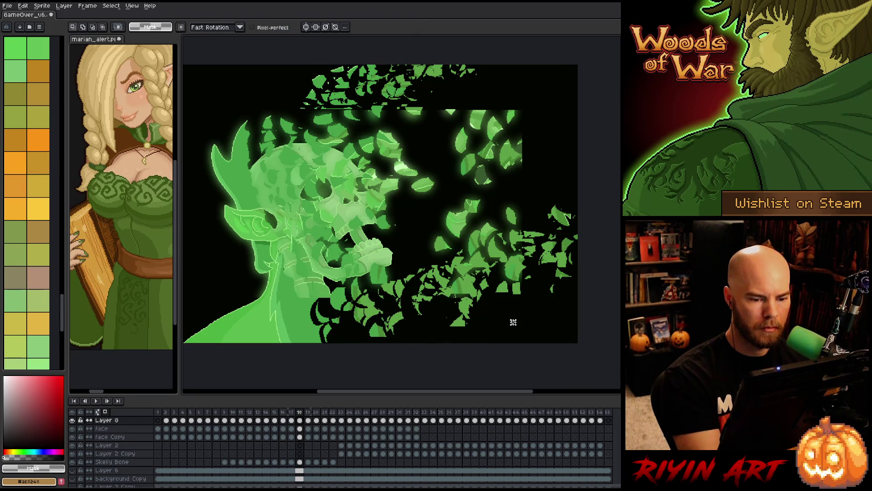
mouse_move(313, 319)
mouse_down()
mouse_move(335, 344)
mouse_move(346, 336)
mouse_up()
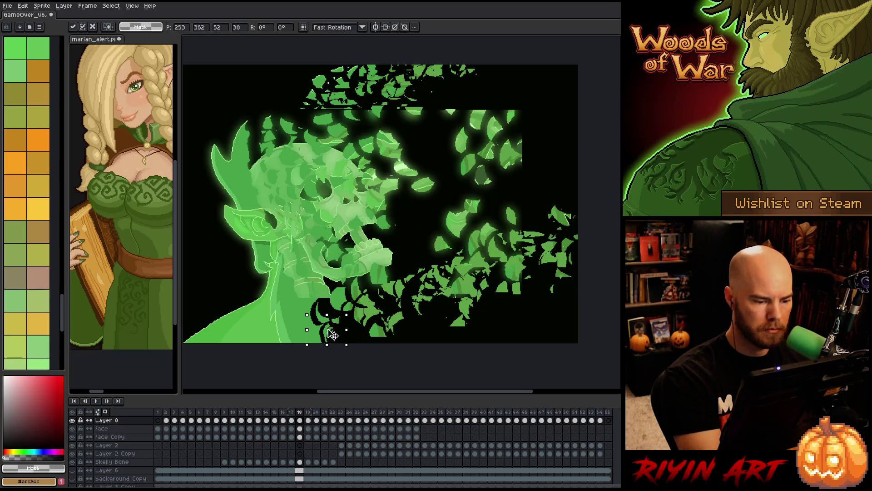
key(ctrl+d)
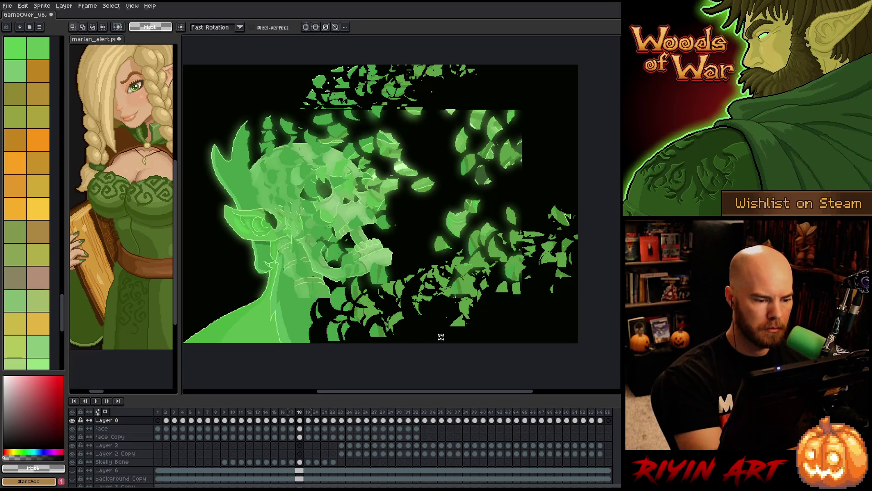
mouse_move(321, 284)
mouse_down()
mouse_move(300, 273)
mouse_move(330, 310)
mouse_up()
key(ctrl+d)
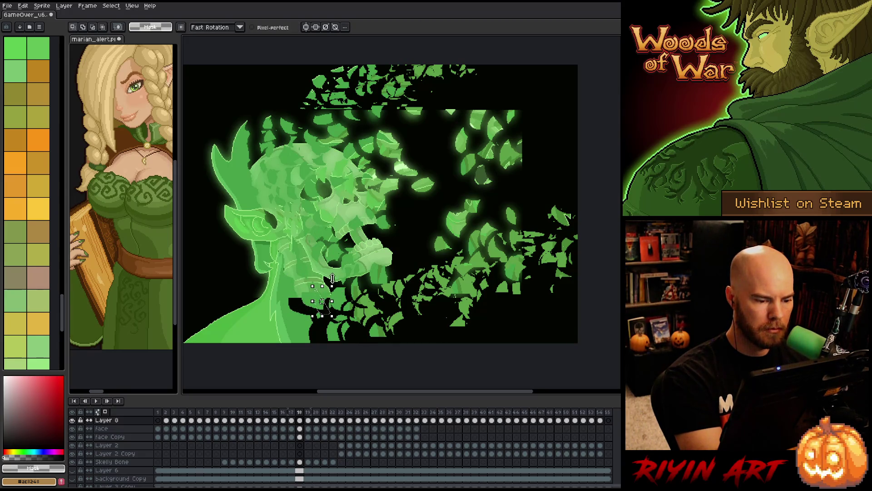
Shift the leaf clusters beside, below and at the lower left of the neck, committing each move
click(335, 302)
key(ctrl+d)
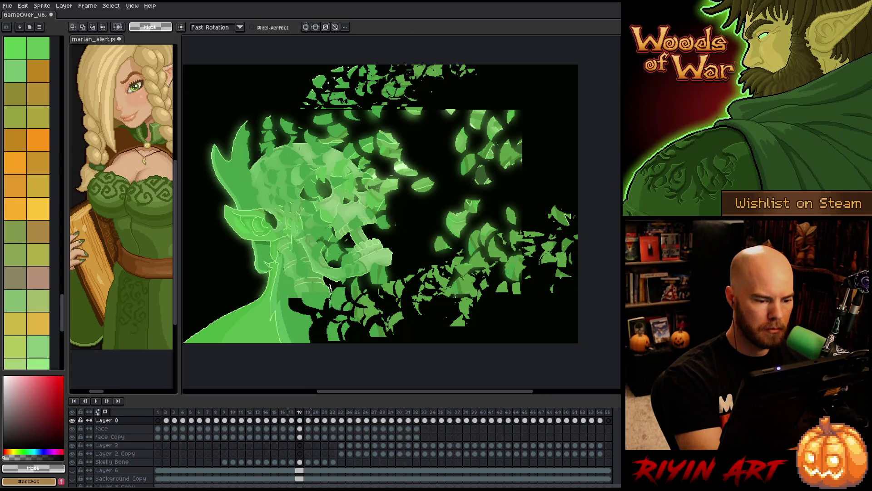
click(325, 297)
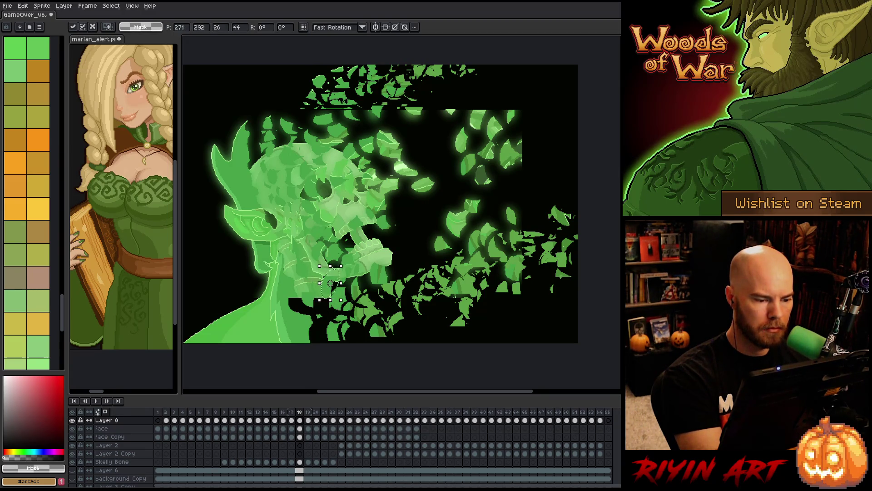
key(ctrl+d)
click(325, 316)
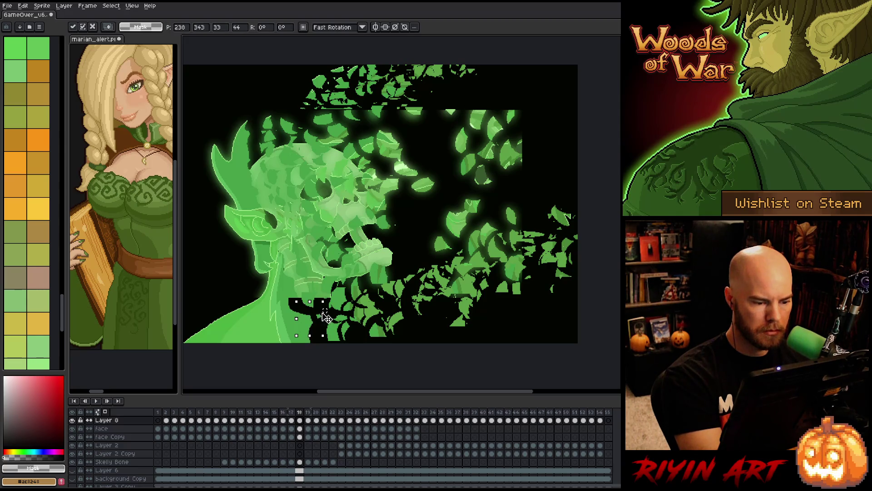
key(ctrl+d)
click(295, 306)
key(ctrl+d)
drag(285, 318, 306, 310)
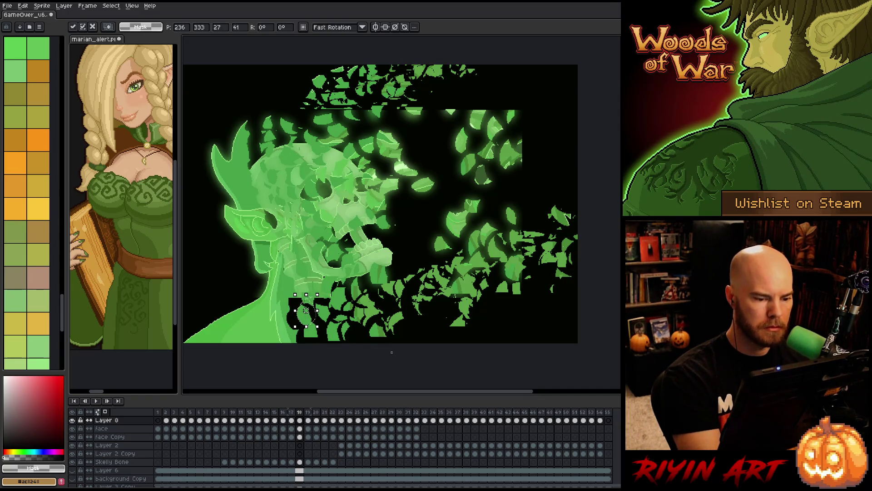
key(ctrl+d)
Advance to frame 20 and paste the copied band of shards
scroll(293, 304, down, 1)
key(Right)
key(Right)
key(ctrl+v)
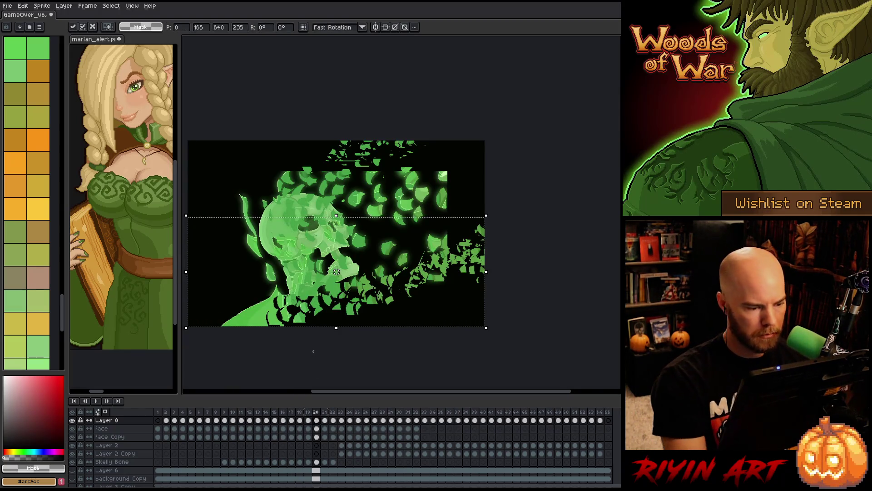
Commit the pasted shard band in place on frame 20
scroll(288, 324, up, 2)
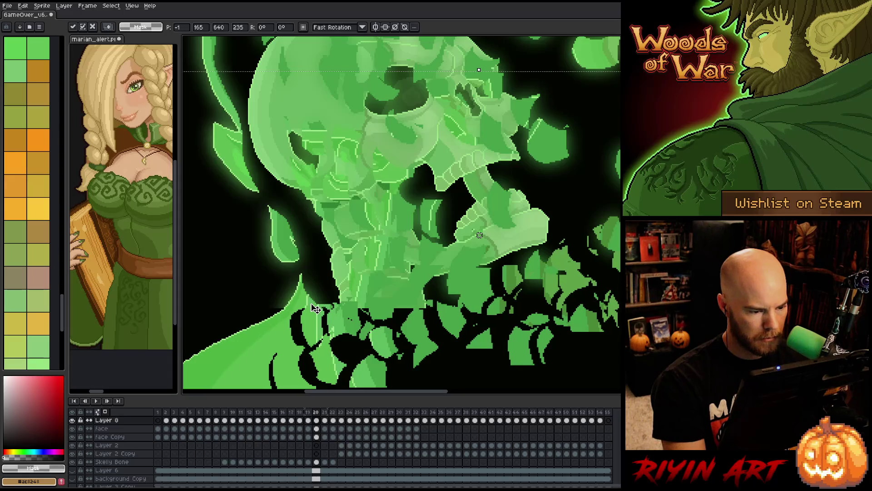
scroll(456, 301, down, 3)
drag(456, 301, 452, 316)
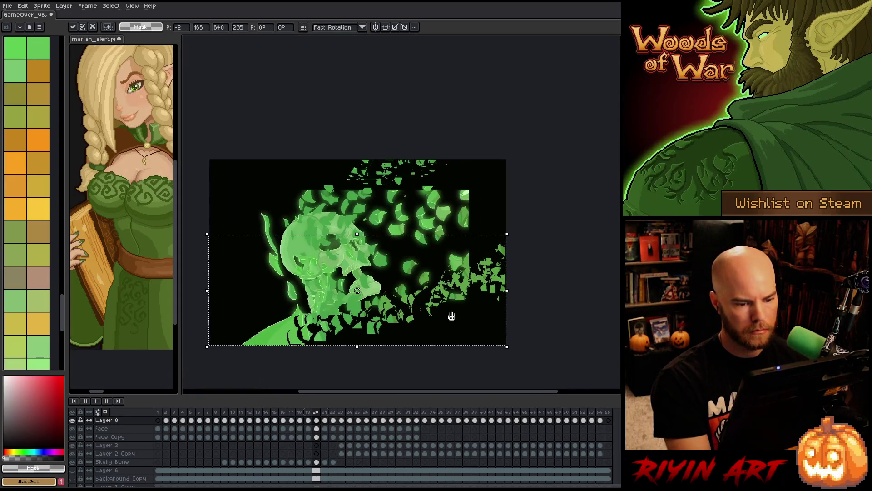
key(Return)
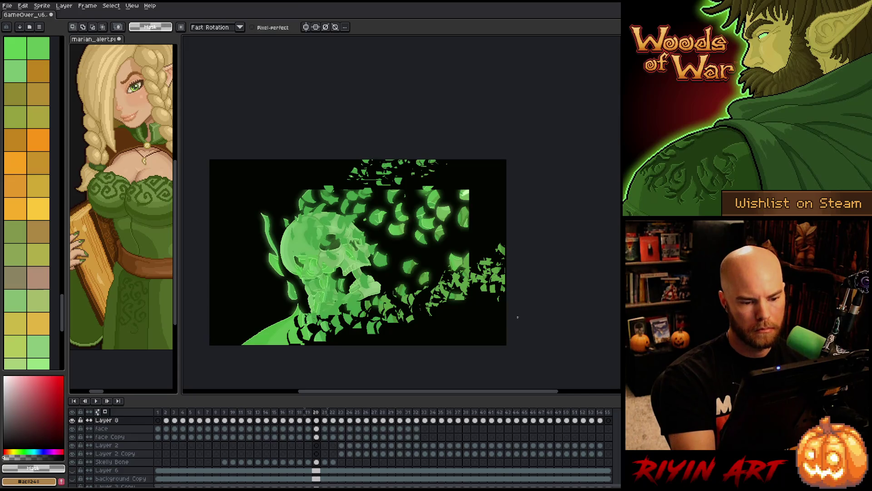
Erase the particle cluster at the lower right of the chin
key(Delete)
mouse_move(438, 304)
mouse_down()
mouse_move(469, 336)
mouse_move(504, 295)
mouse_up()
key(ctrl+z)
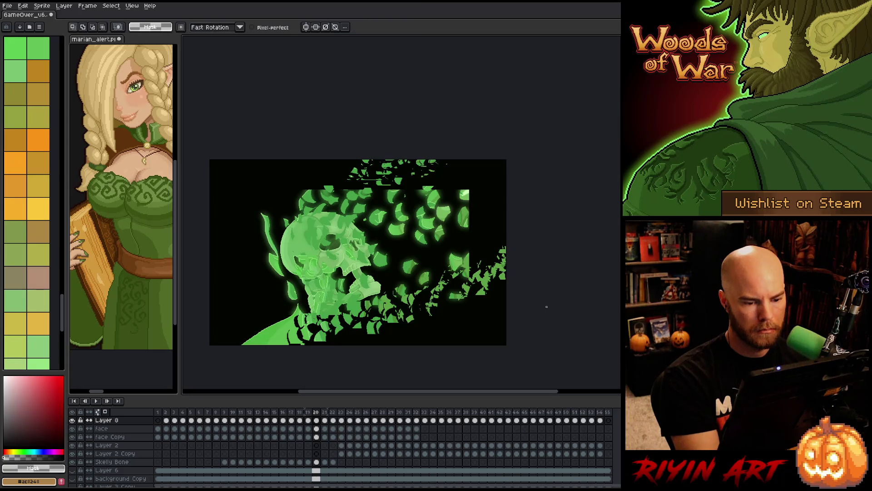
mouse_move(506, 343)
mouse_down()
mouse_move(510, 286)
mouse_move(529, 230)
mouse_up()
key(Delete)
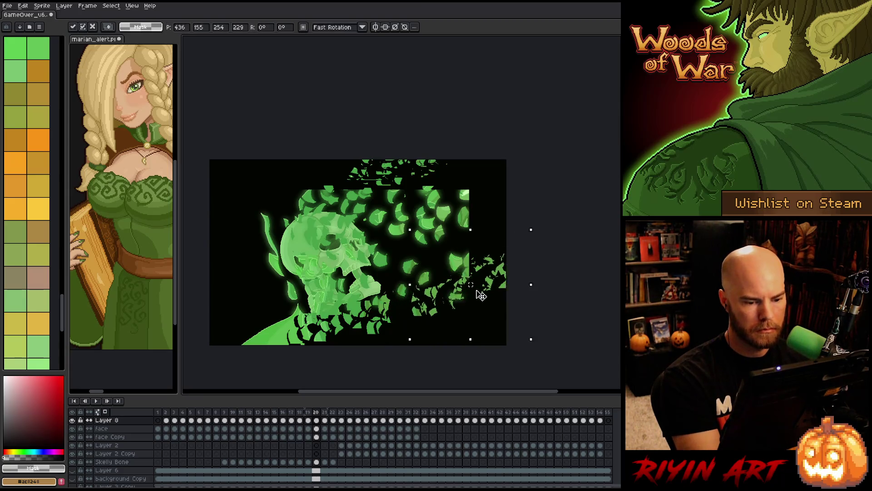
Clear the leaf shard clusters near the lower middle below the chin
mouse_move(364, 338)
mouse_down()
mouse_move(400, 314)
mouse_move(364, 339)
mouse_move(416, 318)
mouse_move(390, 302)
mouse_move(350, 337)
mouse_move(380, 325)
mouse_move(334, 339)
mouse_up()
key(ctrl+d)
key(Delete)
key(ctrl+d)
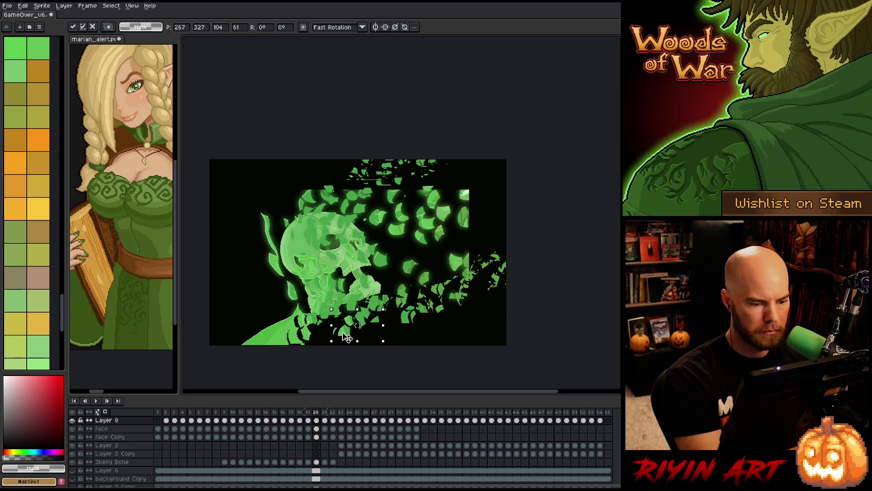
key(ctrl+d)
mouse_move(391, 305)
mouse_down()
mouse_move(362, 325)
mouse_move(387, 318)
mouse_move(336, 314)
mouse_up()
key(Delete)
key(ctrl+d)
key(Delete)
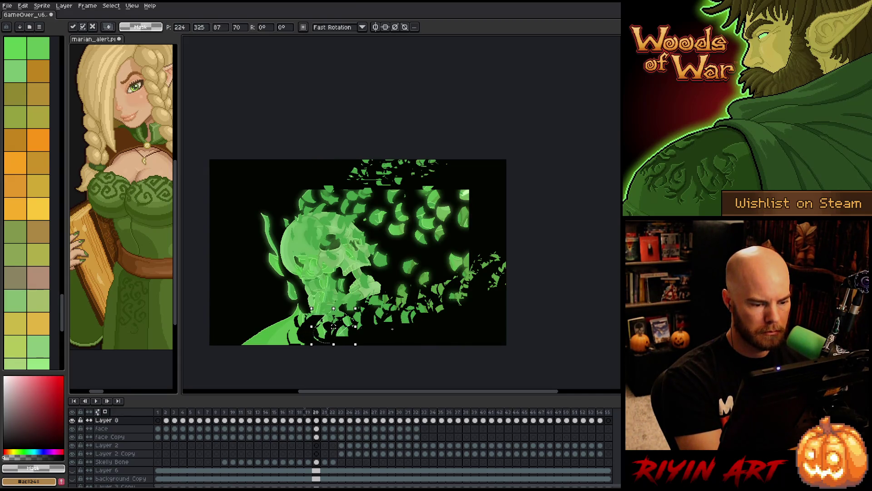
key(ctrl+d)
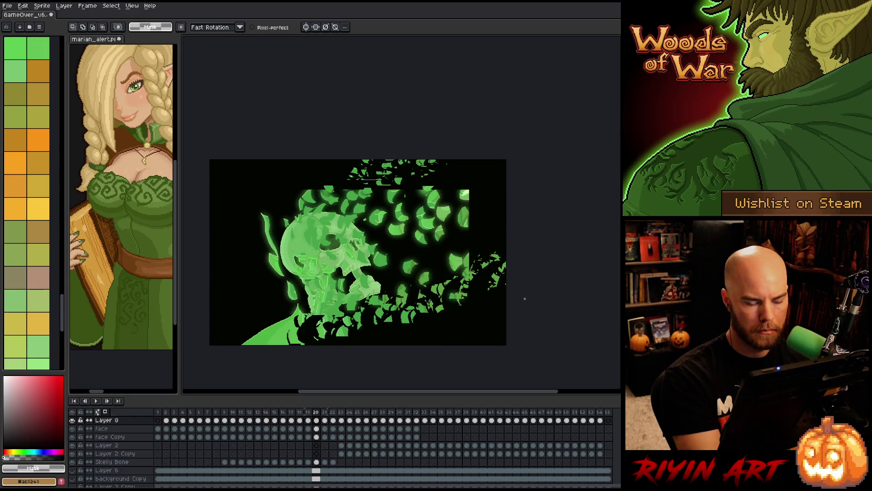
Remove two more shard clusters at lower left, nudge one piece up, and lasso the lower band
mouse_move(304, 311)
mouse_down()
mouse_move(319, 340)
mouse_move(284, 307)
mouse_up()
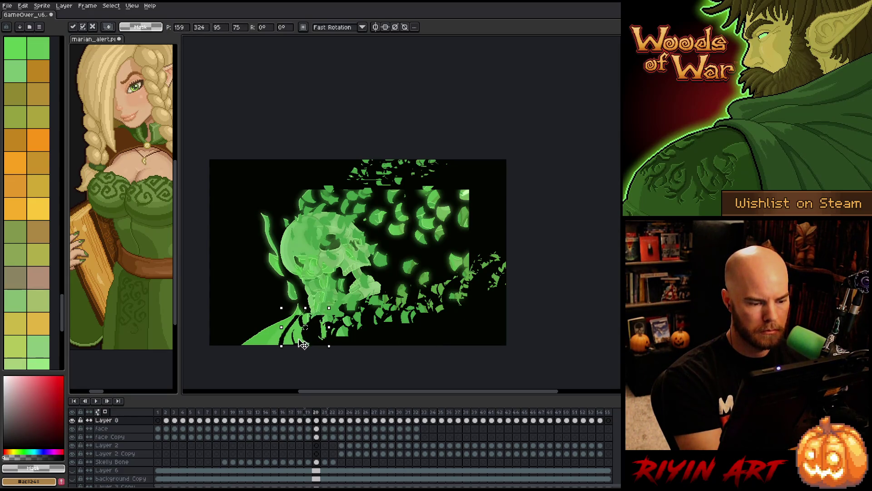
key(Delete)
key(ctrl+d)
mouse_move(309, 321)
mouse_down()
mouse_move(293, 300)
mouse_move(321, 309)
mouse_move(315, 328)
mouse_up()
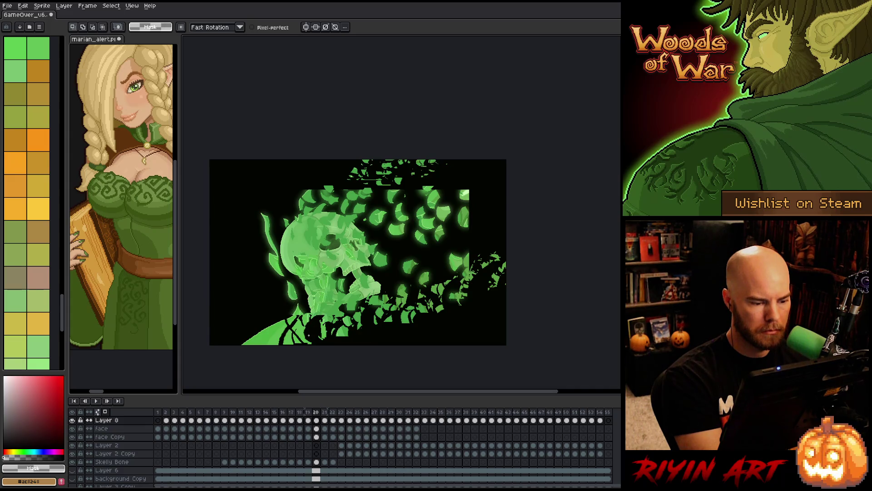
key(Delete)
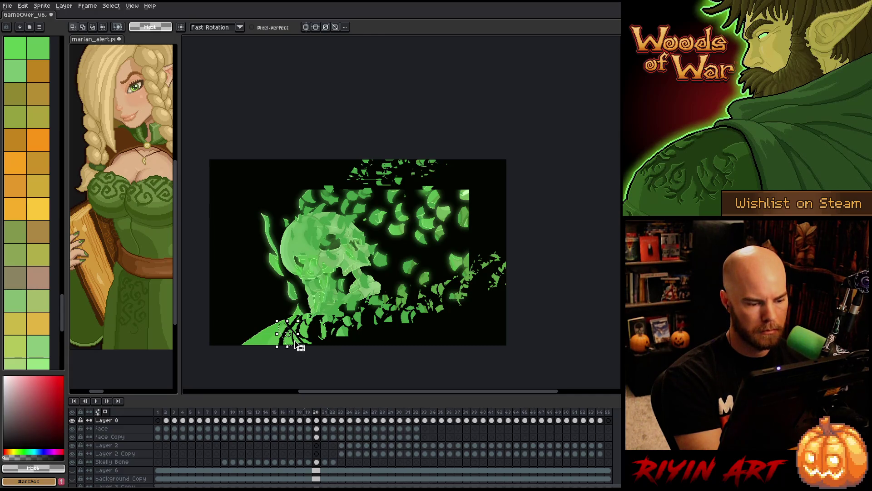
drag(295, 345, 296, 343)
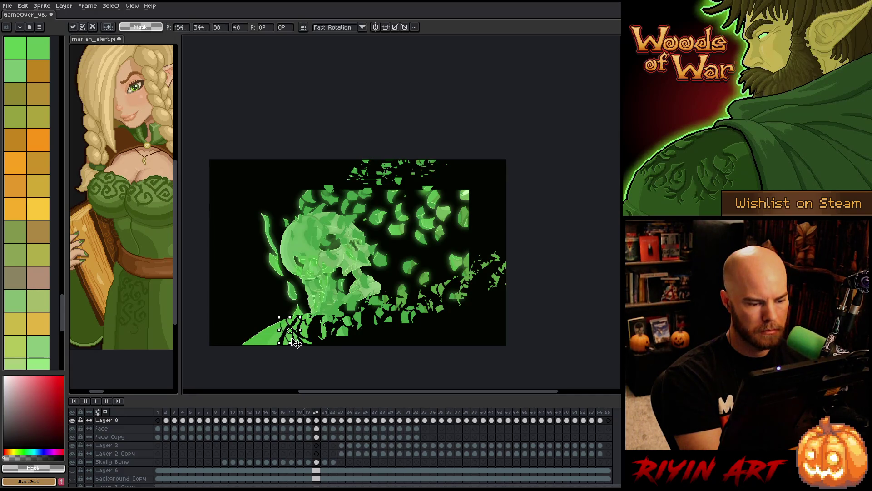
key(Return)
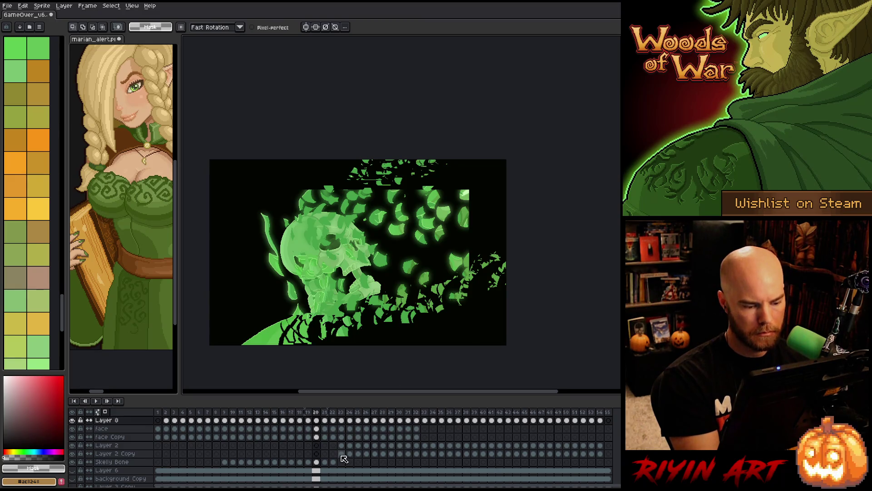
mouse_move(387, 262)
mouse_down()
mouse_move(208, 331)
mouse_move(214, 355)
mouse_up()
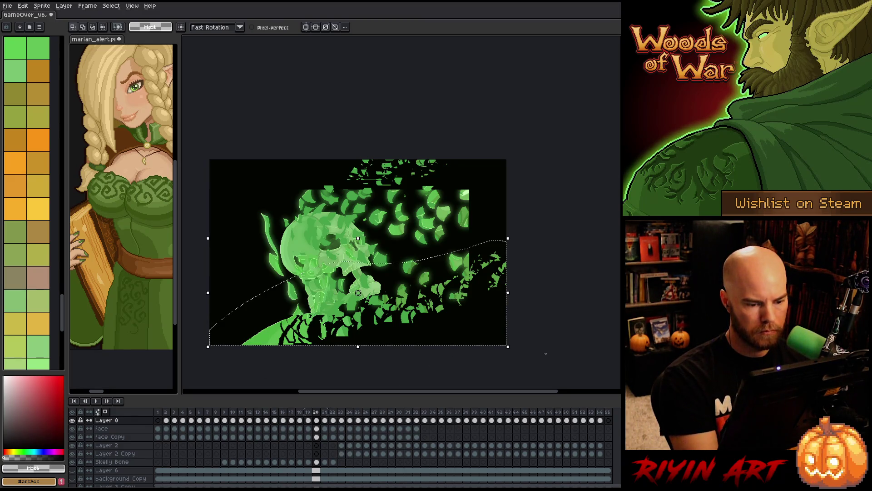
click(276, 343)
Paste the lower shards onto frame 21, shift them one pixel left, and erase the right leaves
key(period)
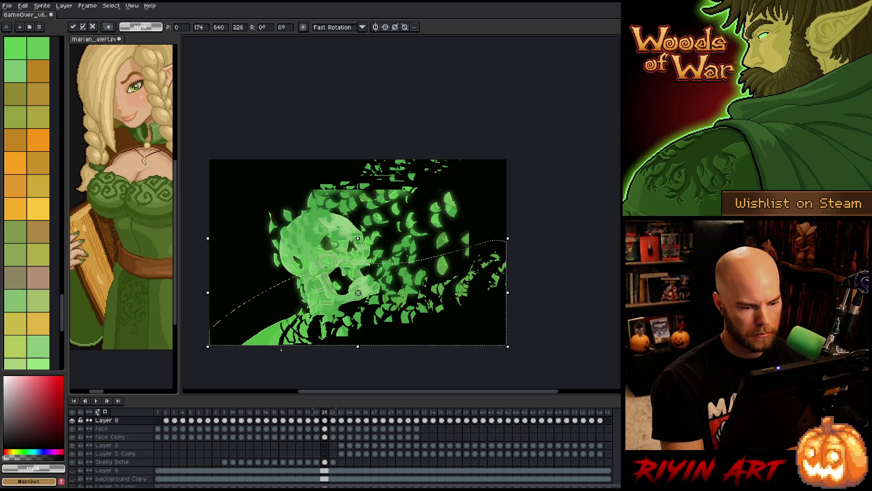
key(Left)
key(Left)
key(Return)
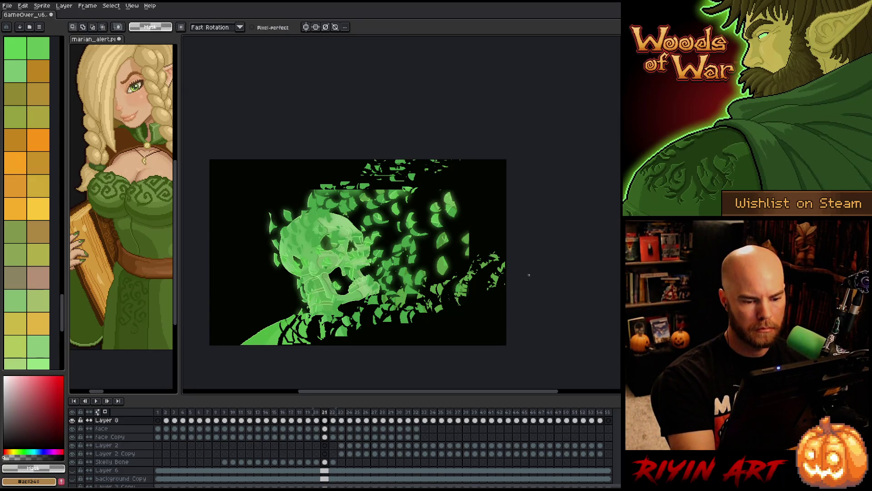
key(Delete)
Reposition the leaf groups at the right and lower right
mouse_move(456, 291)
mouse_down()
mouse_move(480, 315)
mouse_move(456, 300)
mouse_move(484, 296)
mouse_move(470, 293)
mouse_move(478, 276)
mouse_move(472, 285)
mouse_up()
click(460, 312)
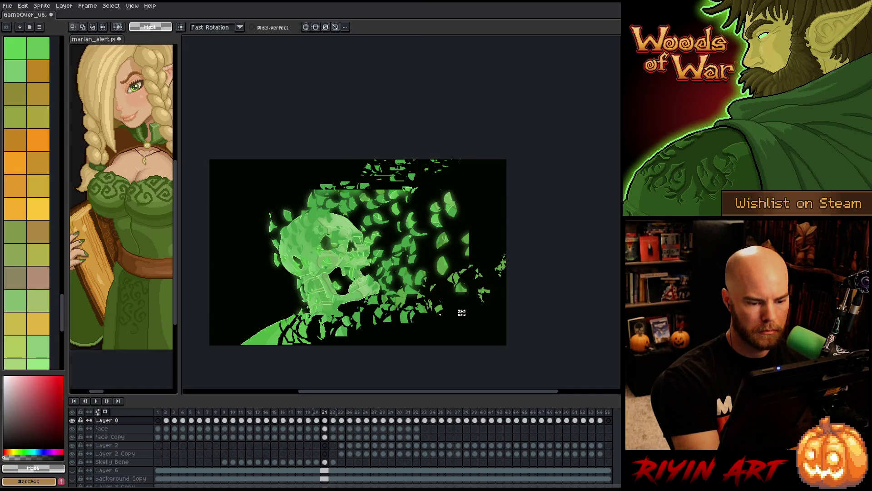
mouse_move(436, 300)
mouse_down()
mouse_move(409, 327)
mouse_move(423, 318)
mouse_up()
click(452, 330)
mouse_move(395, 286)
mouse_down()
mouse_move(386, 300)
mouse_move(420, 296)
mouse_up()
key(ctrl+z)
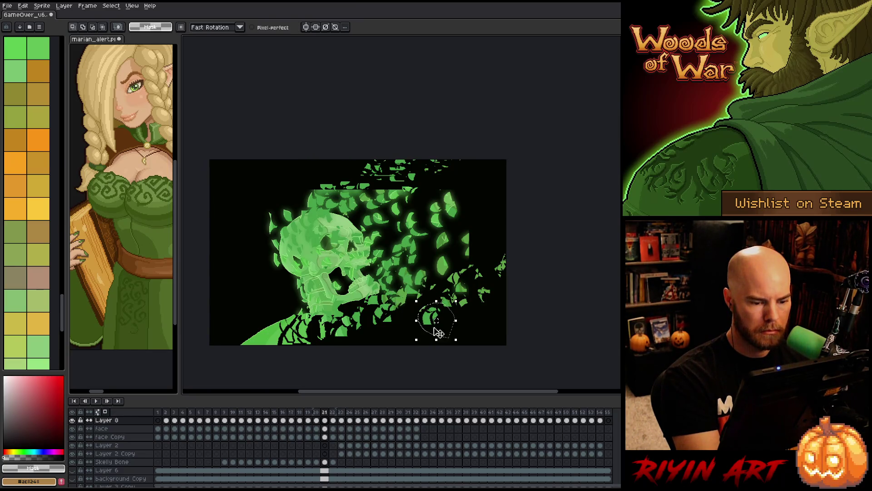
click(429, 349)
Shift the leaf groups near the lower middle and the leaf block below the jaw
drag(382, 286, 396, 318)
click(433, 337)
drag(345, 339, 386, 305)
click(464, 337)
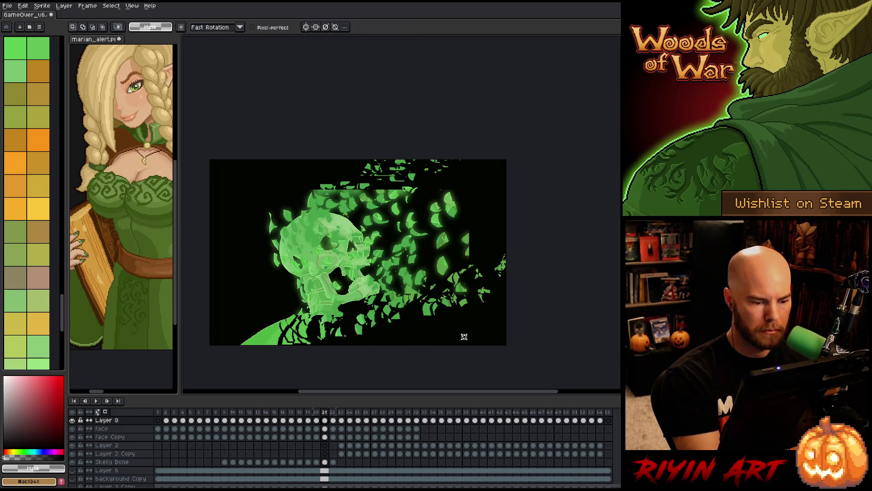
drag(313, 341, 373, 303)
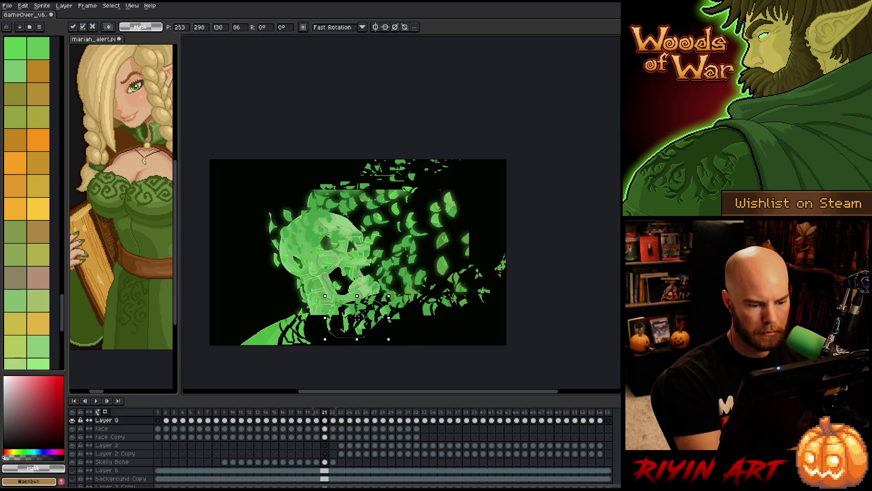
click(303, 356)
mouse_move(303, 356)
mouse_down()
mouse_move(312, 347)
mouse_move(318, 353)
mouse_move(285, 345)
mouse_up()
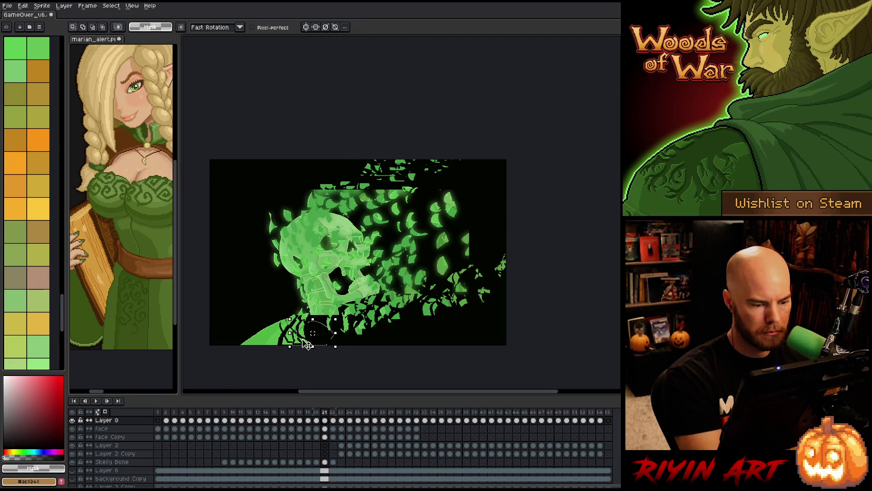
click(307, 344)
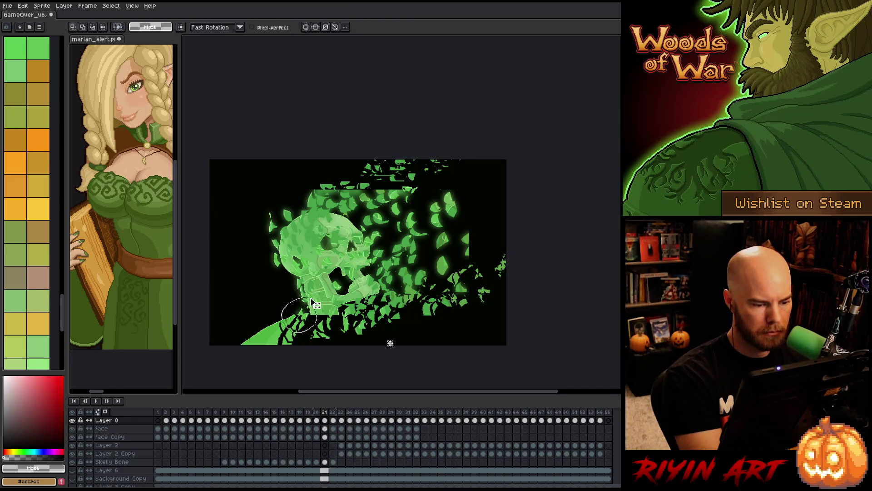
Move the lower-left leaf pieces a few pixels right and commit them
drag(312, 302, 321, 354)
drag(275, 312, 310, 344)
key(ctrl+d)
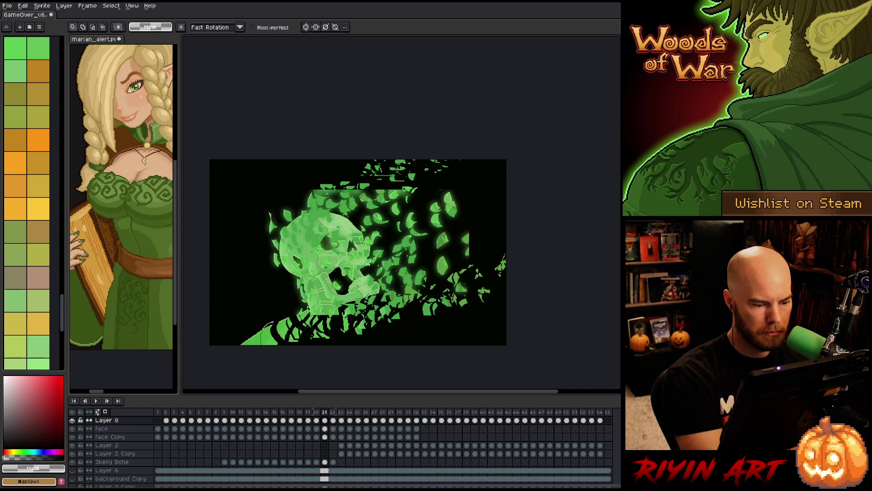
drag(313, 345, 273, 344)
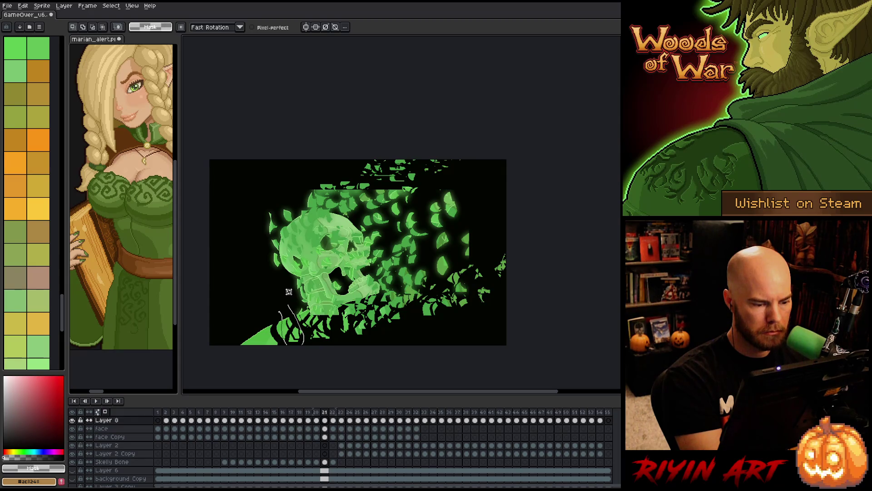
drag(277, 344, 279, 343)
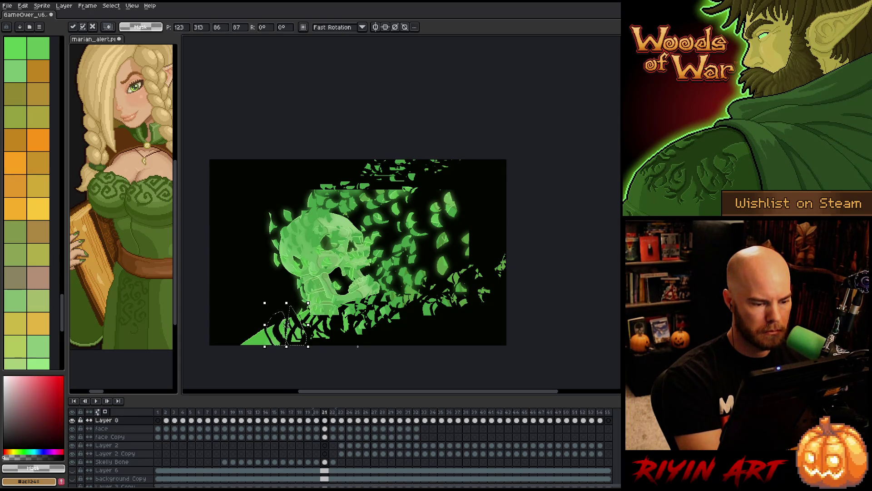
key(ctrl+d)
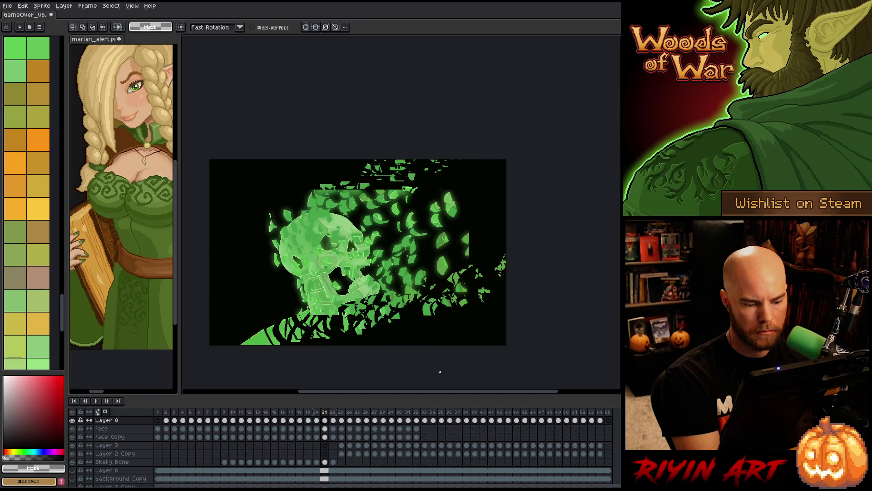
Lasso the lower band of leaves and go to frame 22
drag(523, 244, 380, 272)
drag(317, 378, 318, 377)
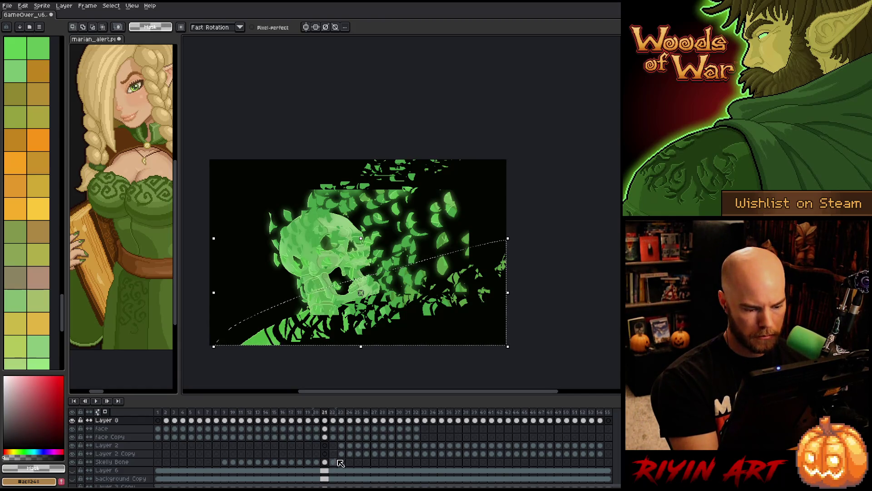
click(333, 421)
Paste the lower leaves into frame 22 and move the lower-right leaves down and left
key(ctrl+v)
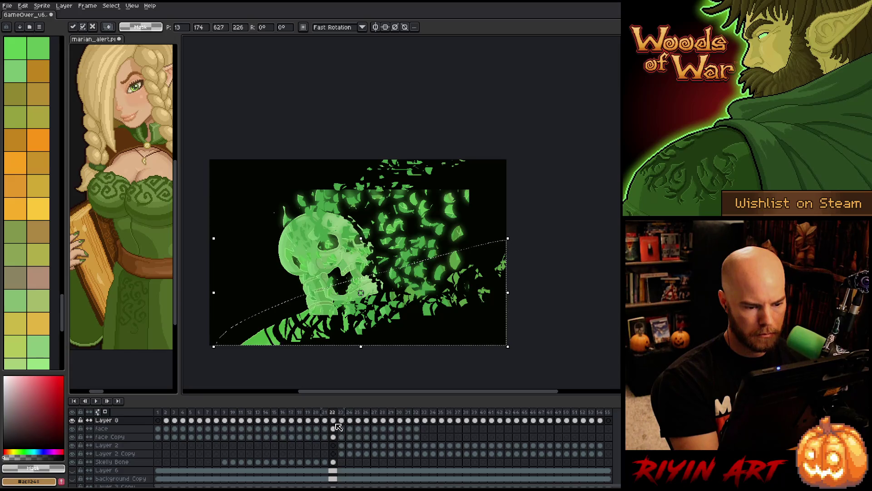
key(ctrl+d)
mouse_move(530, 289)
mouse_down()
mouse_move(459, 313)
mouse_move(524, 234)
mouse_up()
mouse_move(477, 291)
mouse_down()
mouse_move(473, 318)
mouse_move(482, 321)
mouse_move(436, 313)
mouse_move(458, 298)
mouse_move(431, 302)
mouse_move(416, 325)
mouse_up()
click(375, 356)
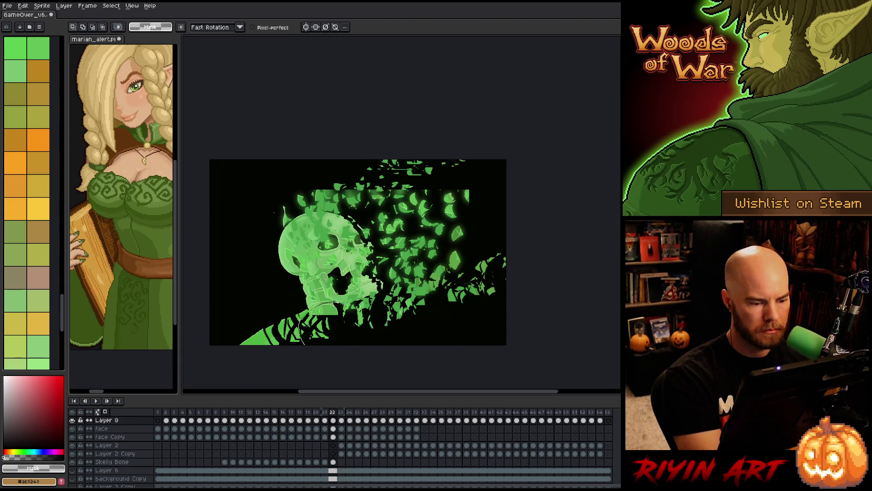
Shift the lower-right and lower-left leaf groups along the bottom into a stream
mouse_move(386, 345)
mouse_down()
mouse_move(291, 306)
mouse_move(294, 341)
mouse_move(305, 345)
mouse_up()
mouse_move(505, 274)
mouse_down()
mouse_move(377, 291)
mouse_move(362, 302)
mouse_up()
mouse_move(383, 345)
mouse_down()
mouse_move(363, 318)
mouse_move(454, 309)
mouse_move(504, 346)
mouse_move(504, 318)
mouse_up()
click(510, 302)
mouse_move(463, 258)
mouse_down()
mouse_move(500, 291)
mouse_move(482, 277)
mouse_up()
click(376, 348)
drag(289, 310, 386, 318)
click(451, 339)
Spread more lower-left leaf pieces downward, committing each shifted piece
mouse_move(314, 304)
mouse_down()
mouse_move(318, 341)
mouse_move(327, 313)
mouse_move(309, 331)
mouse_move(318, 341)
mouse_move(279, 347)
mouse_move(293, 329)
mouse_up()
click(289, 339)
click(346, 369)
click(340, 364)
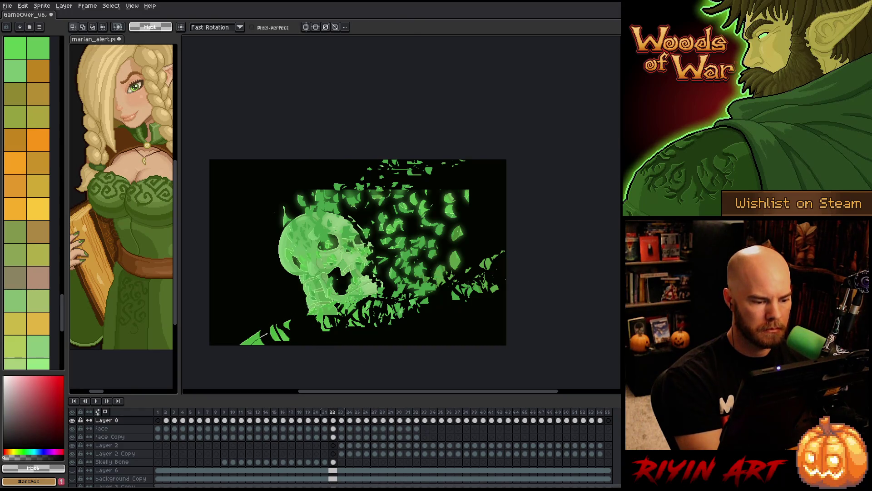
click(285, 344)
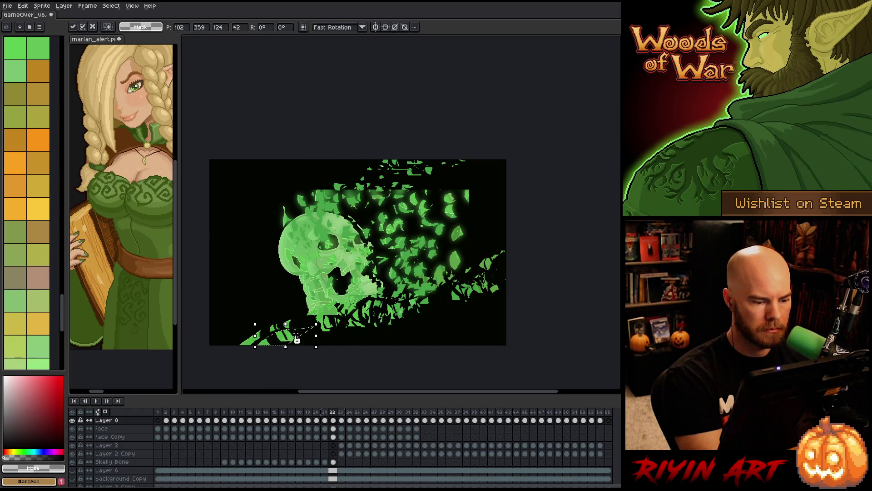
click(283, 359)
Move the remaining lower-left leaf pieces up and right, and nudge a small piece
drag(296, 321, 303, 343)
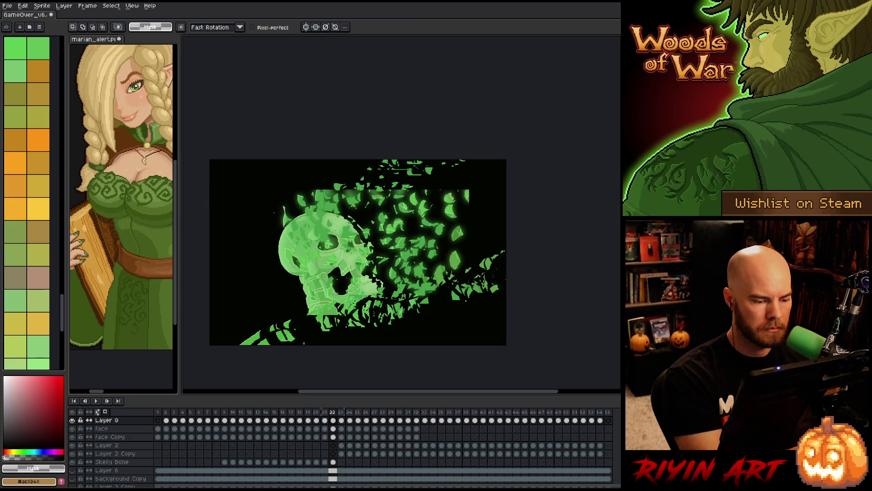
drag(251, 331, 267, 339)
click(278, 325)
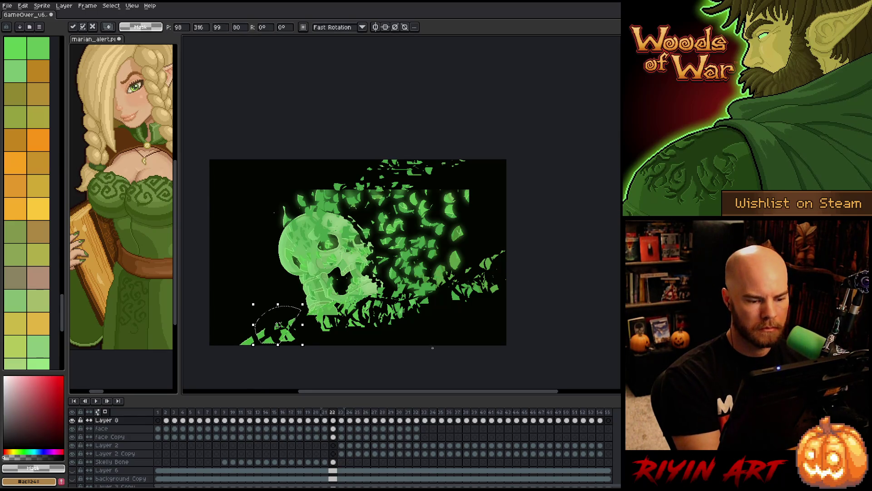
click(327, 349)
drag(297, 341, 331, 331)
click(297, 351)
click(458, 340)
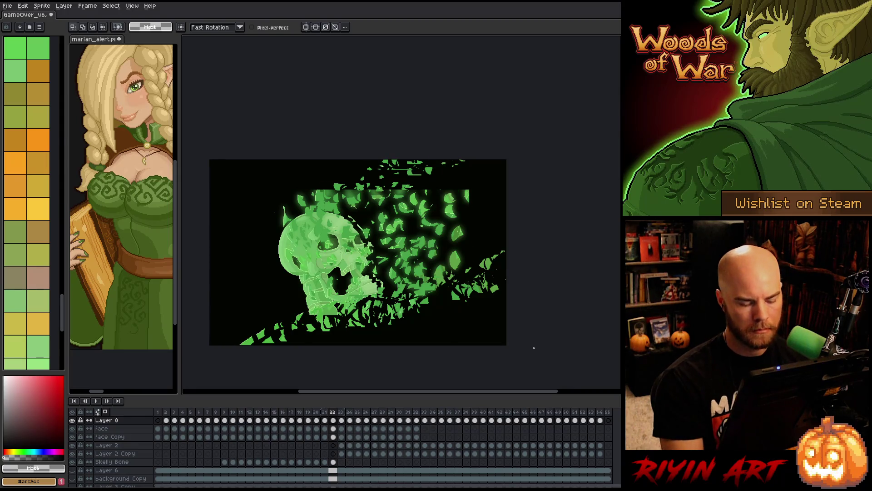
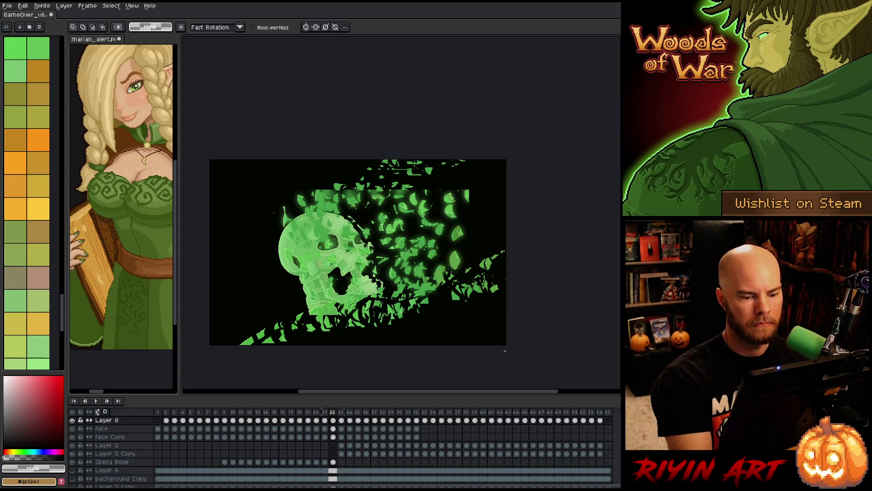
Copy the lower-edge shards onto frame 23 and commit them in place
mouse_move(473, 247)
mouse_down()
mouse_move(210, 357)
mouse_move(515, 344)
mouse_up()
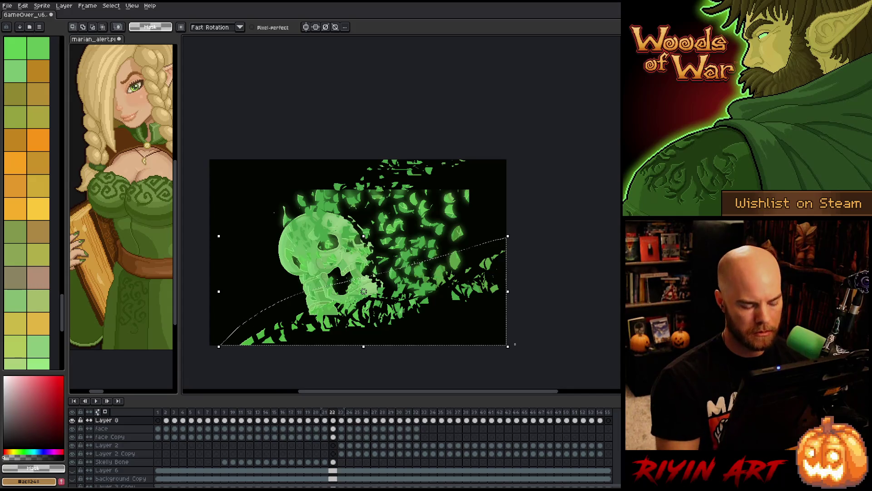
key(period)
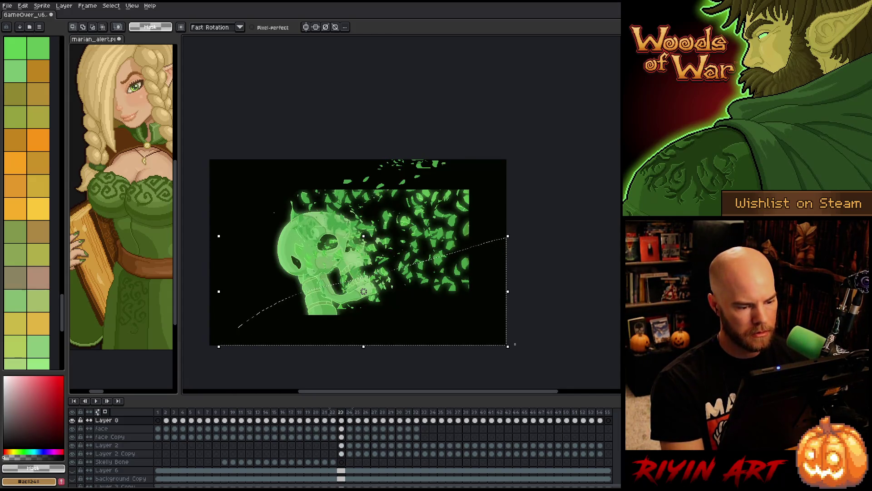
key(ctrl+v)
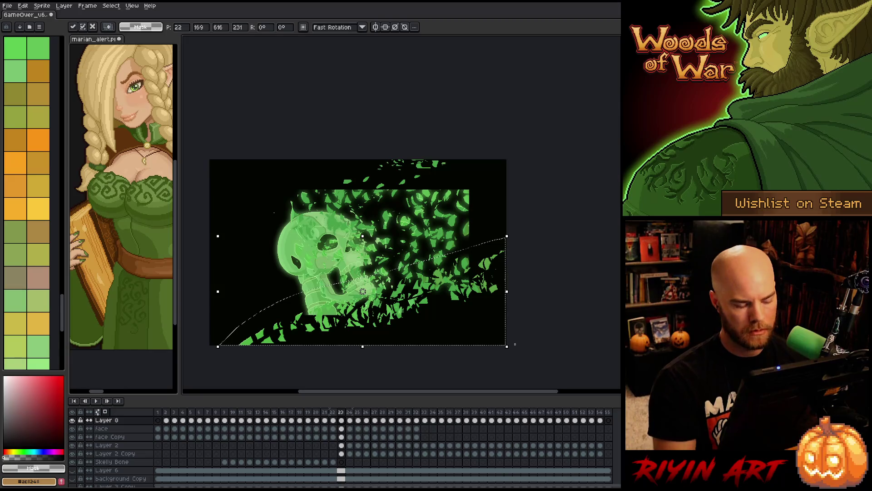
key(Return)
Paste the right-side shards and another shard group, shifting them rightward, and commit
mouse_move(506, 238)
mouse_down()
mouse_move(495, 308)
mouse_move(477, 292)
mouse_up()
key(ctrl+v)
key(Return)
drag(411, 344, 472, 291)
key(ctrl+v)
mouse_move(415, 320)
mouse_down()
mouse_move(366, 330)
mouse_move(459, 313)
mouse_up()
key(Return)
Shift the shards below the skull's jaw to the right and commit them
drag(396, 342, 400, 340)
mouse_move(325, 344)
mouse_down()
mouse_move(366, 318)
mouse_move(319, 301)
mouse_move(307, 328)
mouse_up()
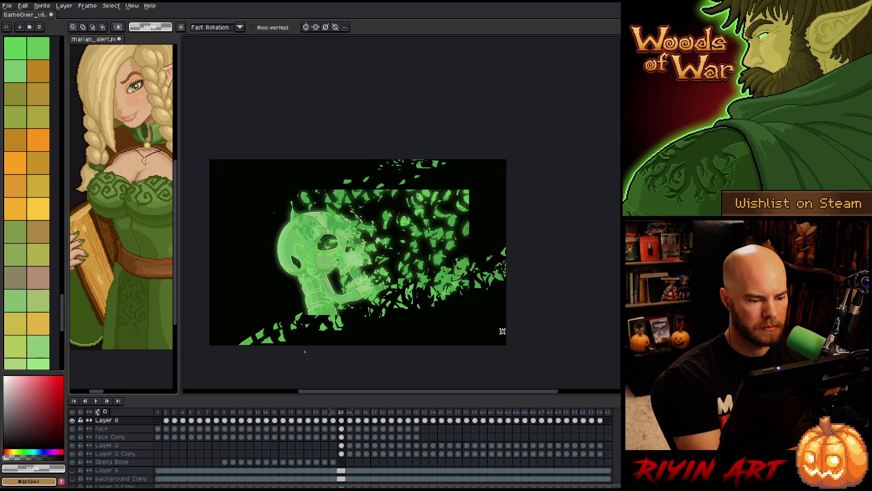
click(354, 336)
mouse_move(253, 344)
mouse_down()
mouse_move(336, 317)
mouse_move(313, 334)
mouse_up()
mouse_move(259, 340)
mouse_down()
mouse_move(281, 318)
mouse_move(305, 337)
mouse_up()
click(304, 370)
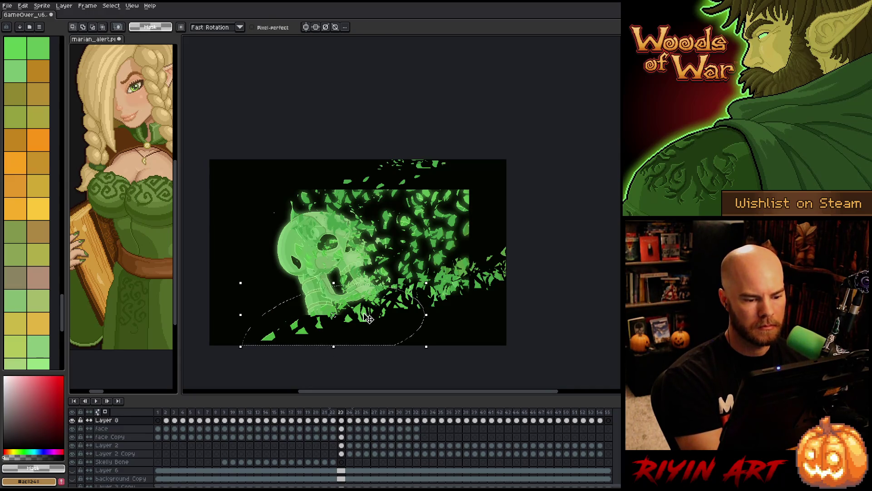
Clear the selection and flip between frames 22 and 23 to check the drift
mouse_move(472, 278)
mouse_down()
mouse_move(454, 326)
mouse_move(464, 292)
mouse_move(506, 292)
mouse_up()
key(ctrl+d)
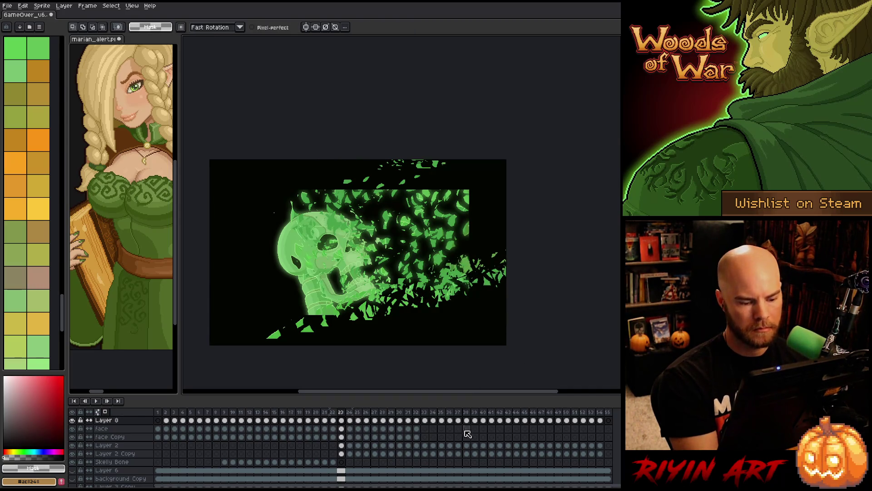
key(Left)
key(Right)
key(Left)
key(Right)
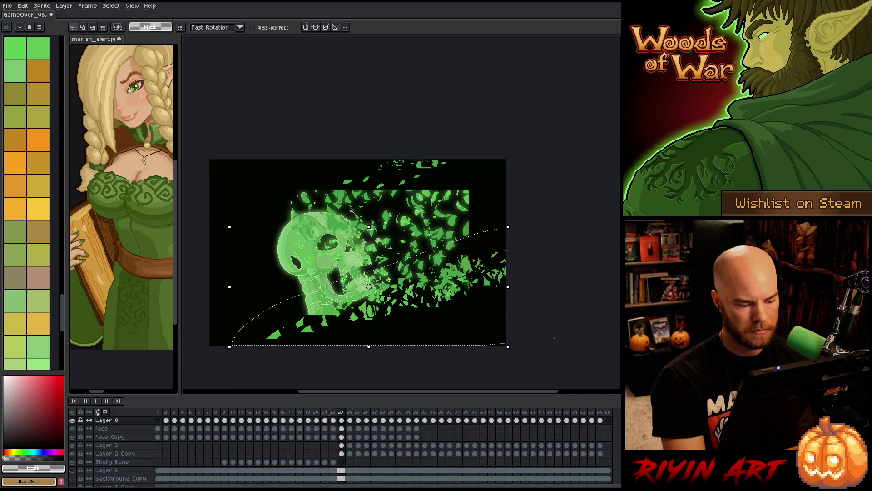
On frame 24, shift the selected shards right and up, comparing against frame 23
key(Right)
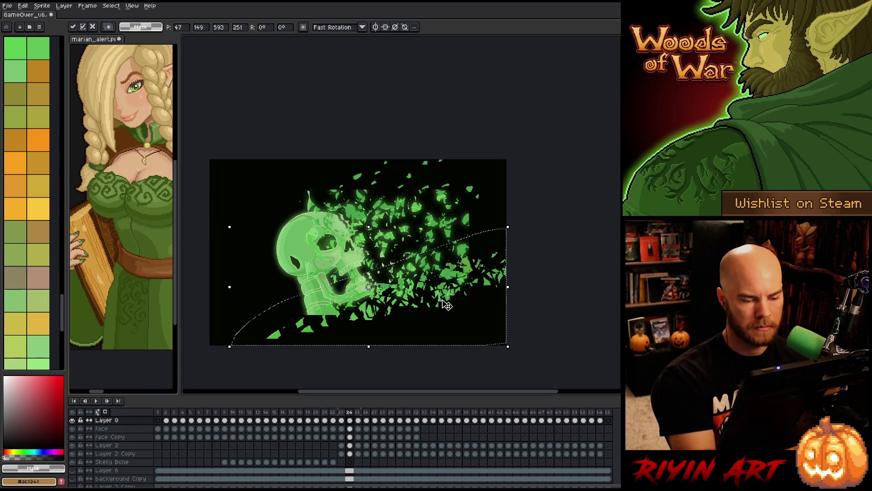
drag(447, 305, 454, 304)
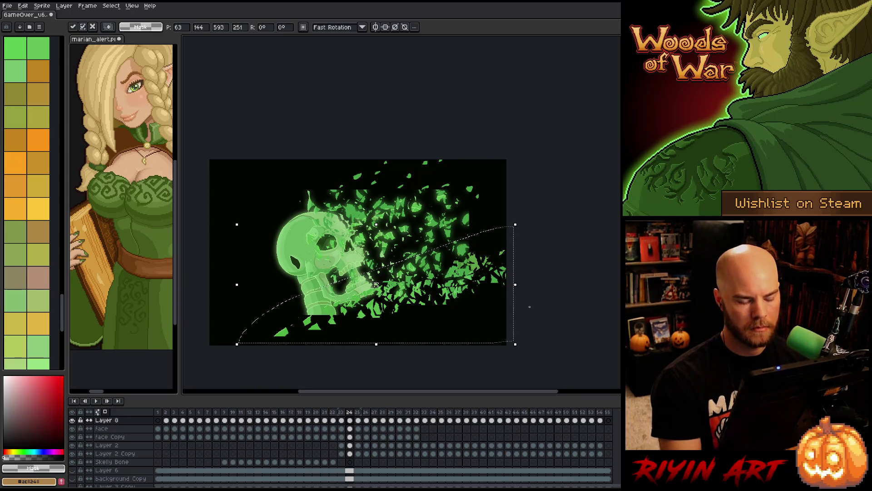
key(Left)
key(Right)
key(Left)
key(Right)
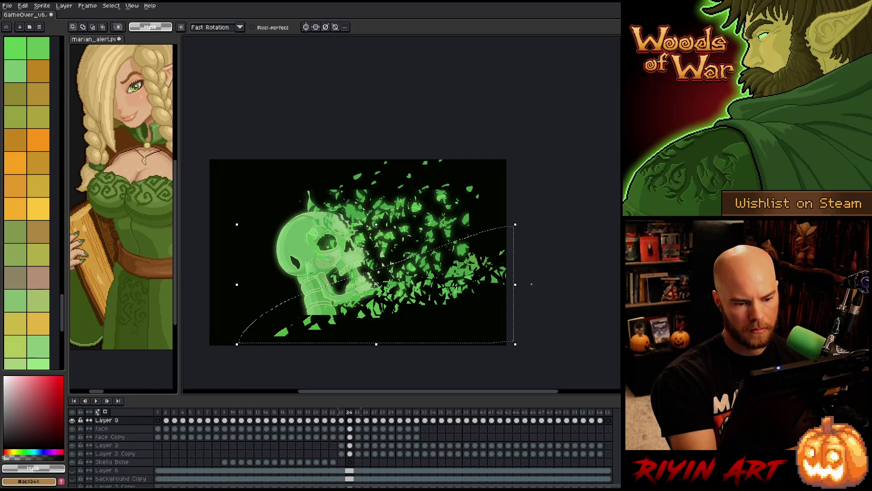
Move and shrink shards up-right, then nudge the bottom fragments up and right
drag(499, 282, 514, 245)
key(Return)
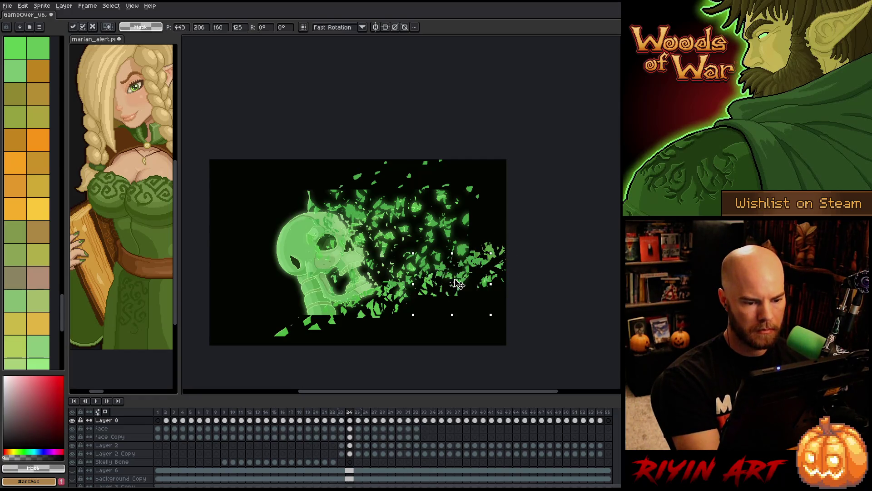
drag(432, 321, 477, 297)
mouse_move(397, 344)
mouse_down()
mouse_move(366, 309)
mouse_move(409, 302)
mouse_up()
mouse_move(336, 345)
mouse_down()
mouse_move(321, 332)
mouse_move(368, 334)
mouse_move(369, 310)
mouse_up()
click(320, 358)
click(490, 343)
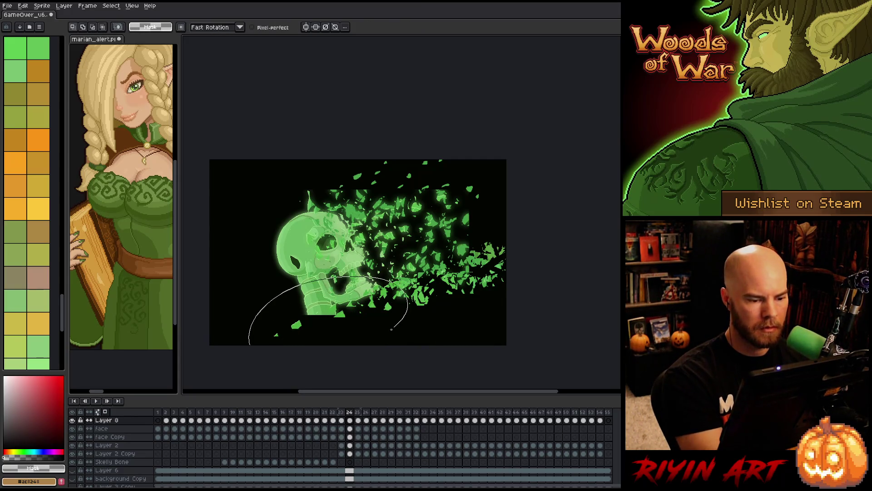
Select the jaw and right-edge fragments and carry them onto frame 25
drag(356, 267, 291, 302)
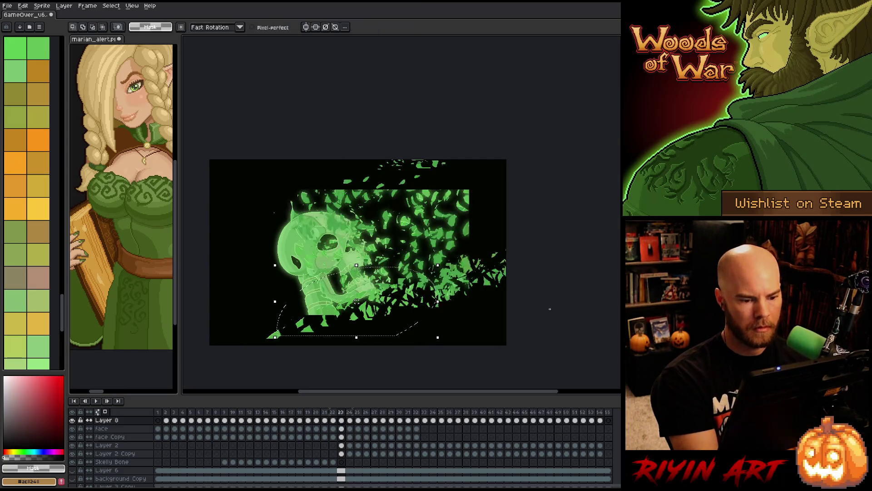
mouse_move(518, 227)
mouse_down()
mouse_move(241, 323)
mouse_move(506, 345)
mouse_up()
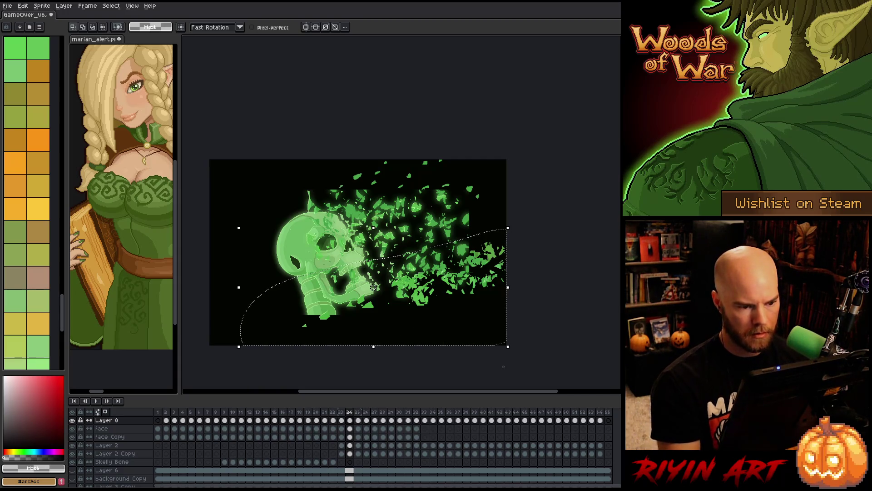
key(.)
click(373, 287)
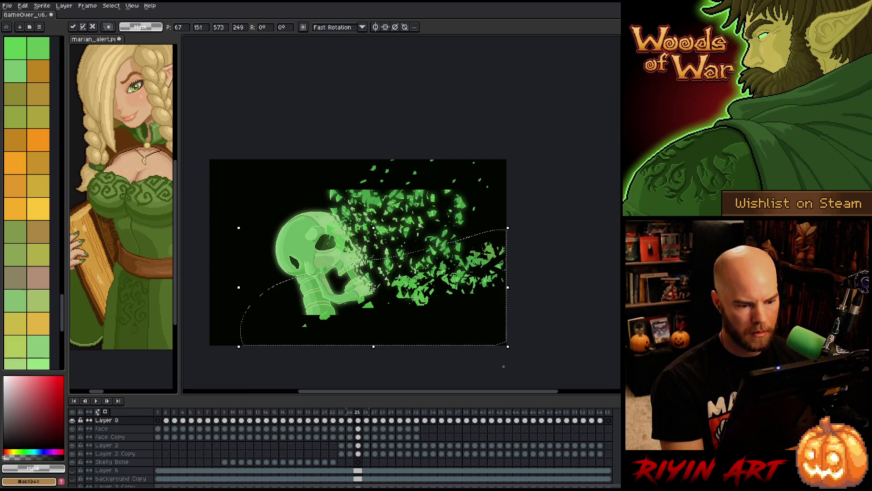
Raise the right-hand fragments on frame 25 and commit them
key(ctrl+d)
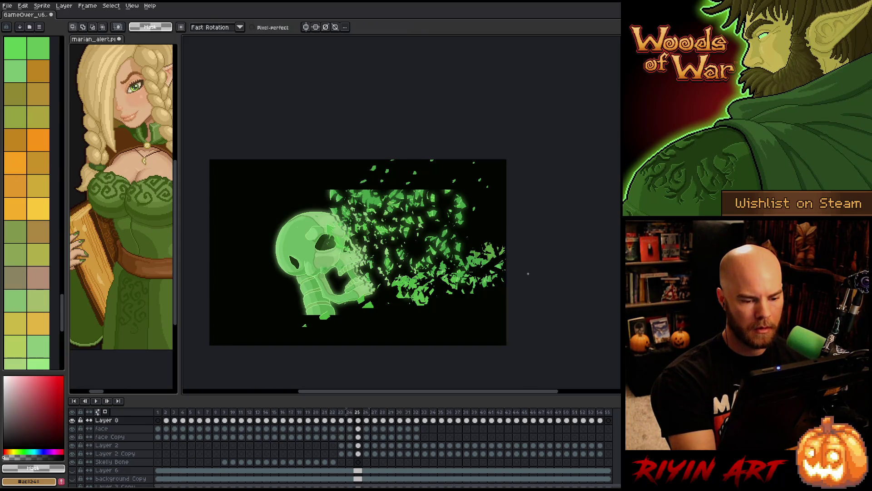
mouse_move(504, 292)
mouse_down()
mouse_move(477, 255)
mouse_move(509, 281)
mouse_up()
mouse_move(482, 249)
mouse_down()
mouse_move(506, 288)
mouse_move(482, 228)
mouse_move(523, 267)
mouse_up()
key(ctrl+d)
Lasso and release several shard clusters in the middle and around the jaw
key(ctrl+d)
mouse_move(411, 286)
mouse_down()
mouse_move(459, 318)
mouse_move(412, 291)
mouse_up()
mouse_move(445, 257)
mouse_down()
mouse_move(506, 313)
mouse_move(395, 330)
mouse_move(384, 291)
mouse_up()
key(ctrl+d)
mouse_move(318, 291)
mouse_down()
mouse_move(320, 325)
mouse_move(422, 337)
mouse_move(439, 286)
mouse_up()
key(ctrl+d)
mouse_move(395, 329)
mouse_down()
mouse_move(381, 313)
mouse_move(409, 291)
mouse_move(400, 318)
mouse_up()
key(ctrl+d)
mouse_move(354, 341)
mouse_down()
mouse_move(321, 326)
mouse_move(347, 312)
mouse_move(364, 321)
mouse_up()
key(ctrl+d)
drag(343, 291, 363, 306)
key(ctrl+d)
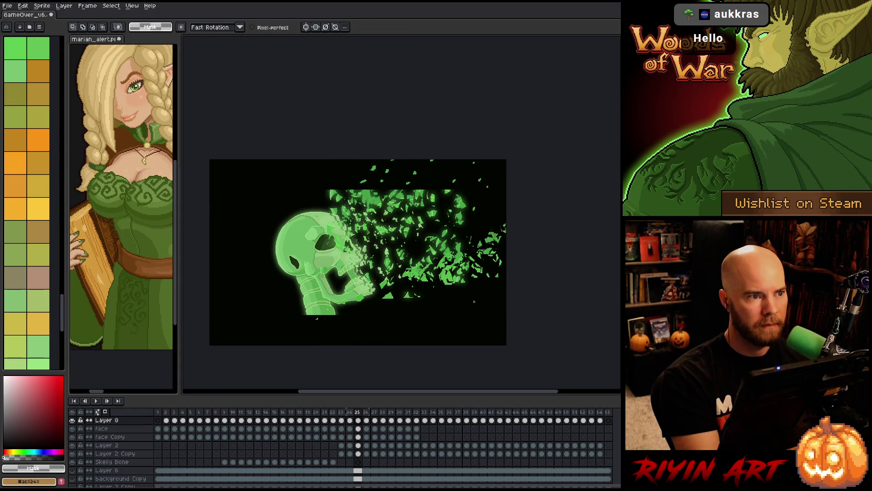
Save the animation, then shift the right-side shards right and up and commit
key(ctrl+s)
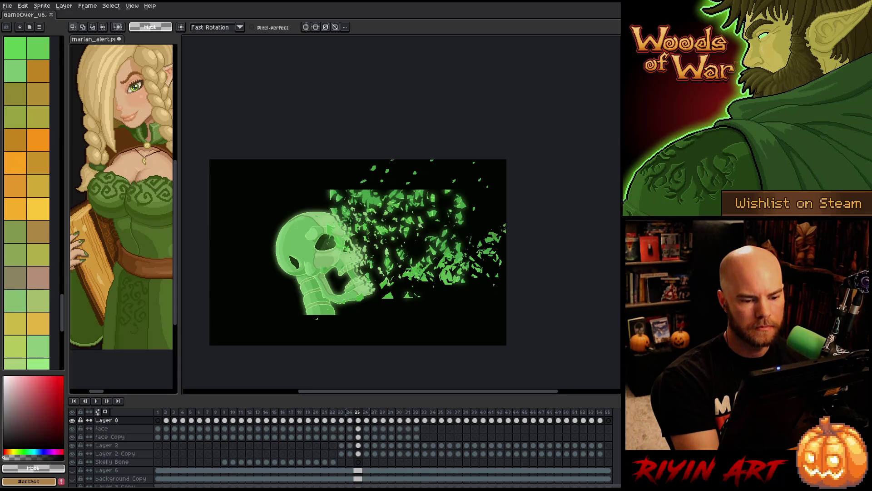
drag(477, 295, 450, 272)
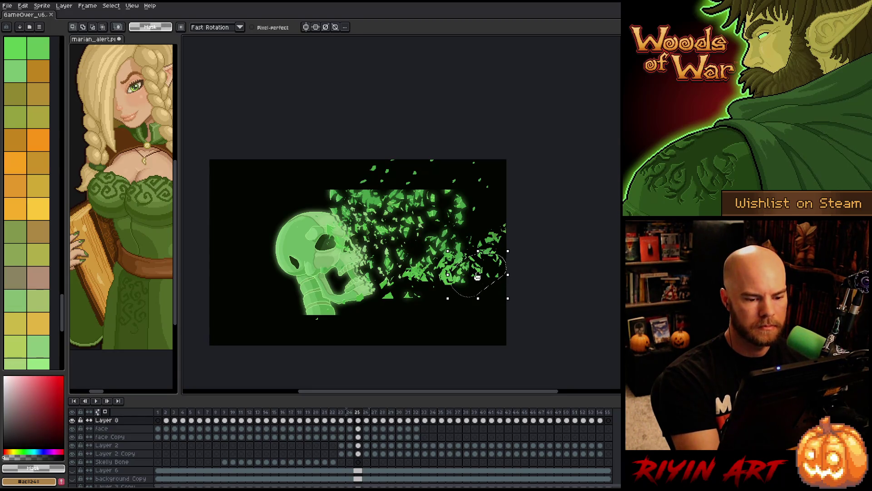
key(ctrl+t)
key(Return)
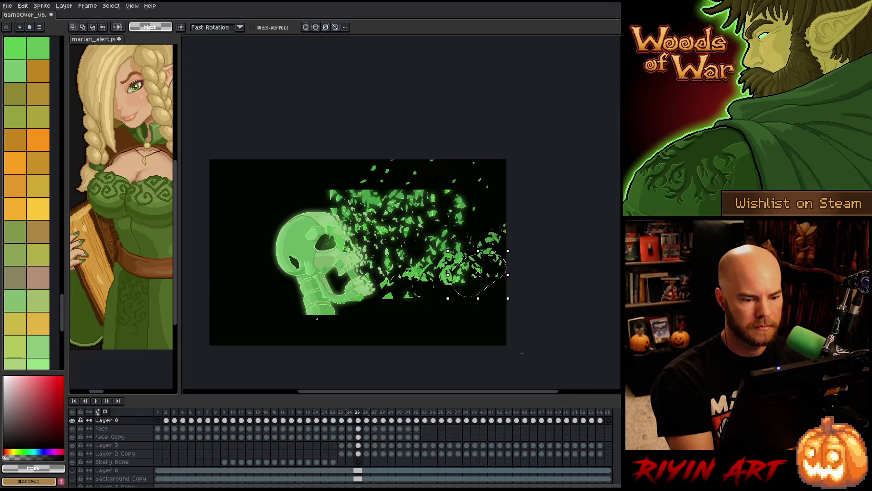
drag(477, 275, 500, 265)
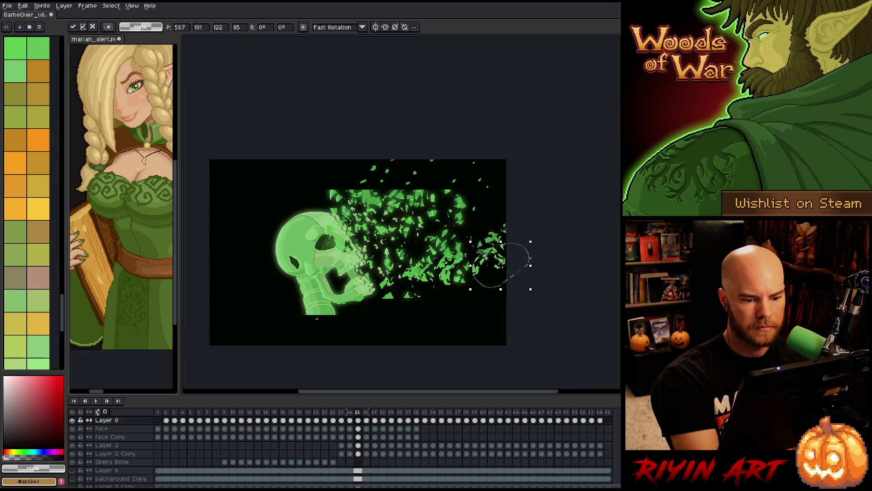
key(Return)
Compare frames 24 and 25, undo the last shard move, and carry lower-right shards to frame 26
drag(470, 293, 467, 292)
key(Left)
key(Right)
key(Left)
key(Right)
mouse_move(399, 282)
mouse_down()
mouse_move(395, 304)
mouse_move(416, 296)
mouse_up()
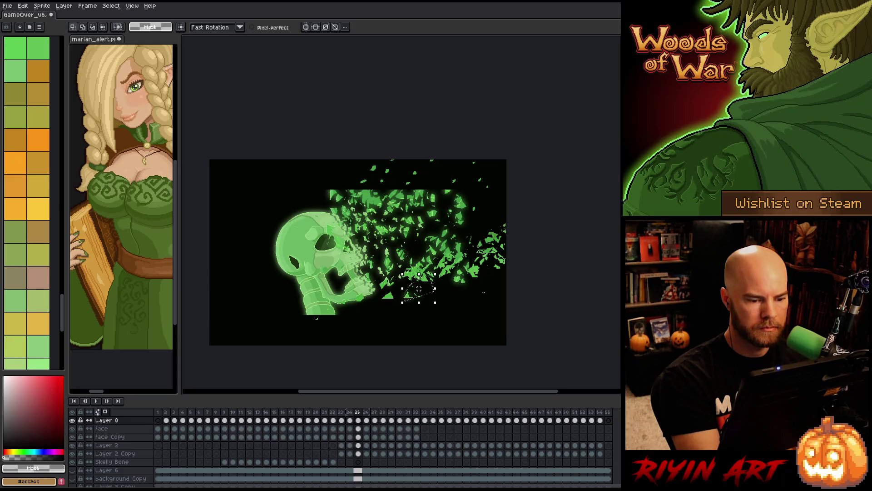
key(ctrl+z)
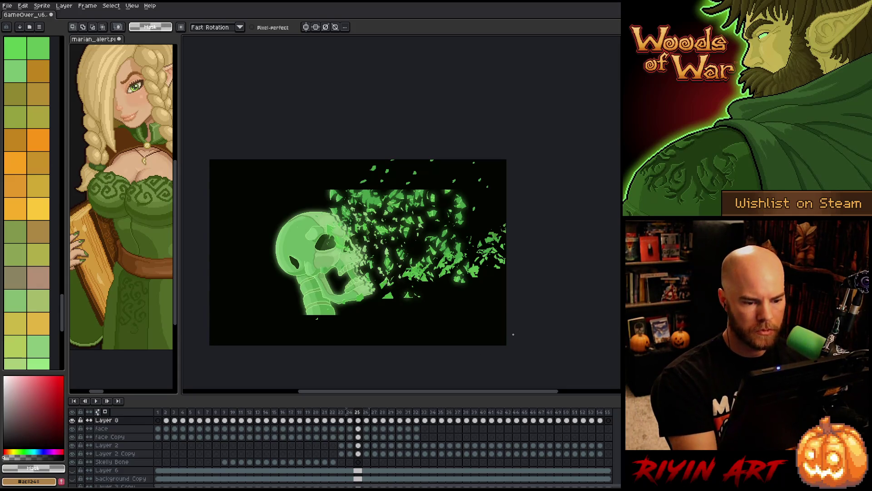
mouse_move(515, 217)
mouse_down()
mouse_move(287, 298)
mouse_move(516, 361)
mouse_up()
key(.)
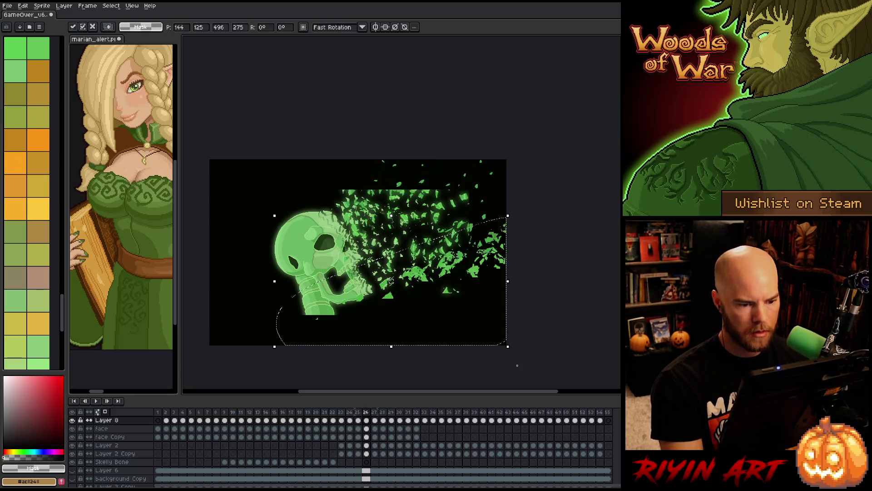
On frame 26, shift the shards near the right edge further right and commit
mouse_move(457, 271)
mouse_down()
mouse_move(504, 249)
mouse_move(527, 267)
mouse_up()
key(Return)
mouse_move(497, 216)
mouse_down()
mouse_move(495, 239)
mouse_move(502, 238)
mouse_move(482, 260)
mouse_move(514, 257)
mouse_move(460, 266)
mouse_move(486, 257)
mouse_move(469, 257)
mouse_move(473, 248)
mouse_move(495, 268)
mouse_move(493, 252)
mouse_up()
mouse_move(436, 257)
mouse_down()
mouse_move(456, 274)
mouse_move(466, 270)
mouse_up()
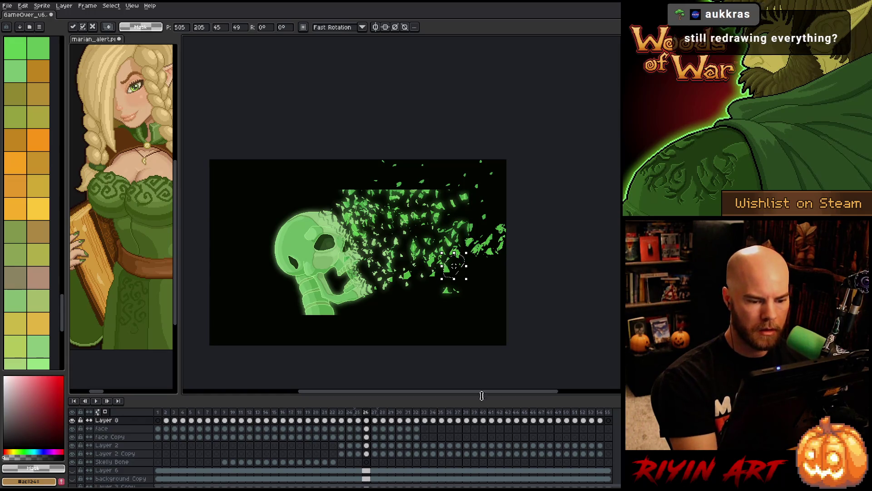
key(Return)
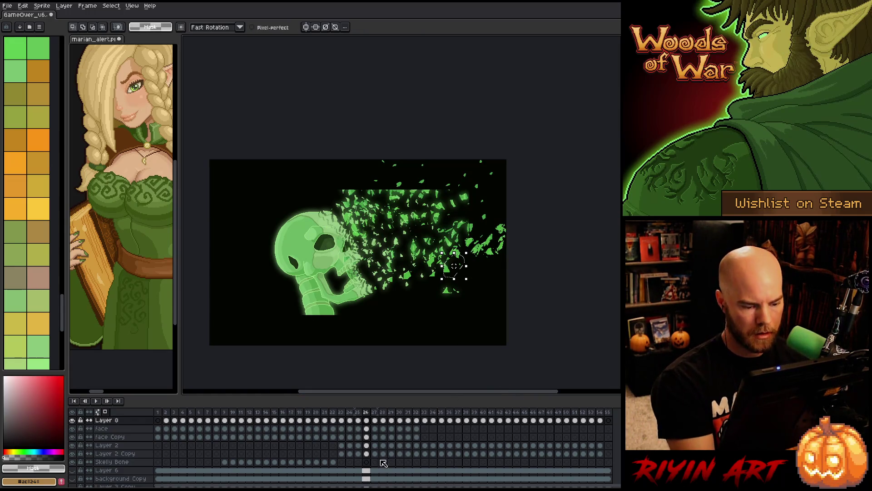
Carry the right-side particles to frame 27 and move them up and right
mouse_move(480, 211)
mouse_down()
mouse_move(506, 322)
mouse_move(507, 210)
mouse_up()
key(Right)
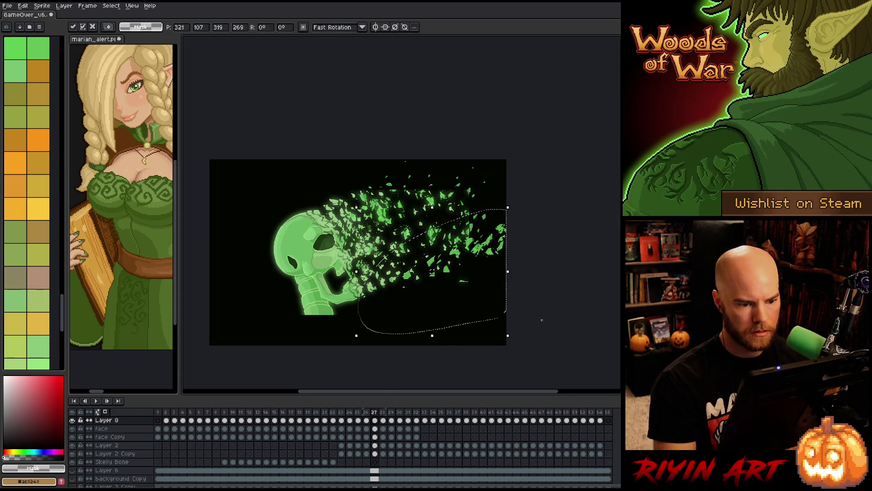
drag(435, 269, 463, 254)
mouse_move(475, 220)
mouse_down()
mouse_move(473, 270)
mouse_move(507, 220)
mouse_move(512, 242)
mouse_move(490, 212)
mouse_move(500, 187)
mouse_move(514, 200)
mouse_up()
mouse_move(475, 234)
mouse_down()
mouse_move(489, 273)
mouse_move(477, 245)
mouse_move(452, 296)
mouse_move(504, 286)
mouse_up()
mouse_move(468, 252)
mouse_down()
mouse_move(409, 254)
mouse_move(396, 295)
mouse_up()
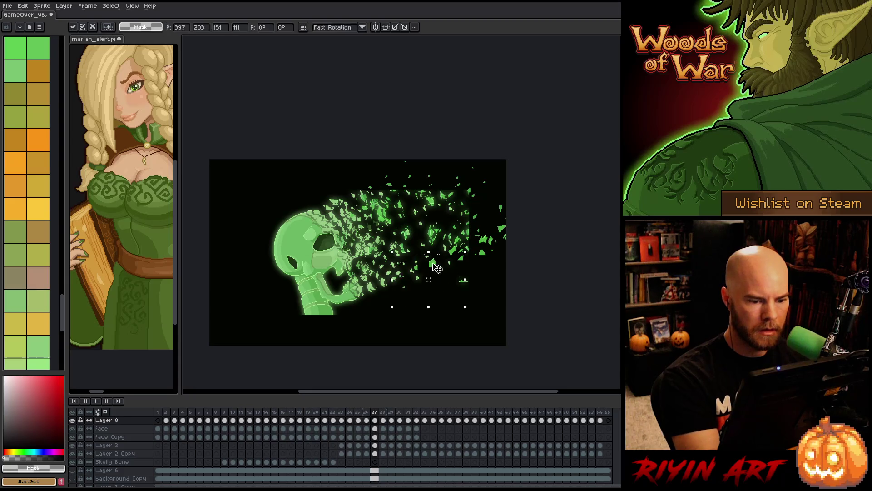
Clear stray particle selections and select the jaw and lower-right shard area
key(ctrl+d)
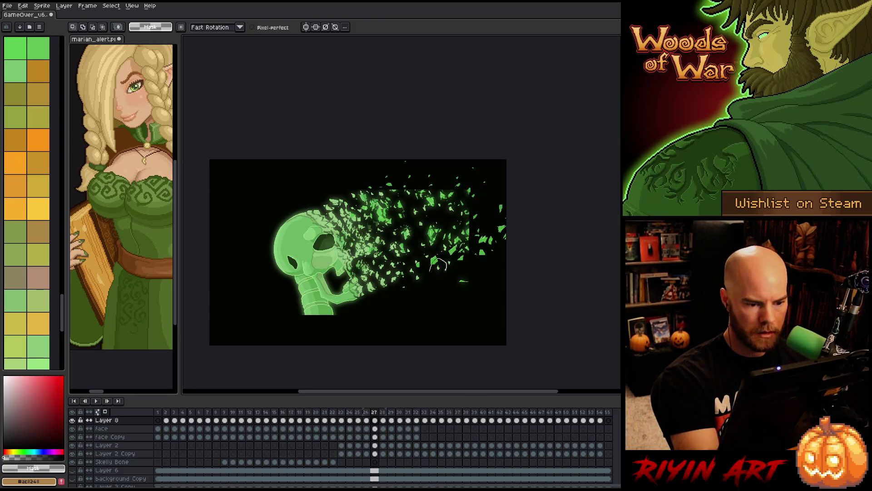
key(ctrl+d)
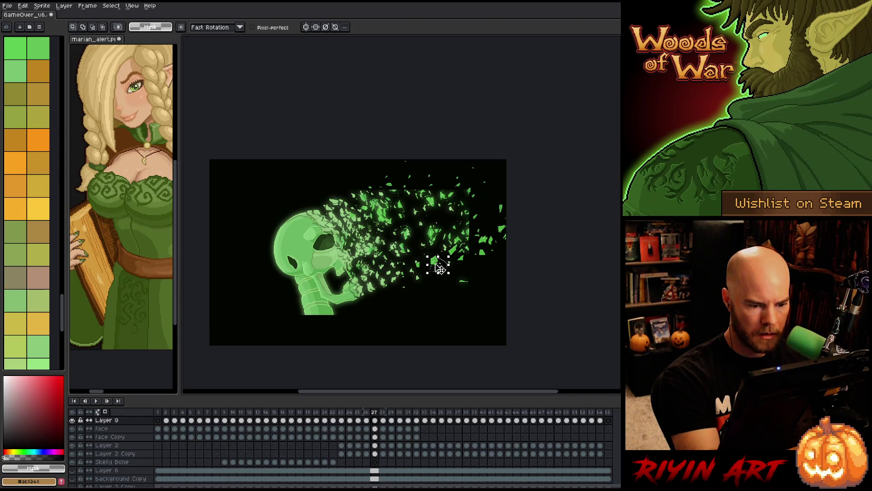
mouse_move(447, 256)
mouse_down()
mouse_move(428, 268)
mouse_move(448, 270)
mouse_up()
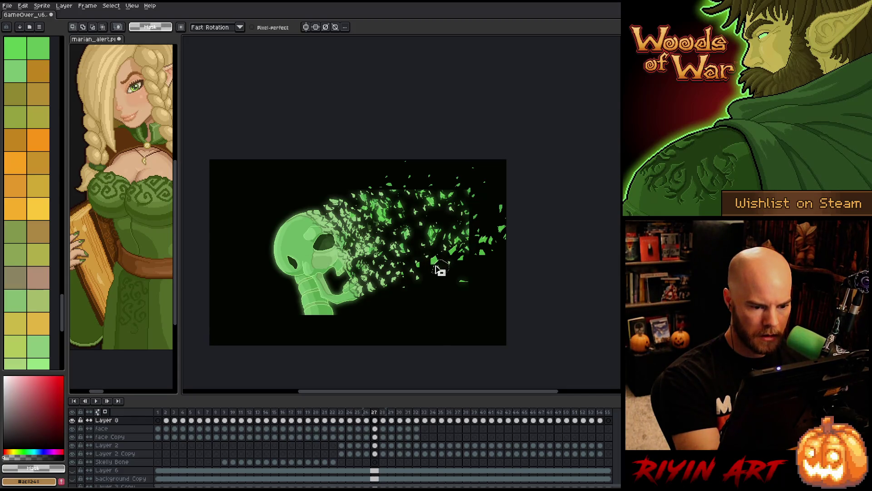
key(ctrl+d)
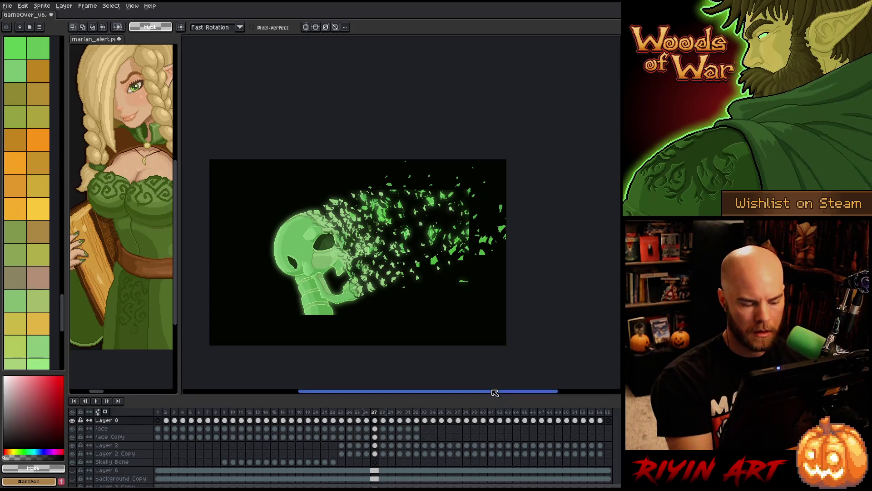
mouse_move(509, 199)
mouse_down()
mouse_move(340, 287)
mouse_move(534, 316)
mouse_up()
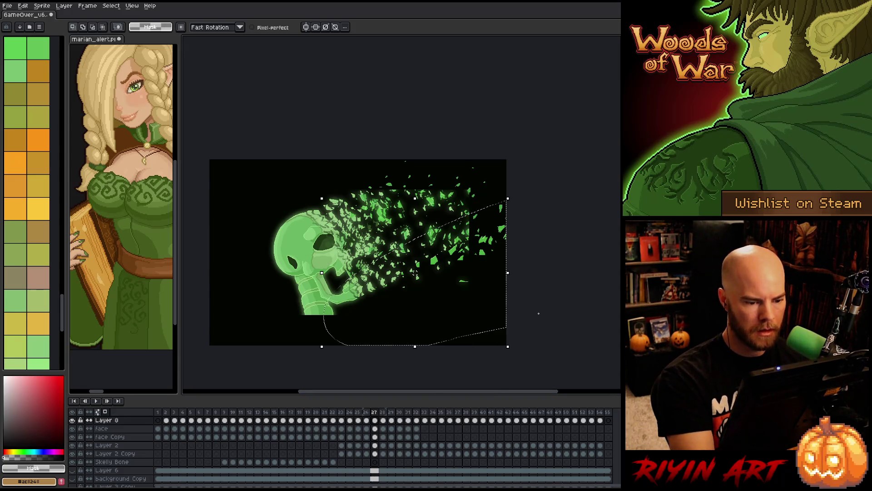
On frame 28, move the shards up-right and nudge the leaf shard slightly up-right
key(Right)
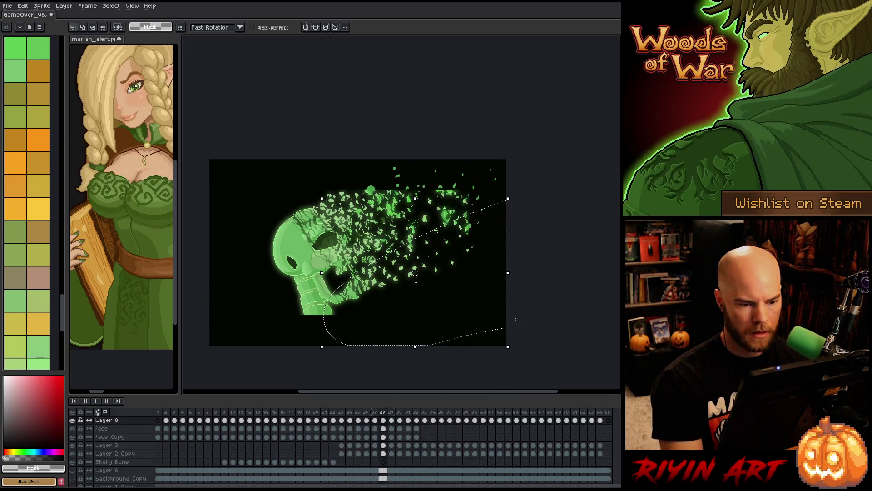
mouse_move(480, 253)
mouse_down()
mouse_move(512, 236)
mouse_move(473, 249)
mouse_move(498, 228)
mouse_move(497, 321)
mouse_move(512, 273)
mouse_up()
key(Return)
key(ctrl+d)
key(Return)
key(ctrl+d)
key(Return)
key(ctrl+d)
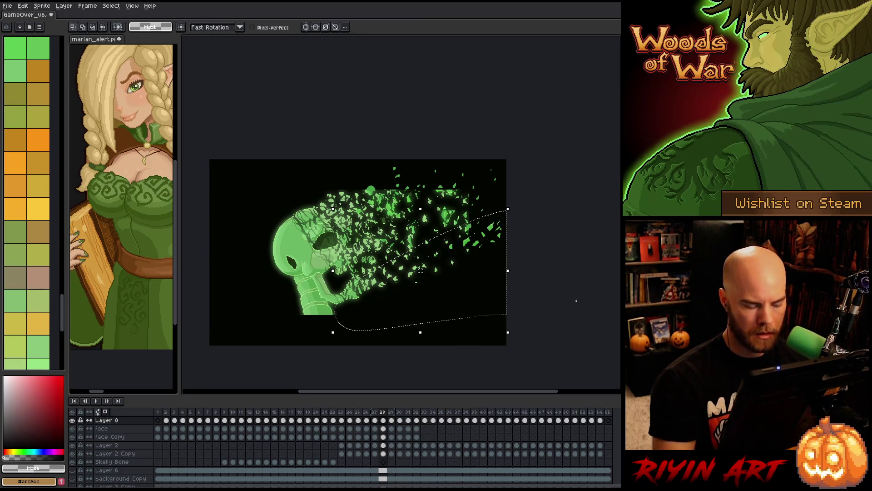
On frame 29, shift the right-hand shards right and up and commit
key(period)
drag(481, 247, 497, 235)
key(Return)
key(ctrl+d)
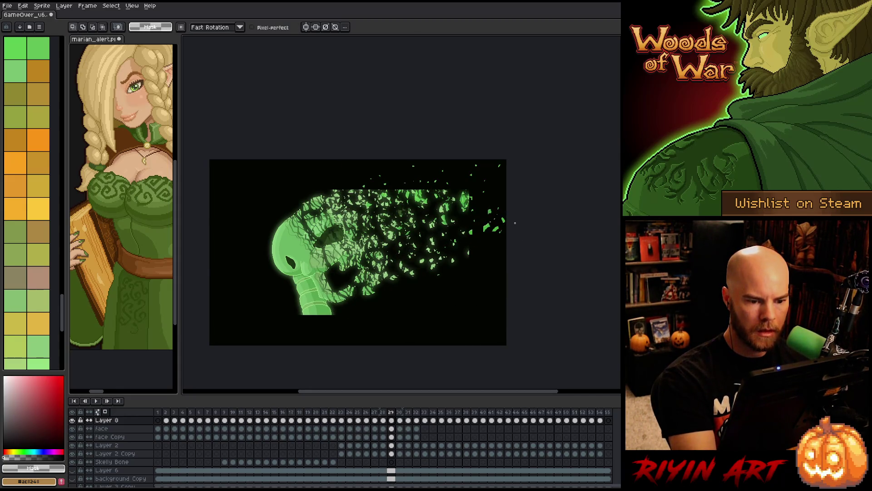
click(504, 219)
key(Return)
key(ctrl+d)
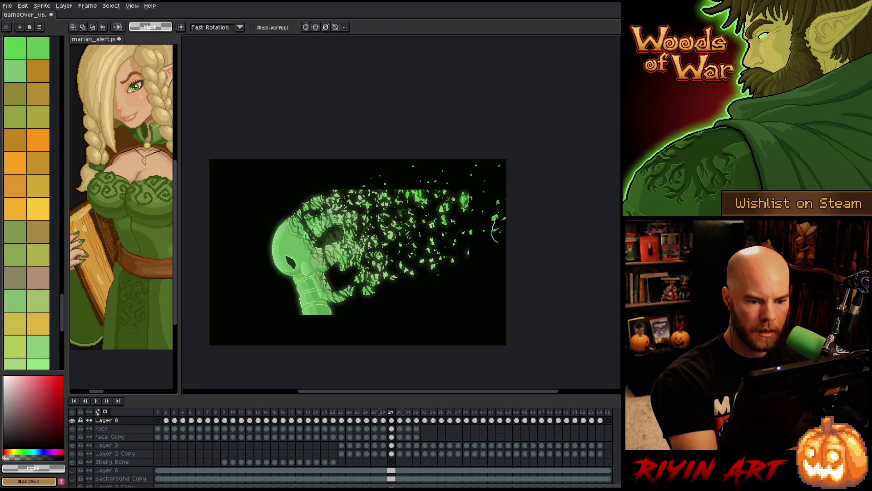
Nudge the small shards near frame 29's right edge slightly right
drag(507, 236, 511, 236)
key(Return)
key(ctrl+d)
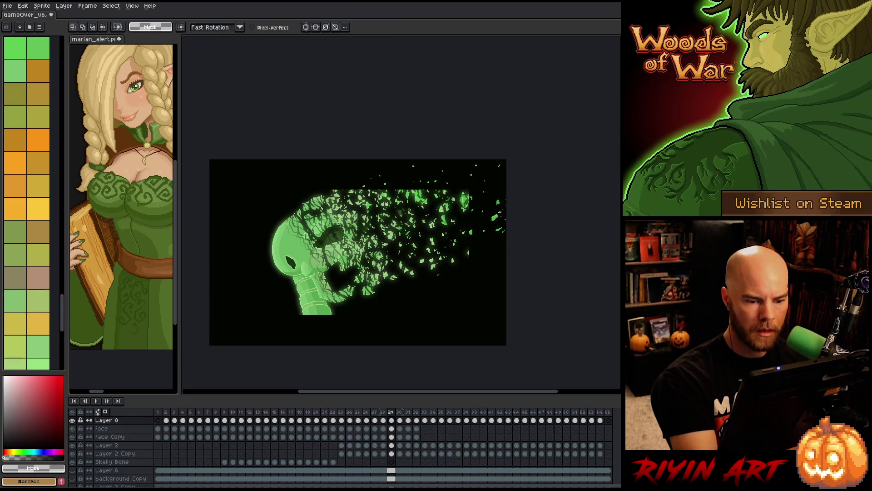
click(497, 219)
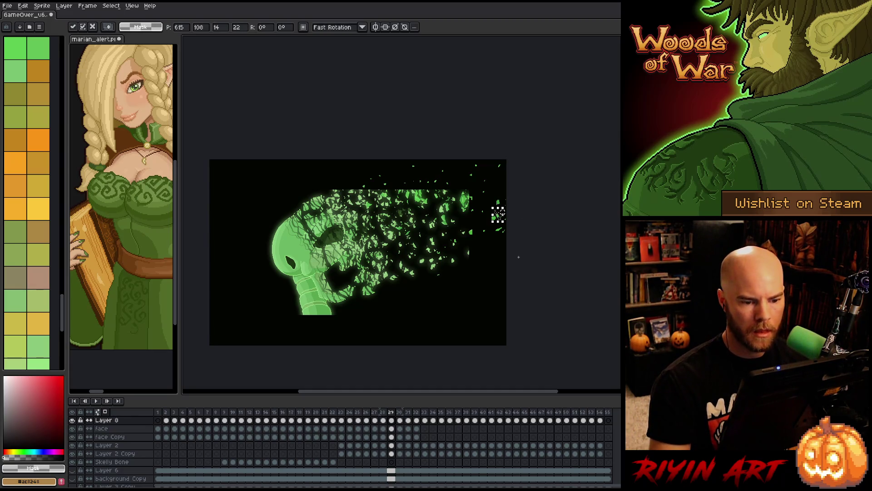
key(Return)
key(ctrl+d)
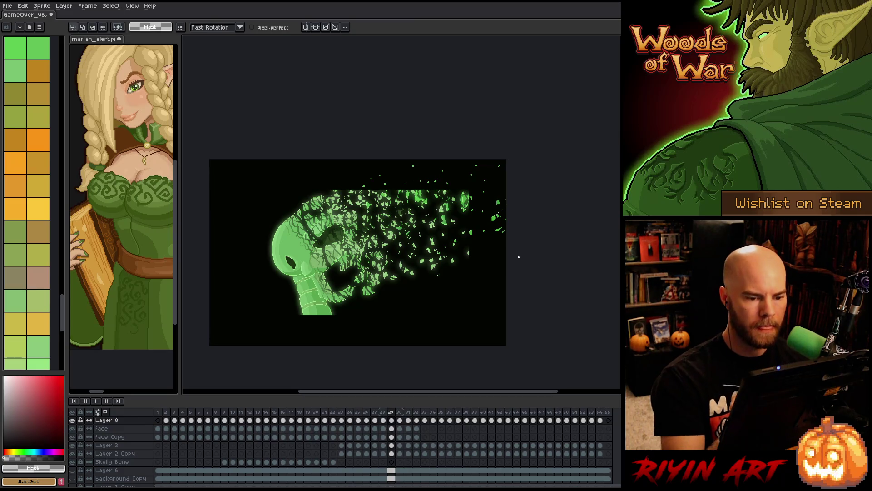
Carry the right-hand shards through frames 30 and 31, moving them up and right each time
mouse_move(511, 188)
mouse_down()
mouse_move(411, 275)
mouse_move(515, 278)
mouse_up()
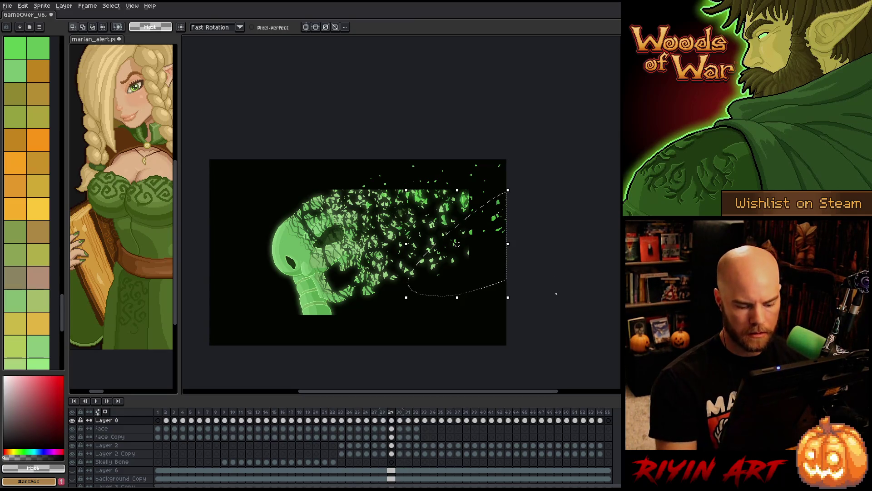
key(Right)
drag(499, 223, 530, 195)
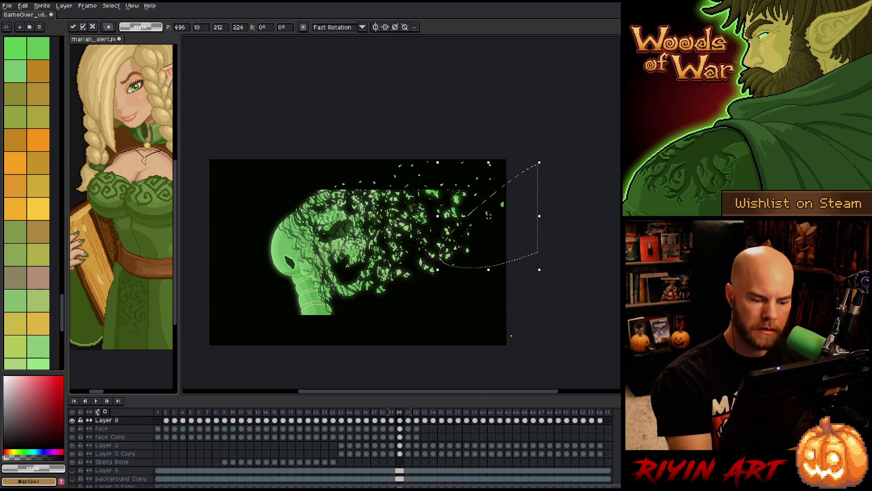
key(Right)
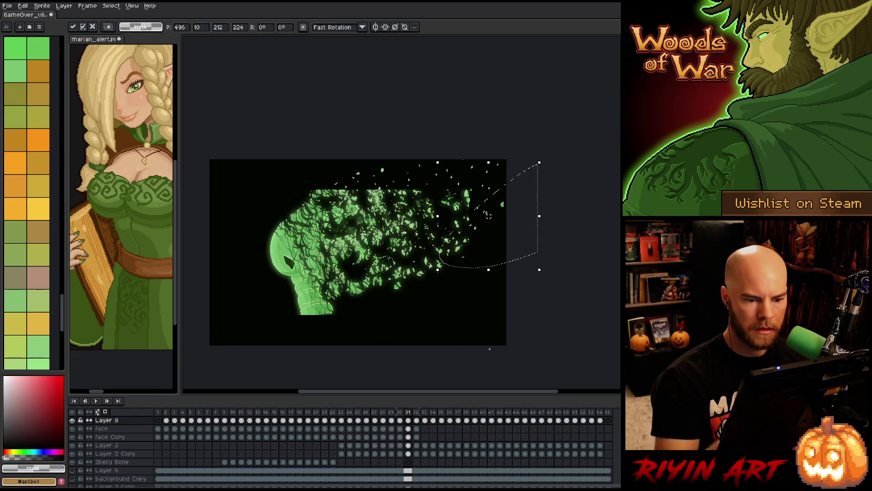
drag(508, 207, 535, 186)
key(ctrl+d)
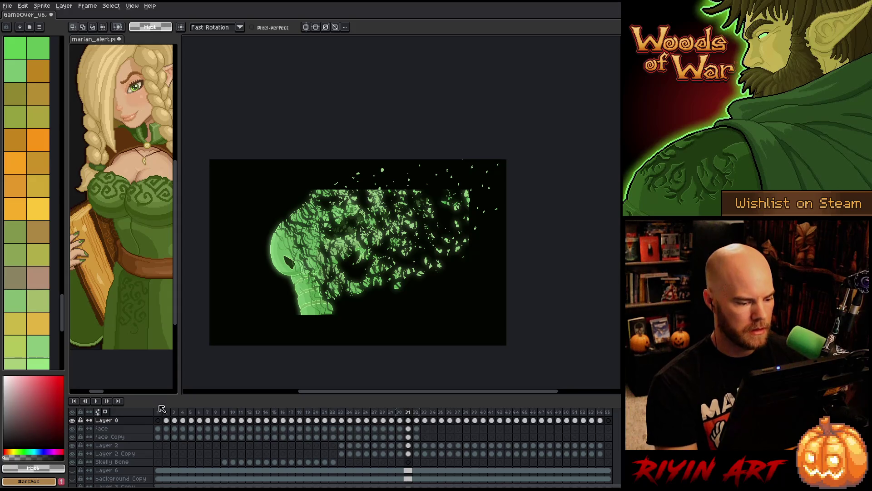
click(161, 411)
key(Return)
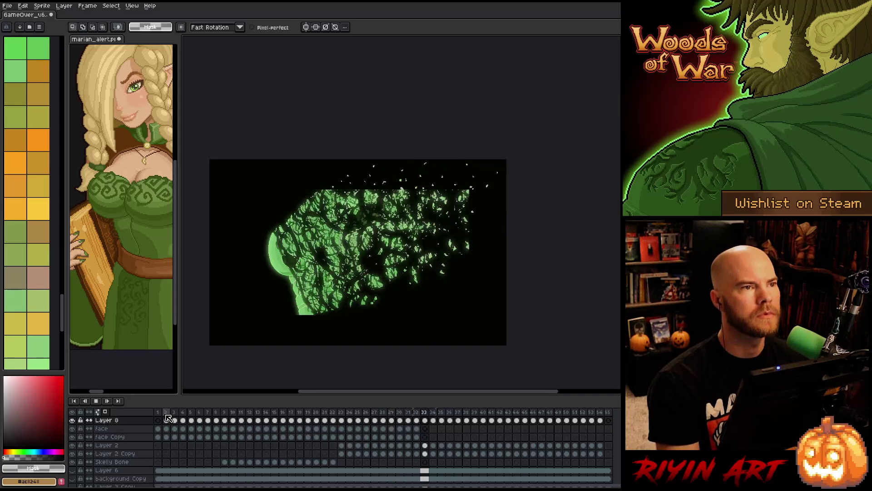
key(Return)
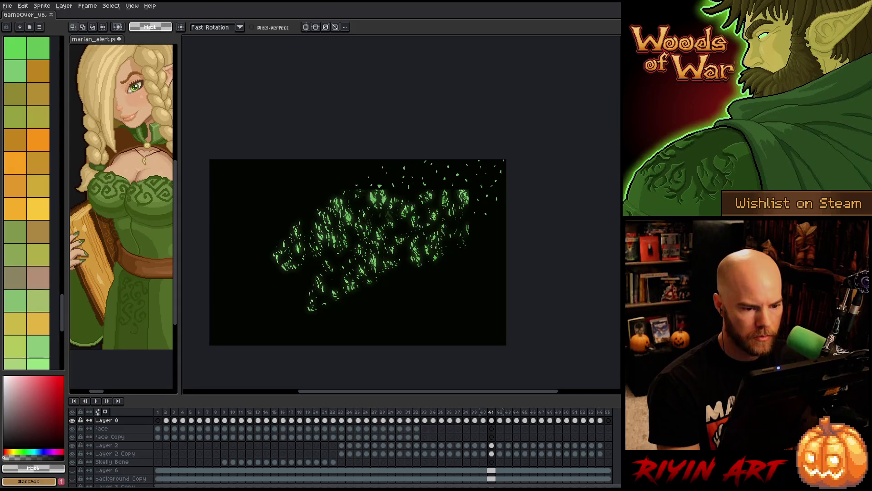
key(Return)
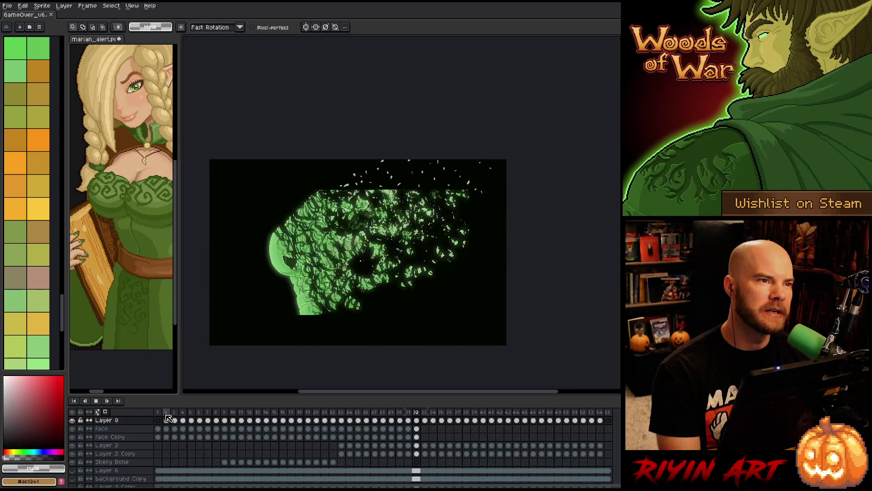
key(Return)
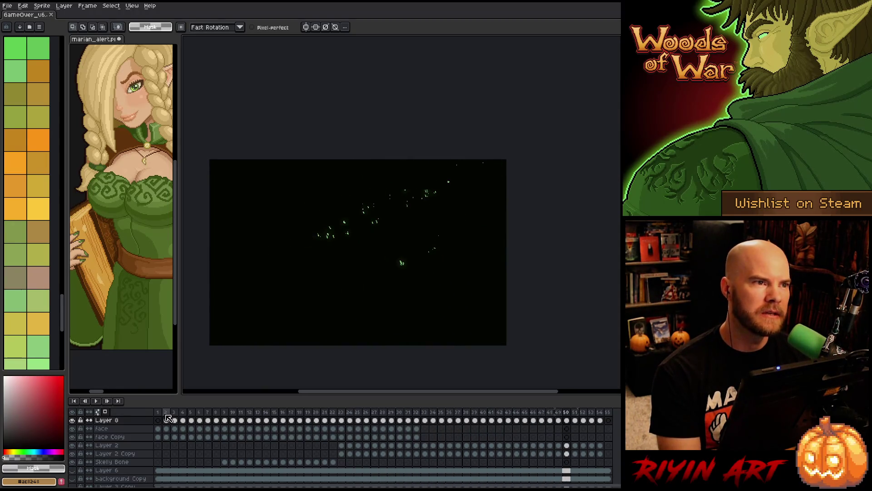
key(Left)
key(Left)
key(Left)
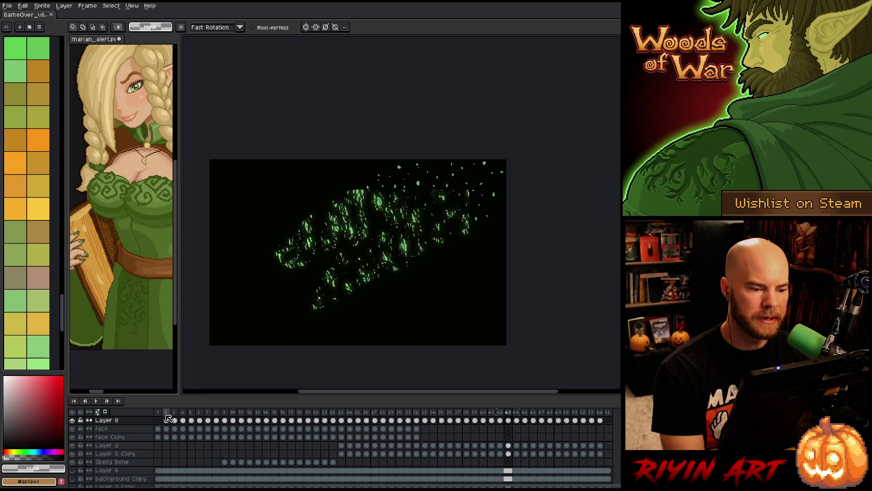
key(Left)
key(Left)
key(Left)
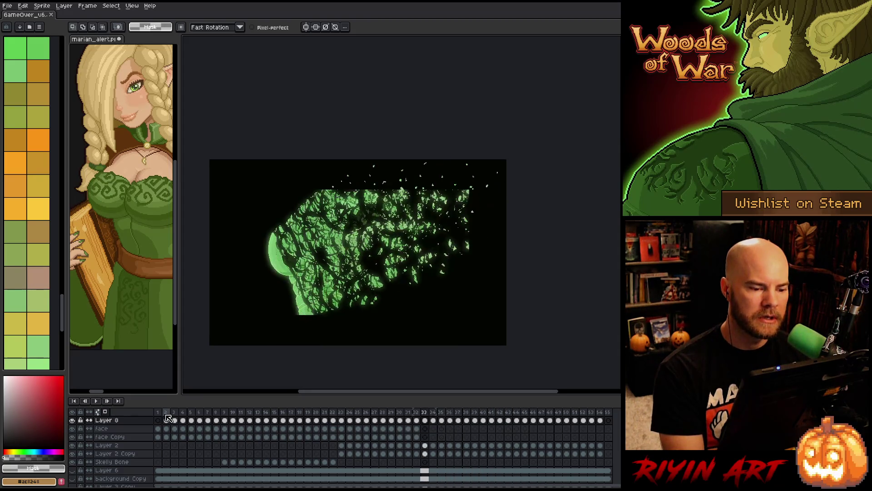
key(Left)
key(Left)
key(Left)
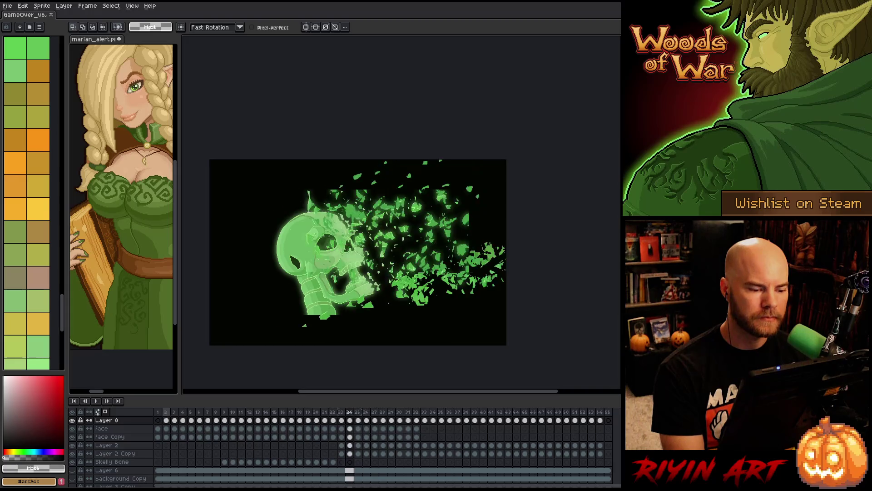
key(Left)
key(Left)
key(Left)
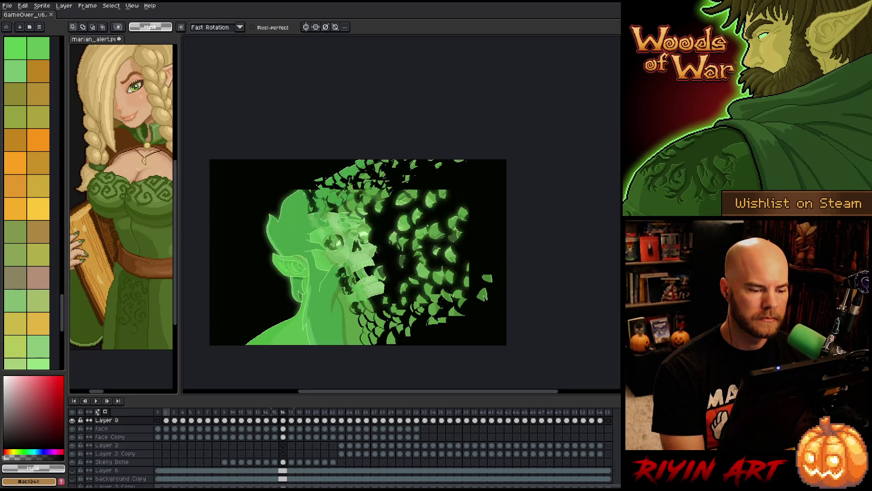
key(Right)
key(Right)
key(Right)
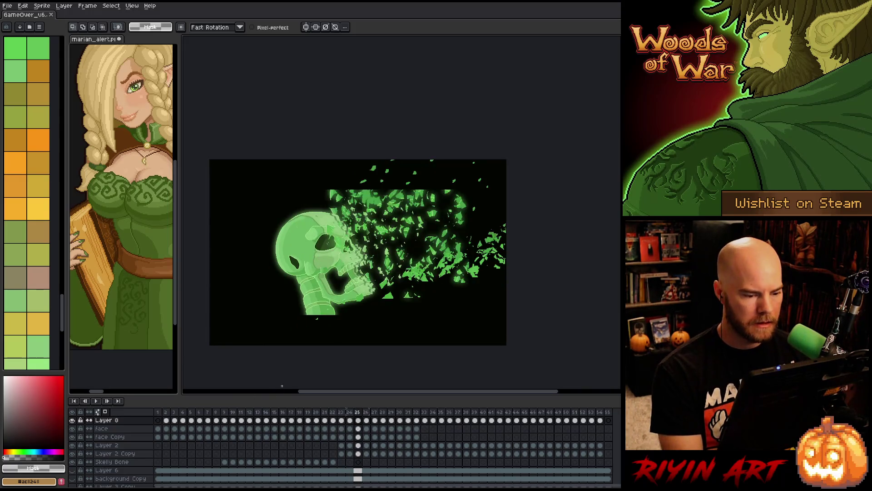
Zoom in on the skull, make Layer 2 active, and check its visibility
scroll(359, 386, up, 3)
mouse_move(369, 389)
mouse_down()
mouse_move(351, 311)
mouse_move(415, 280)
mouse_up()
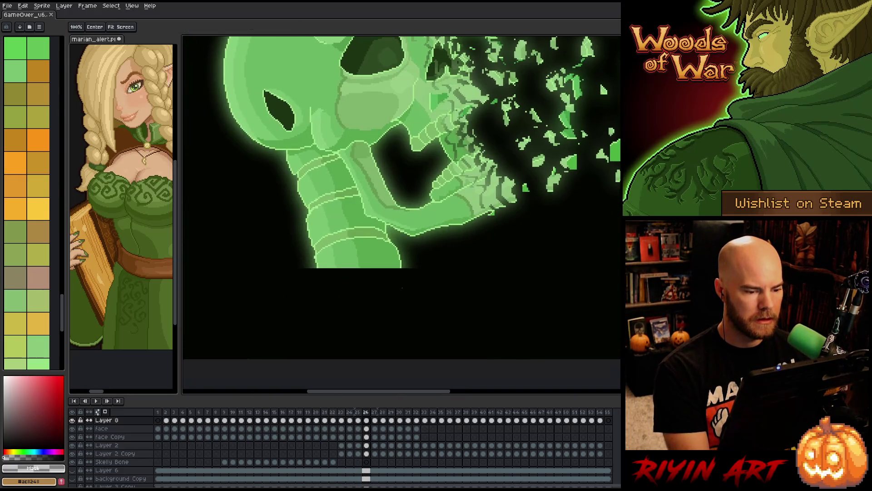
click(372, 260)
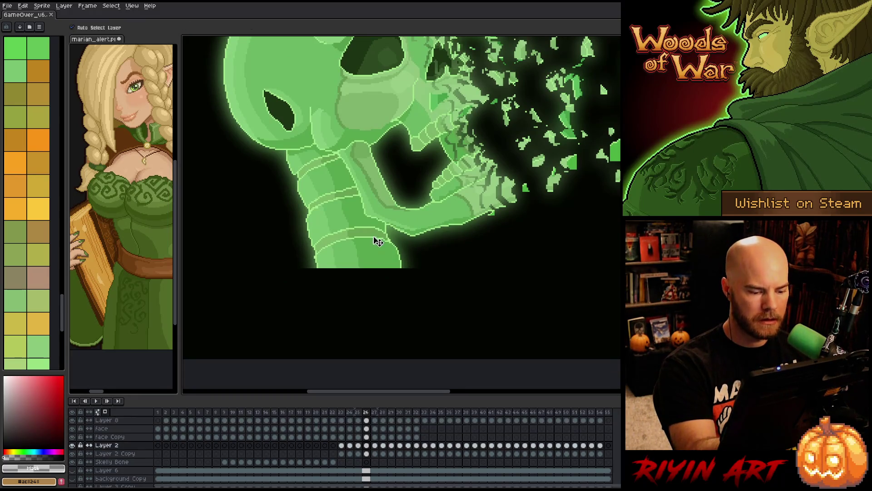
click(72, 445)
click(72, 445)
Switch to the Pencil, sample greens from the skull, and settle on mid green #57a64e
key(b)
alt+click(404, 262)
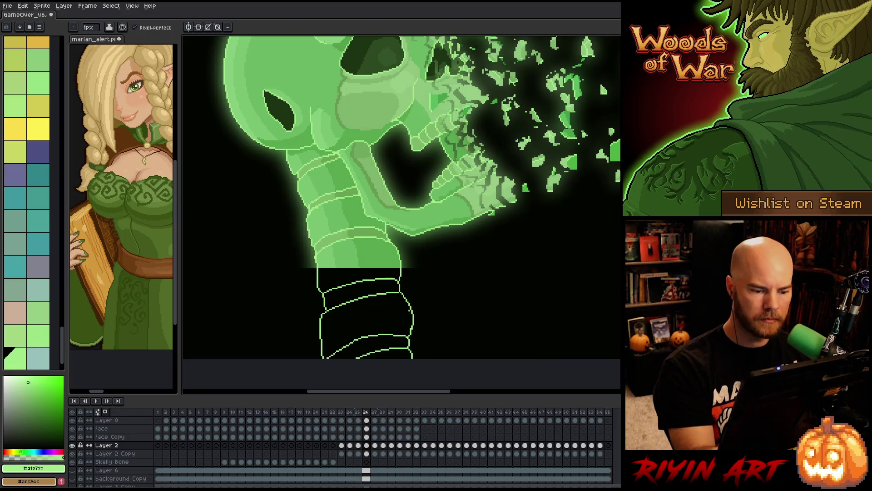
click(360, 271)
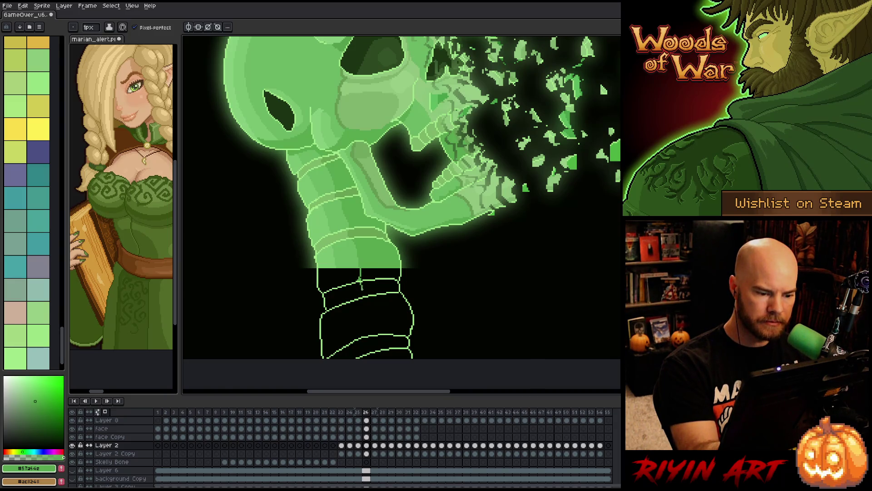
alt+click(359, 229)
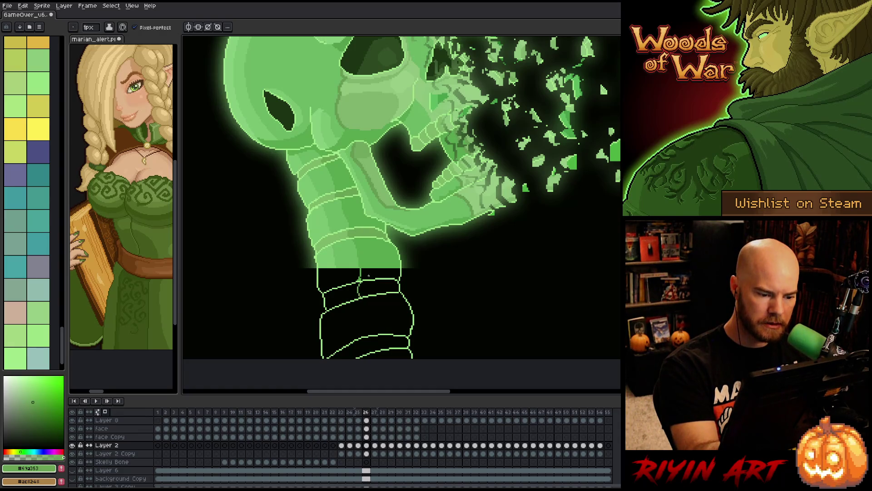
alt+click(369, 257)
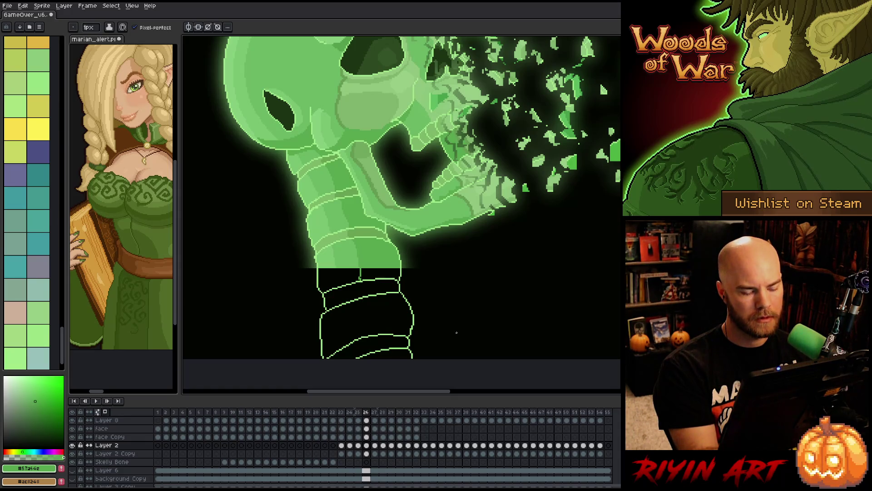
key(m)
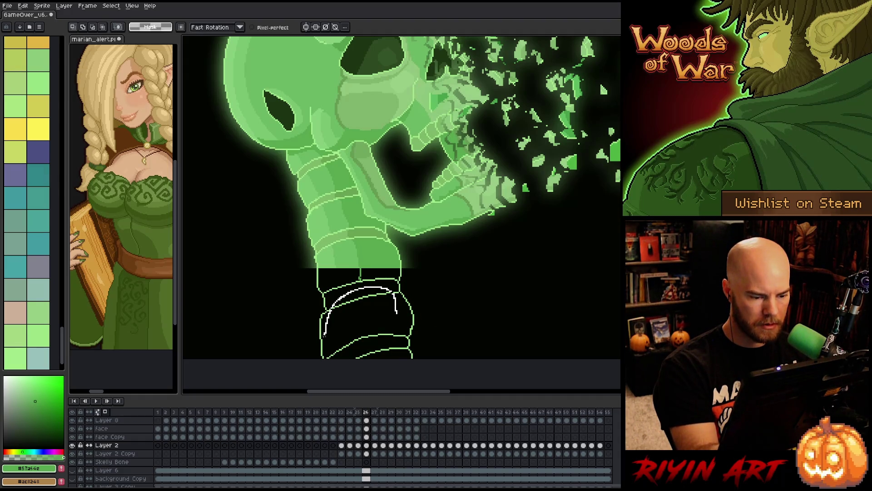
Delete the stray lines inside the vertebra and redraw its outline in light green
drag(378, 353, 381, 312)
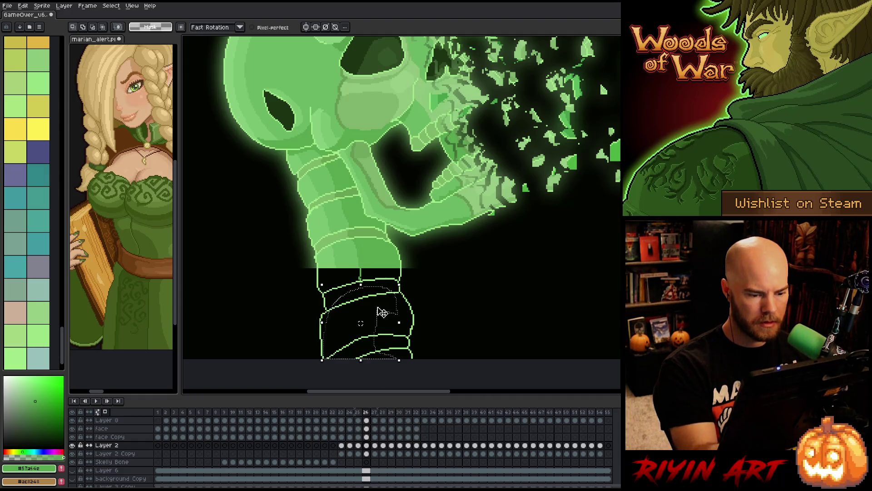
key(Delete)
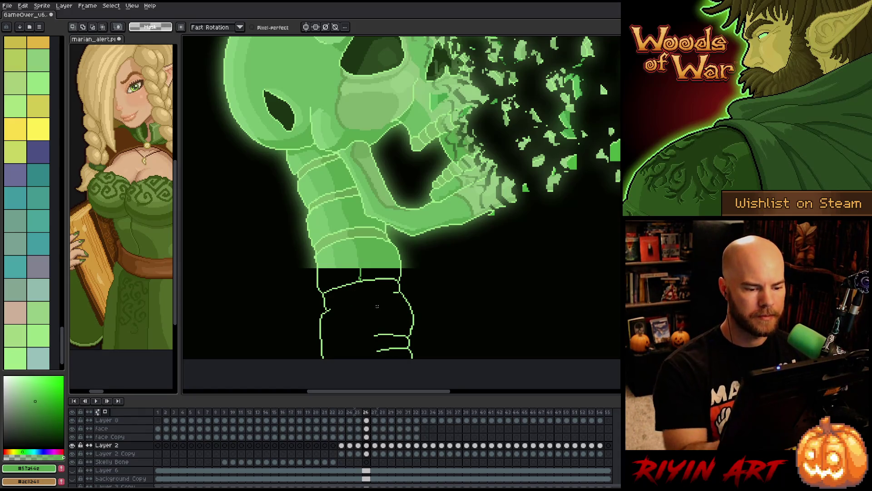
key(b)
alt+click(399, 289)
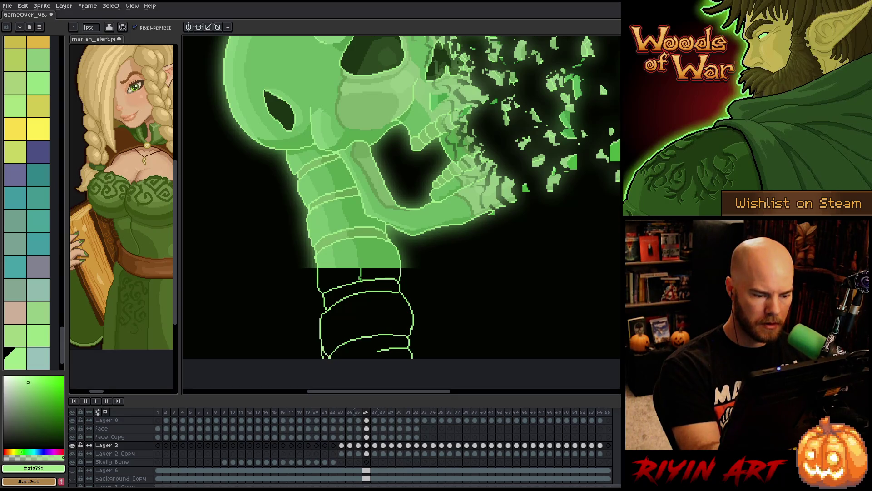
key(e)
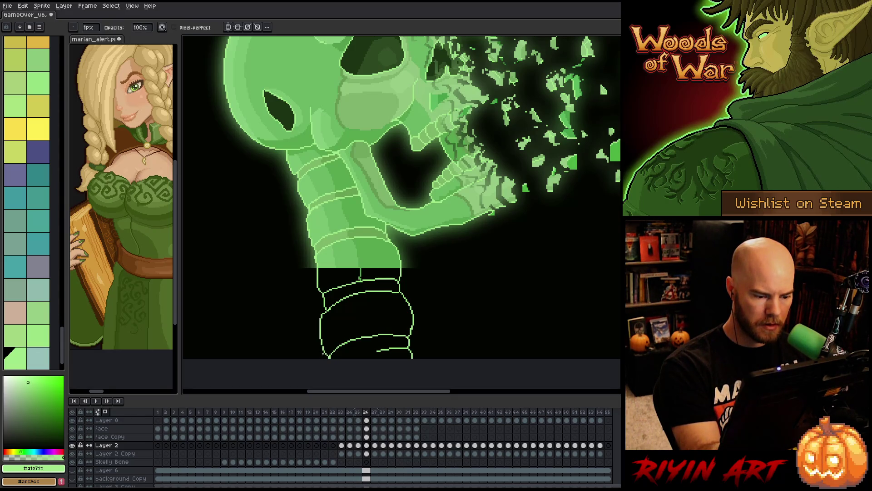
key(b)
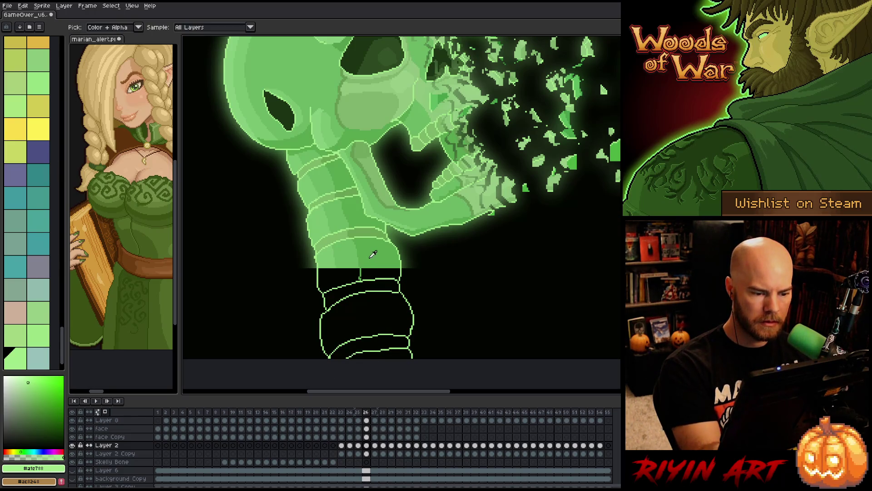
Fill the gap under the neck with mid green, split a vertebra with a line, and fill both halves
alt+click(318, 249)
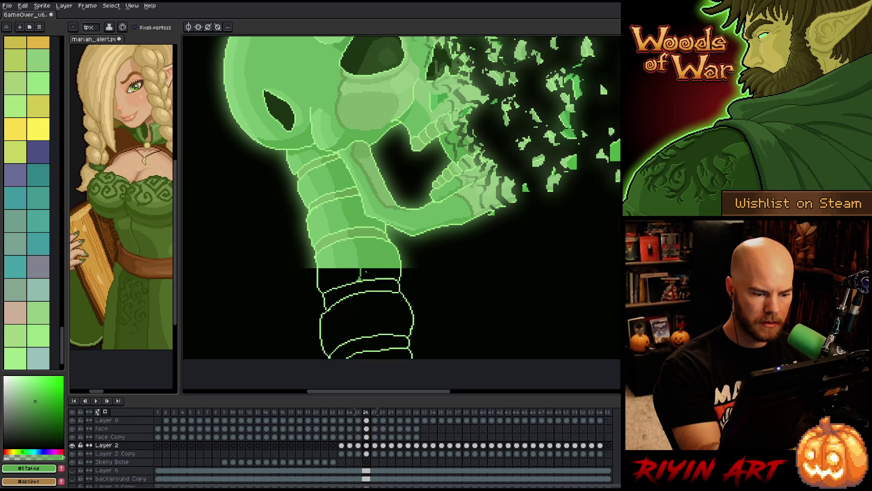
key(g)
click(366, 272)
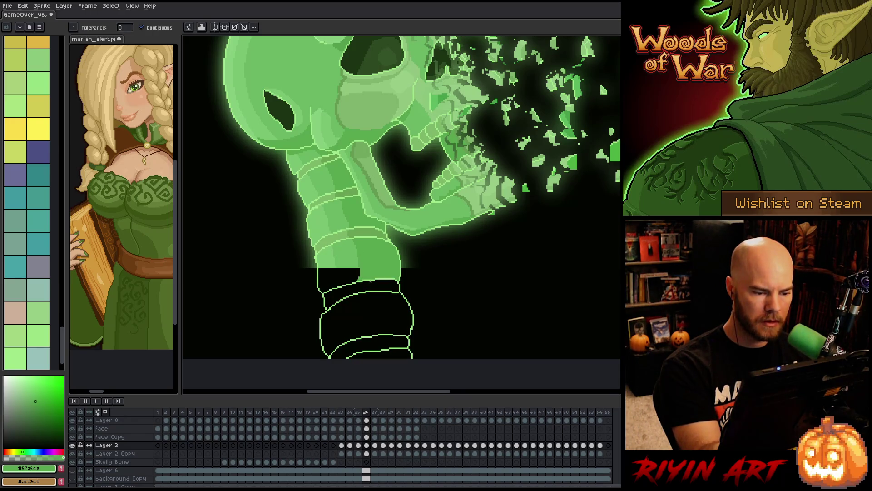
click(366, 318)
key(ctrl+z)
key(b)
drag(362, 294, 367, 334)
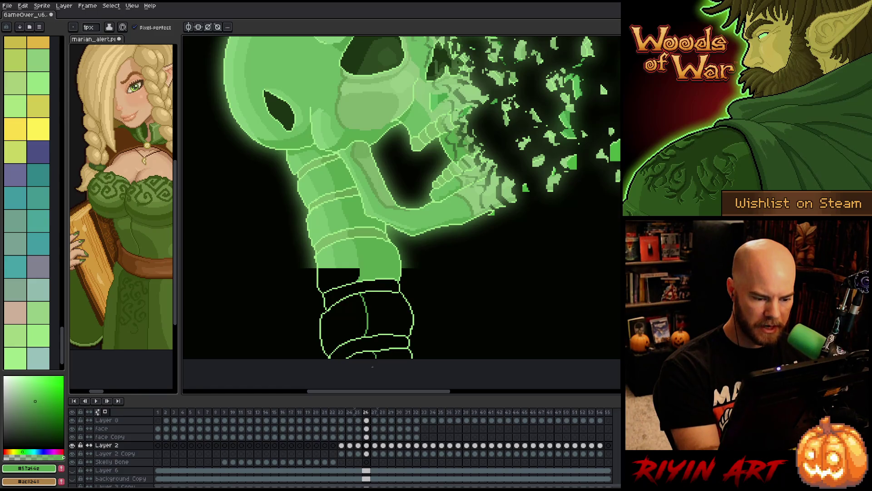
key(g)
click(382, 354)
click(382, 313)
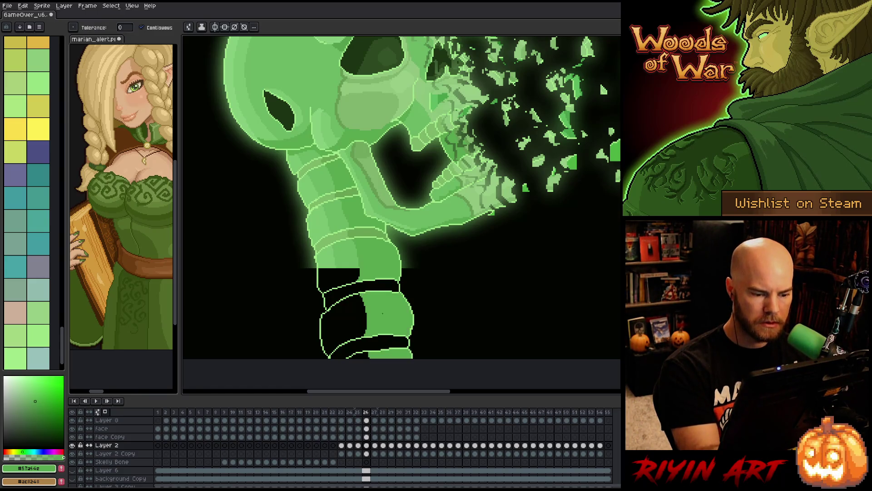
Reshape the bottom vertebra outline in lighter #69a353 green and fill the dark bands
key(b)
alt+click(363, 229)
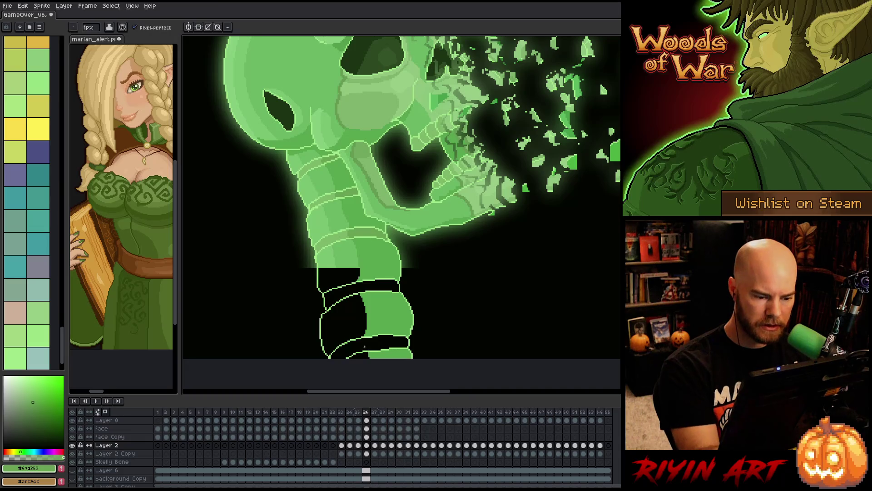
drag(367, 344, 407, 348)
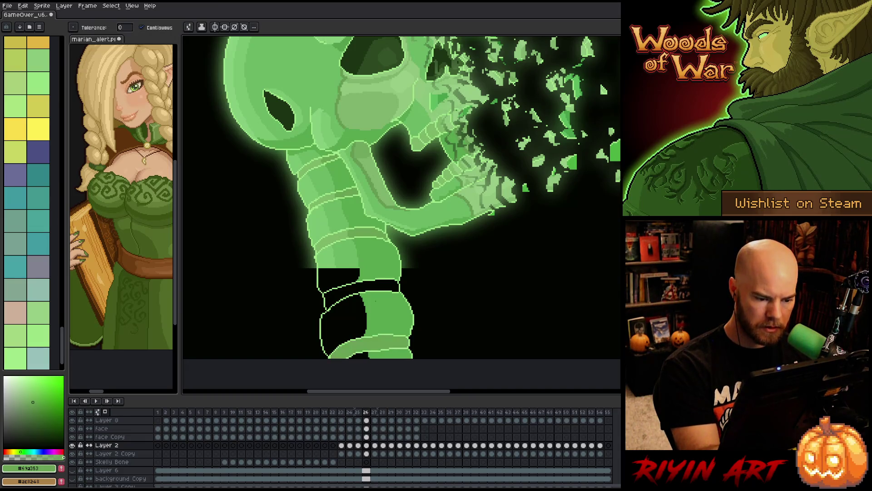
key(g)
click(369, 343)
key(b)
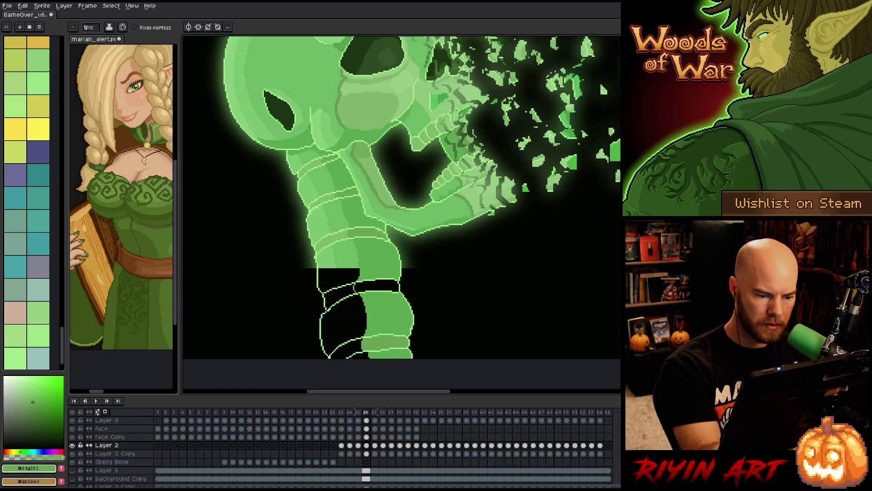
key(g)
click(359, 286)
Fill two dark vertebra bands with a paler green picked from the neck
key(b)
alt+click(341, 234)
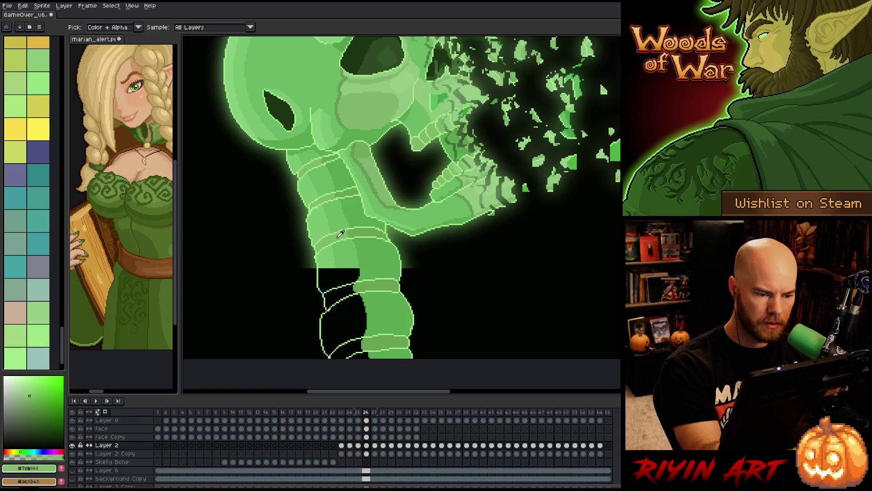
key(g)
click(341, 324)
key(ctrl+z)
click(338, 296)
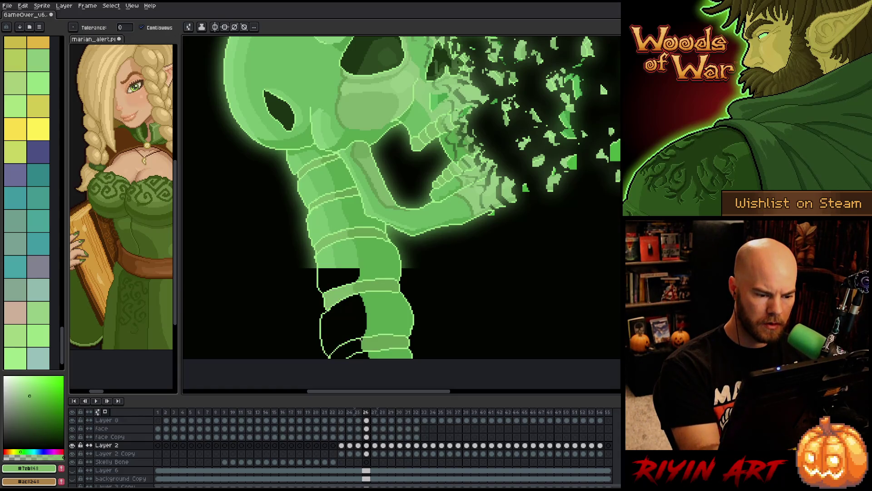
click(347, 351)
Draw short #6cb763 dividers in the dark area and fill the patches between vertebra lines
key(b)
alt+click(349, 253)
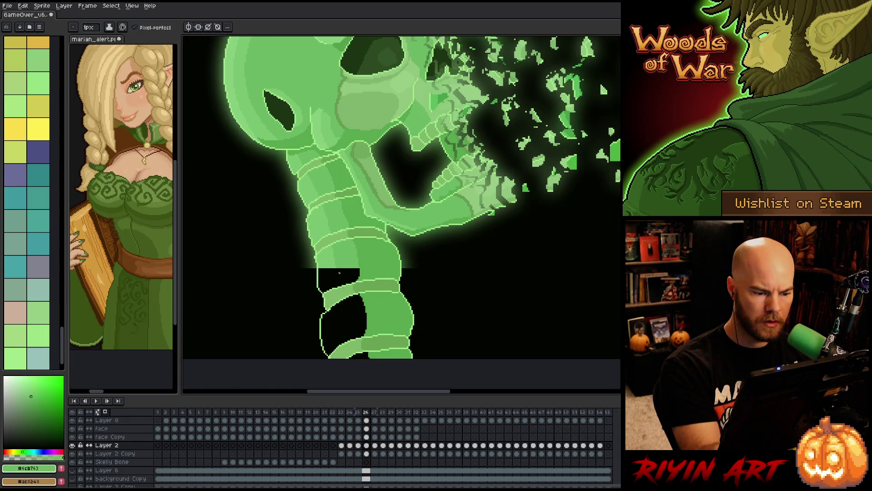
drag(337, 270, 340, 279)
key(g)
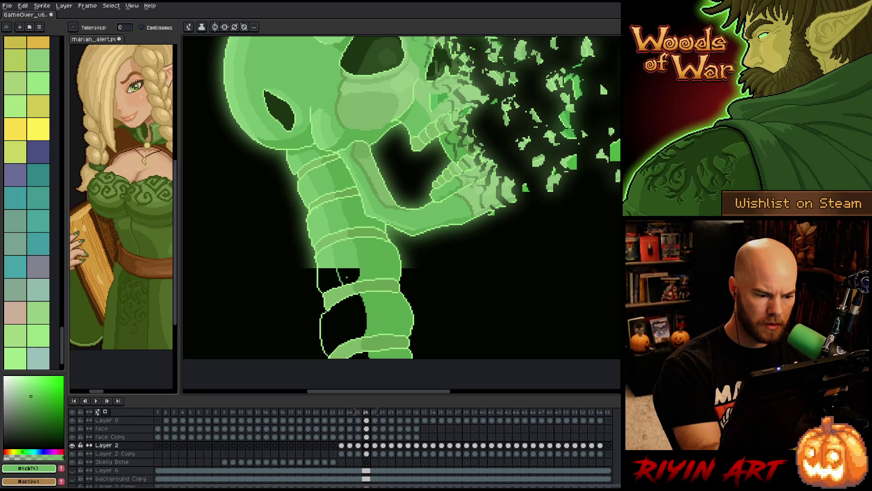
click(349, 274)
key(b)
drag(341, 300, 349, 337)
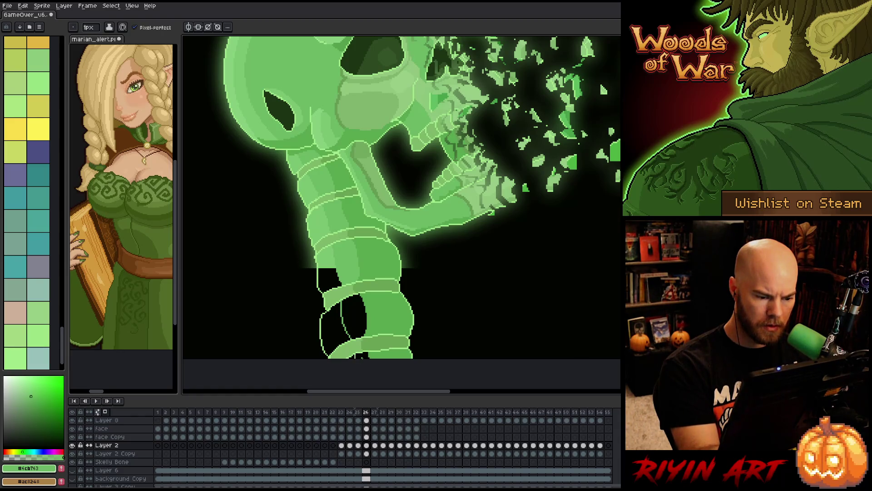
key(g)
click(354, 318)
key(b)
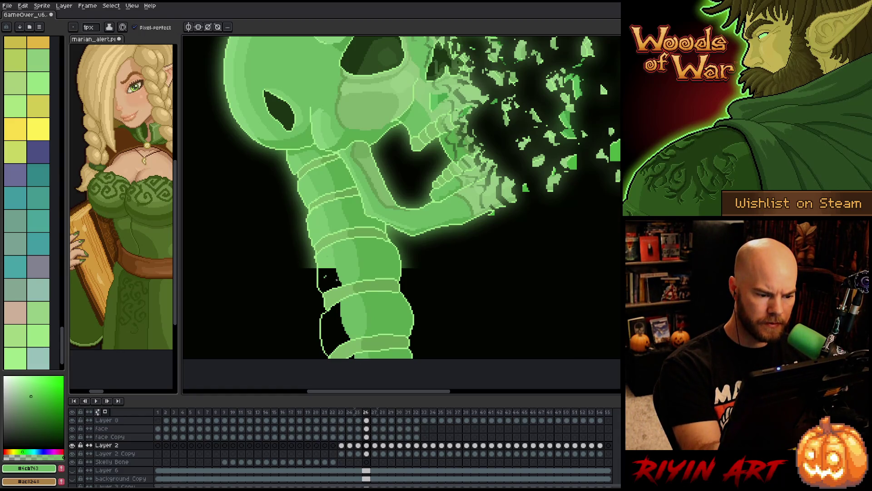
Fill the upper-left and lower-left dark patches, using lighter #7ac371 green for the upper one
key(g)
click(334, 271)
click(335, 326)
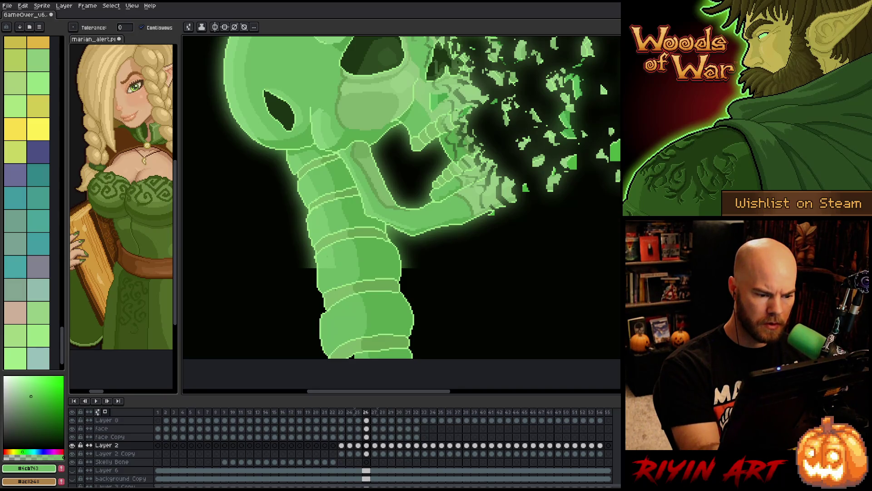
key(i)
key(ctrl+z)
key(ctrl+z)
click(333, 259)
key(g)
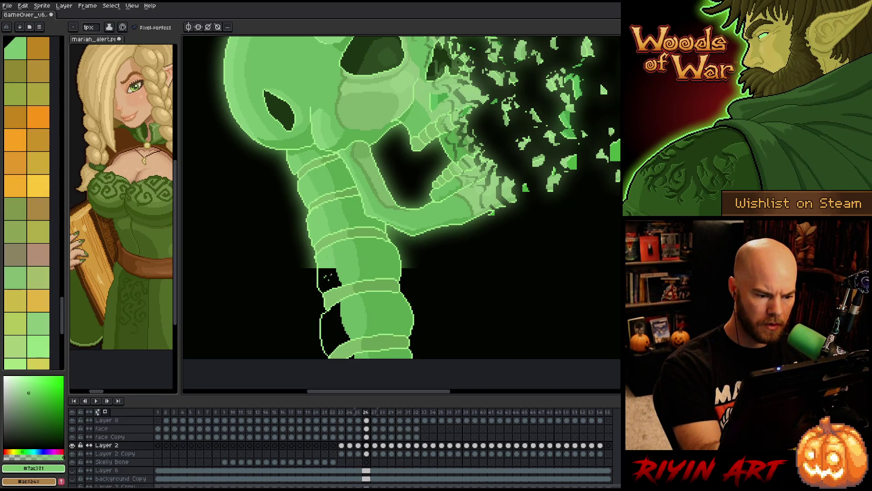
click(332, 271)
key(b)
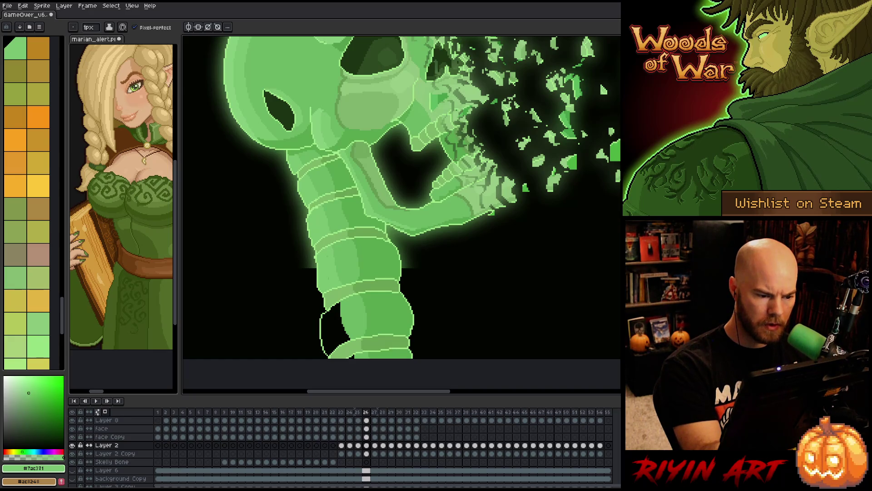
key(g)
click(331, 329)
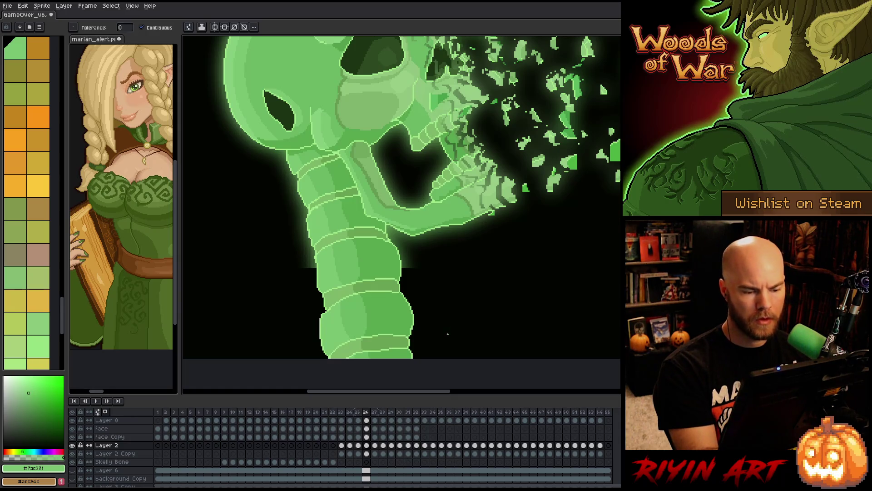
Lasso-select the neck's lower-left area, apply the transform, and deselect
key(q)
drag(323, 310, 339, 353)
key(Return)
key(ctrl+d)
key(b)
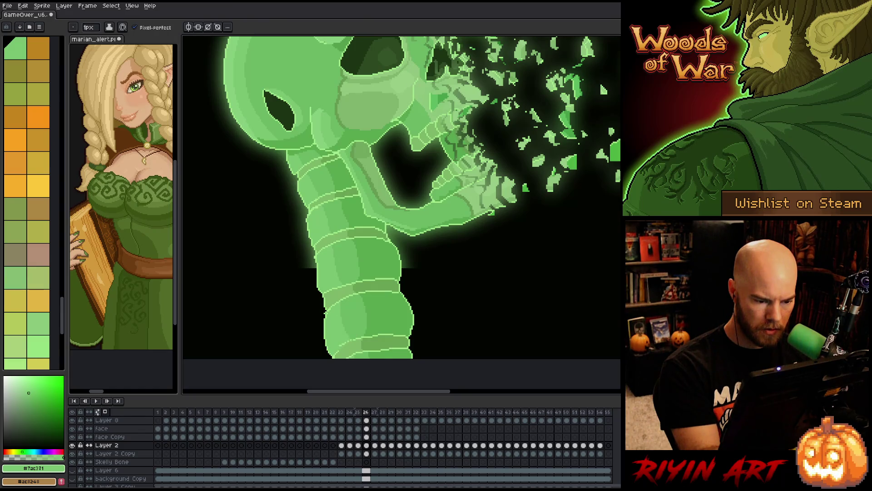
scroll(316, 335, up, 3)
Paint over the stray light-green edge pixels with #6cb763 and #7ac371 greens
alt+click(316, 335)
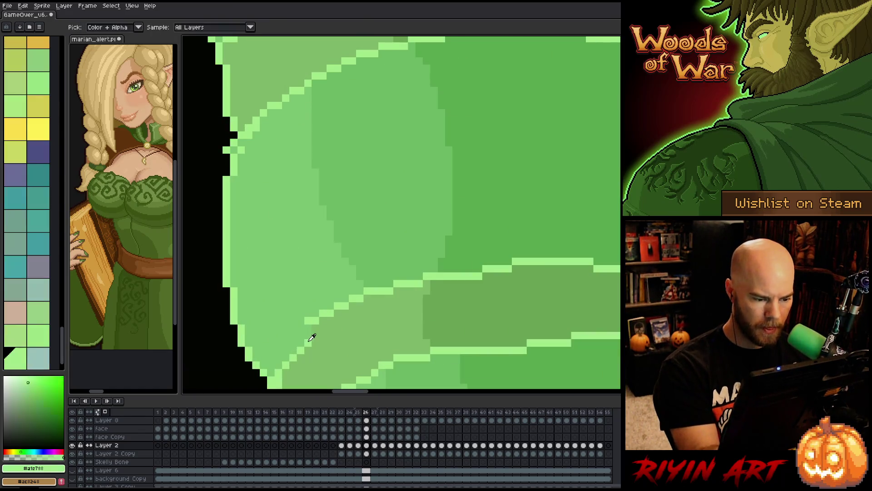
mouse_move(317, 335)
mouse_down()
mouse_move(416, 286)
mouse_move(371, 309)
mouse_up()
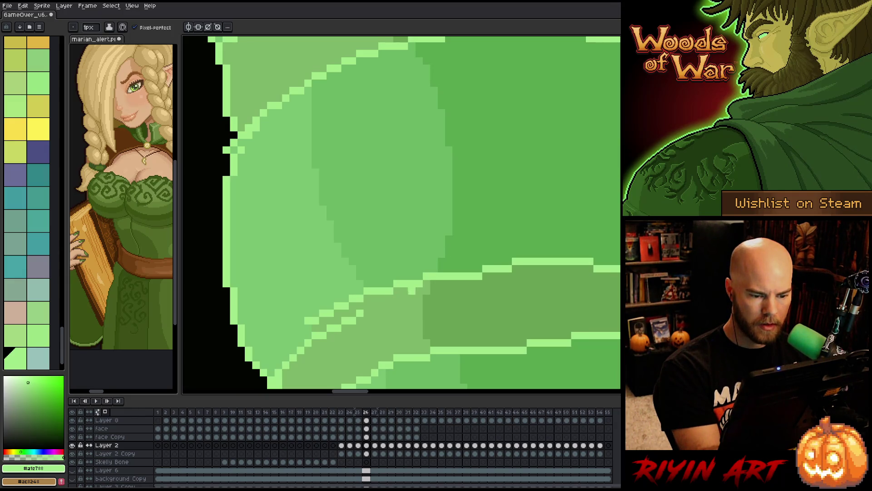
mouse_move(409, 284)
mouse_down()
mouse_move(364, 308)
mouse_move(382, 291)
mouse_up()
alt+click(411, 269)
click(397, 283)
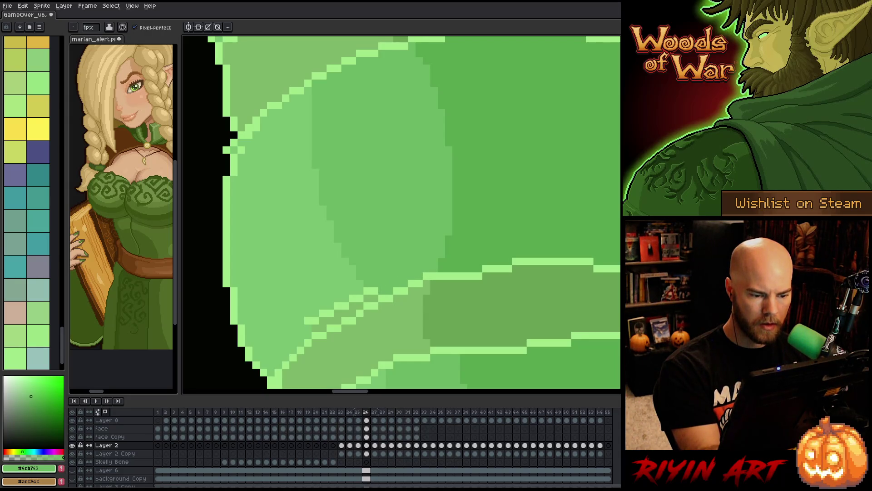
alt+click(356, 288)
click(357, 298)
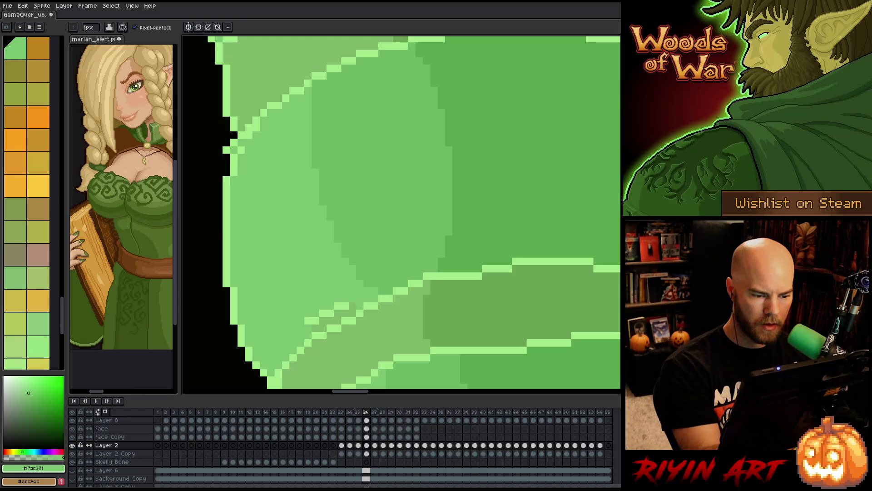
drag(349, 304, 312, 316)
click(308, 320)
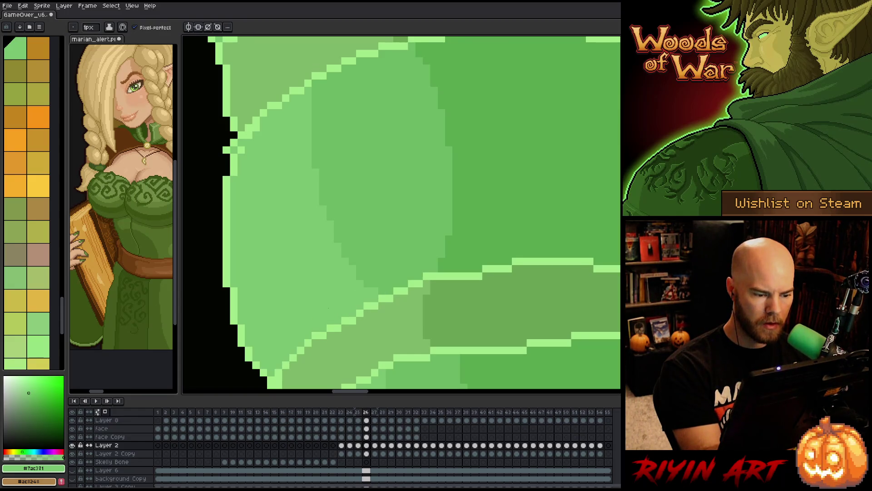
Sample greens along the face's lower edge, then save the animation file
alt+click(285, 376)
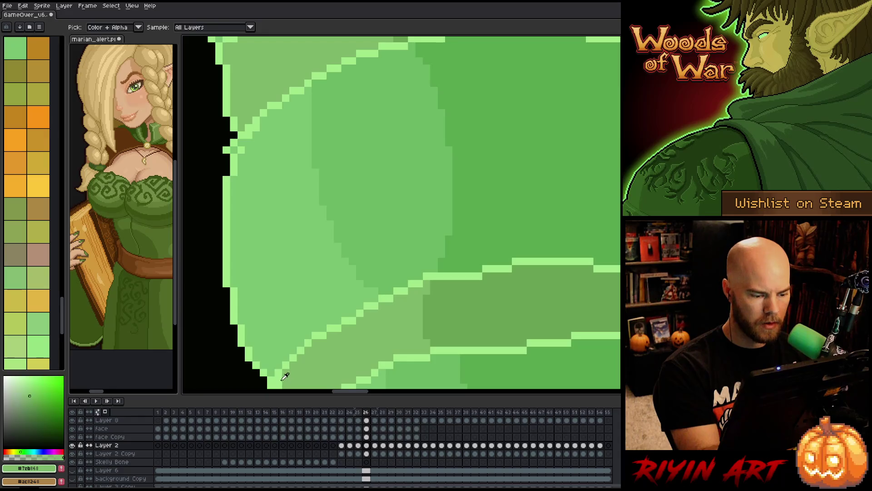
scroll(285, 377, down, 3)
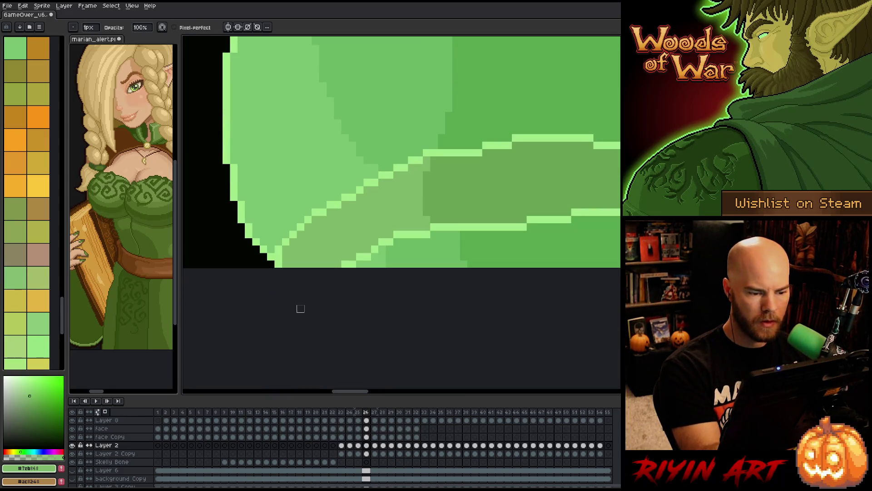
drag(327, 291, 275, 346)
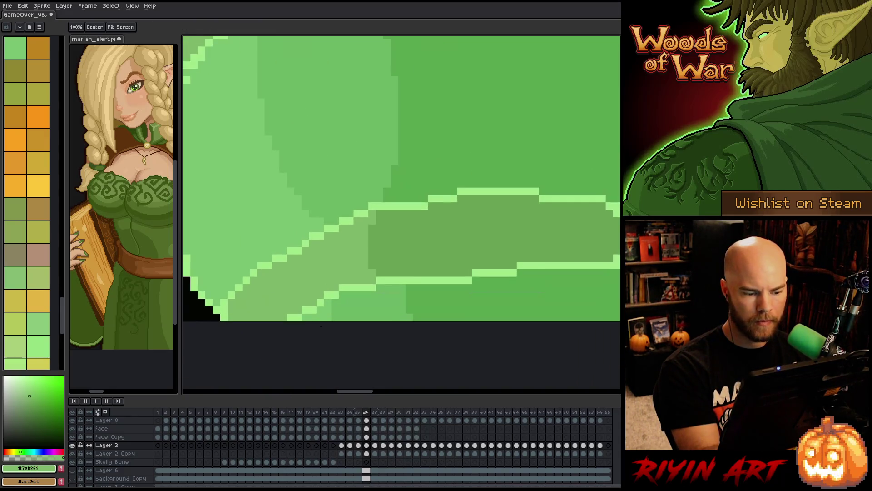
alt+click(327, 296)
alt+click(309, 314)
alt+click(299, 309)
scroll(300, 309, down, 3)
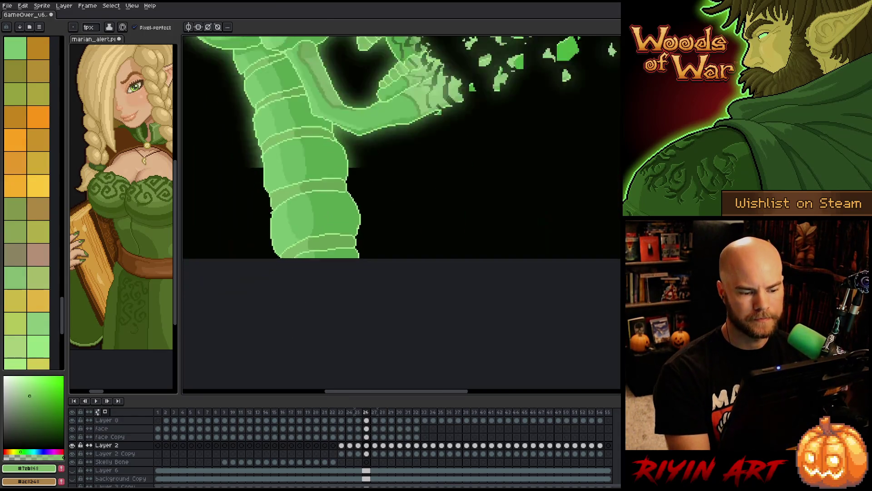
scroll(327, 245, down, 3)
key(ctrl+s)
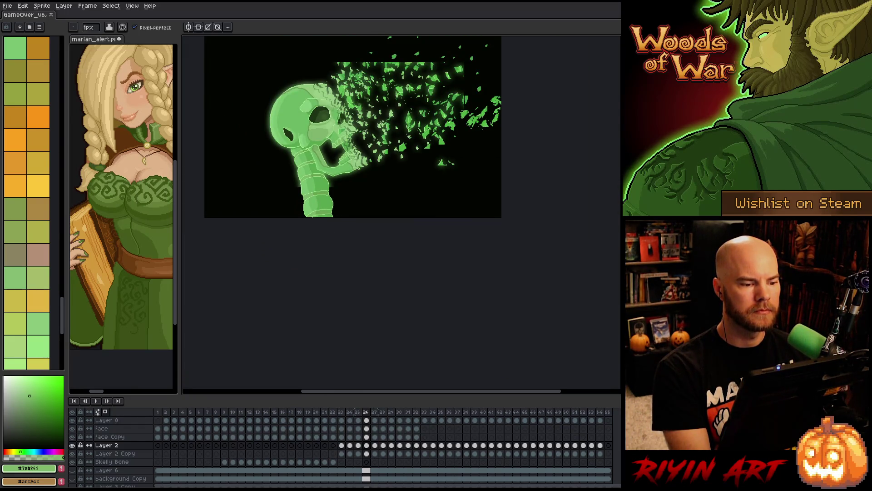
Frame the skull and shards, then marquee-select the skeleton's lower neck area
scroll(327, 200, up, 3)
scroll(327, 200, down, 2)
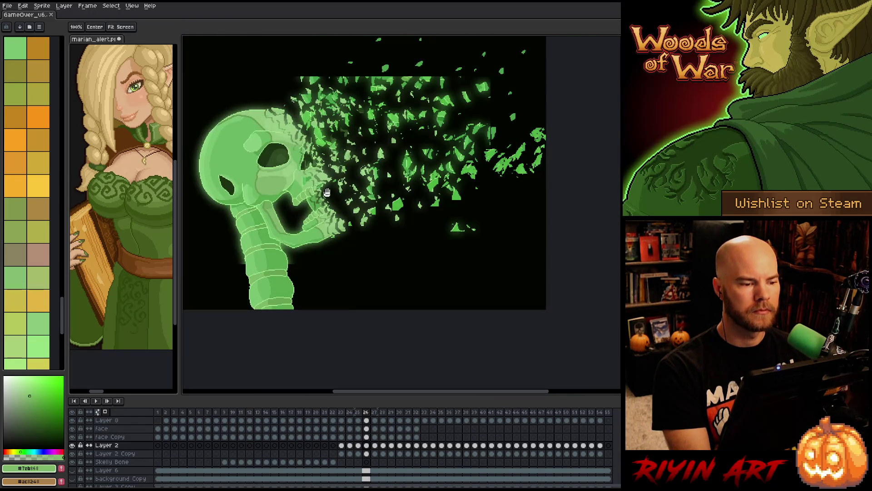
drag(327, 199, 338, 226)
drag(370, 252, 374, 260)
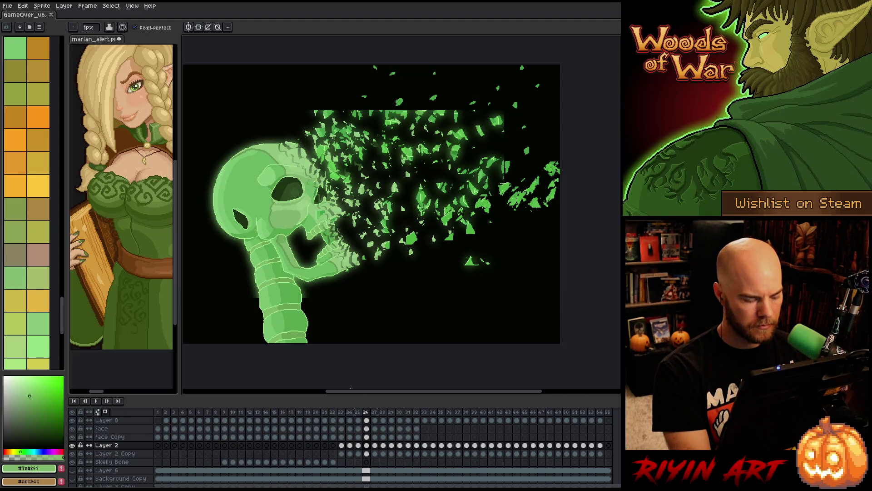
key(m)
mouse_move(370, 344)
mouse_down()
mouse_move(219, 305)
mouse_move(212, 296)
mouse_up()
scroll(312, 324, up, 1)
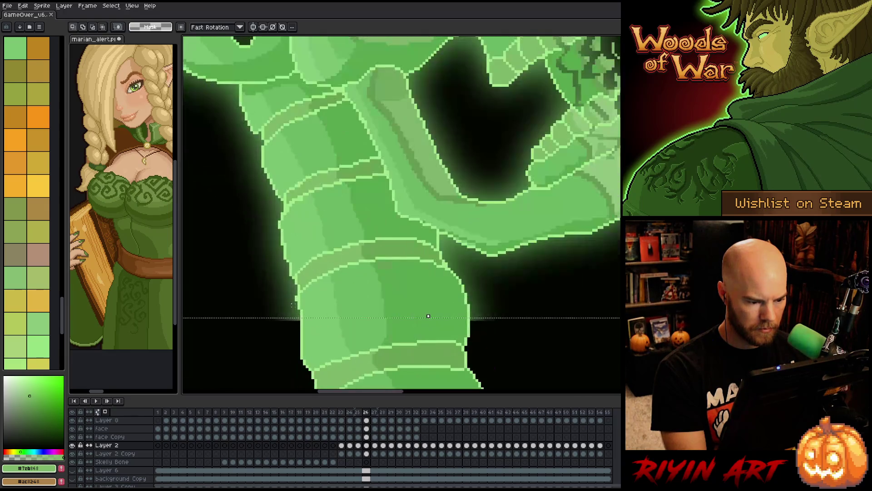
scroll(312, 323, up, 1)
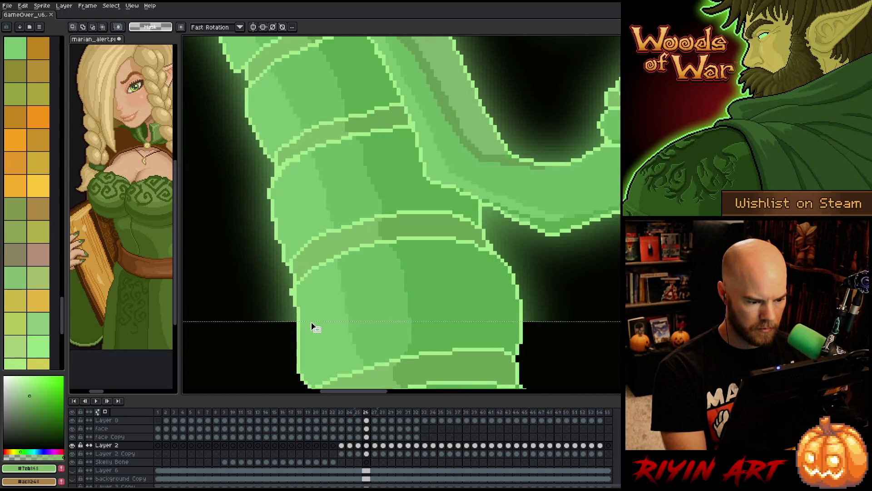
click(323, 351)
Paste the neck segment into frame 25 and line it up under the skull in frames 23 and 22
scroll(323, 350, down, 4)
scroll(326, 351, down, 2)
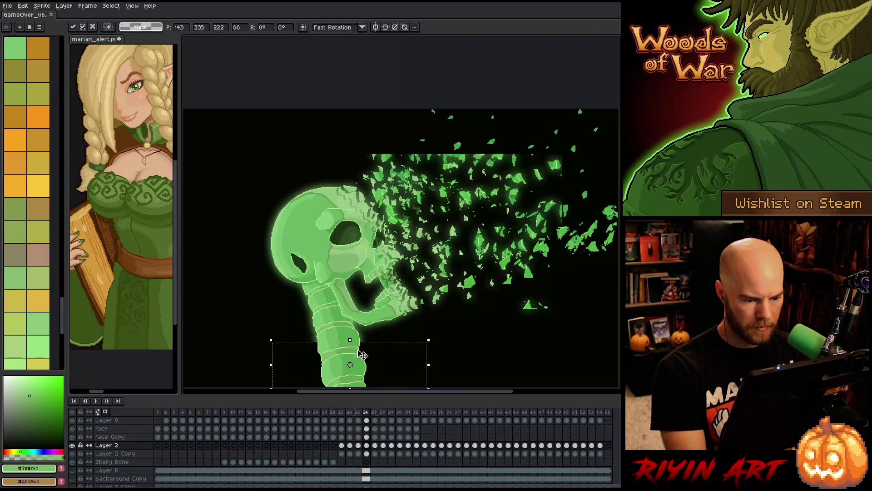
scroll(330, 204, up, 1)
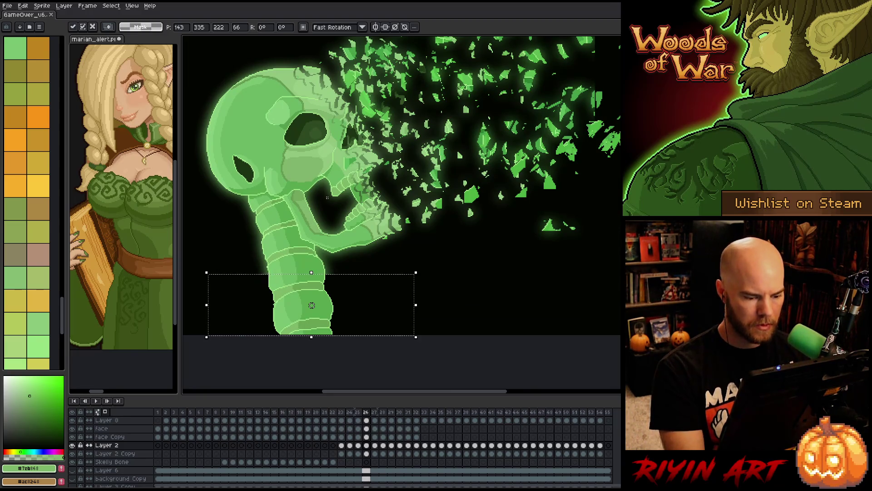
key(Left)
key(ctrl+v)
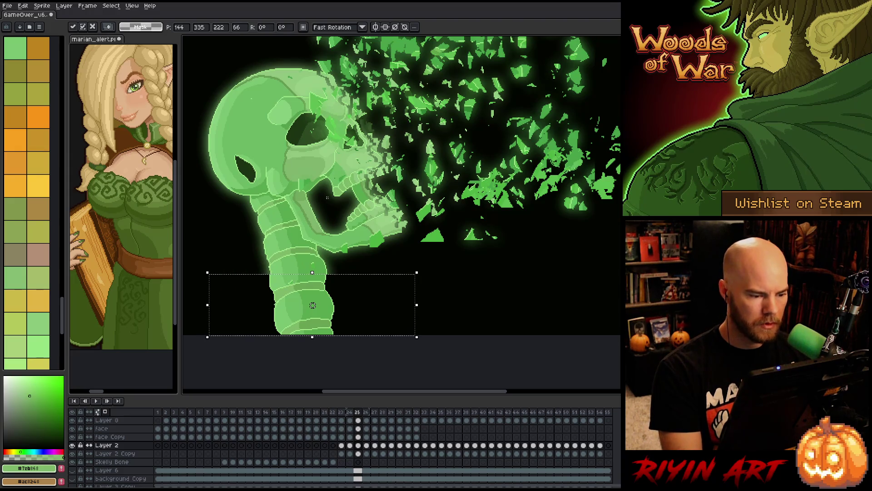
key(Left)
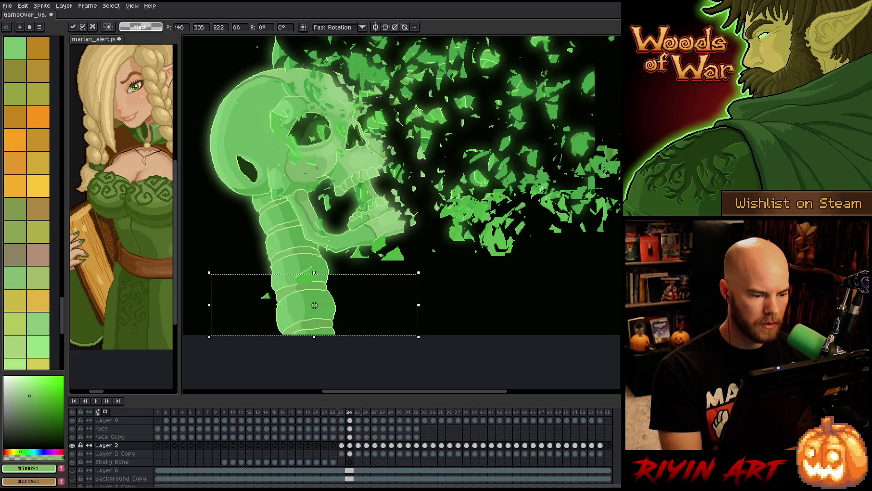
key(Left)
drag(315, 305, 311, 304)
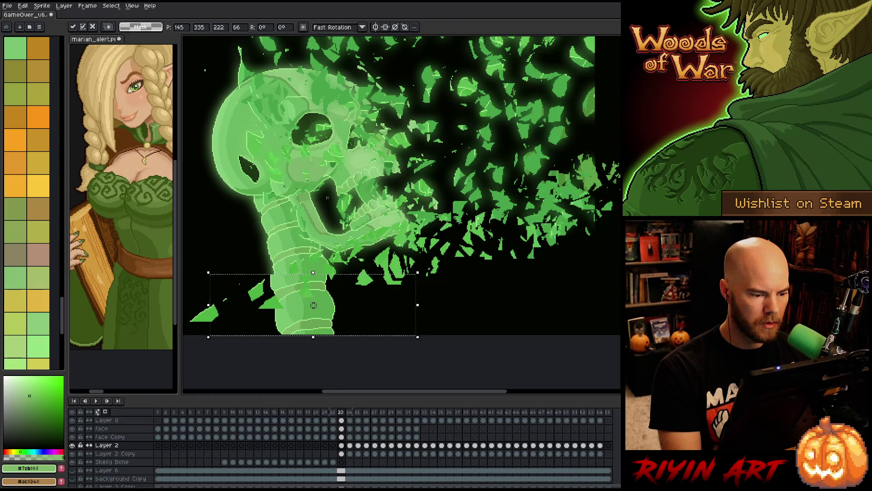
key(Left)
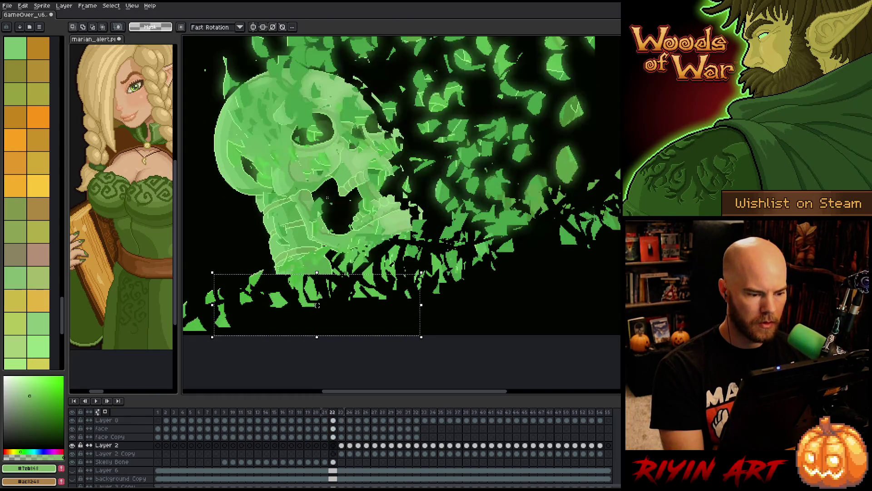
drag(317, 305, 312, 305)
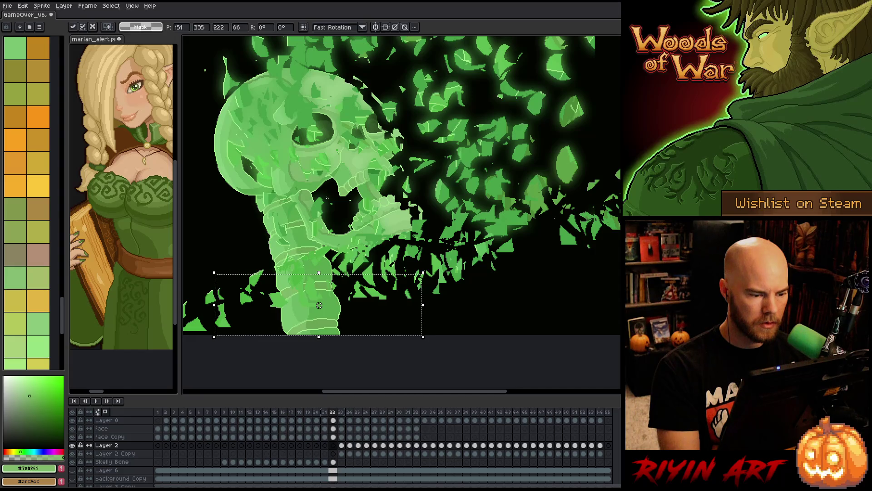
Realign the pasted neck piece under the skull in frames 21 through 17
key(Left)
drag(319, 305, 311, 305)
key(Left)
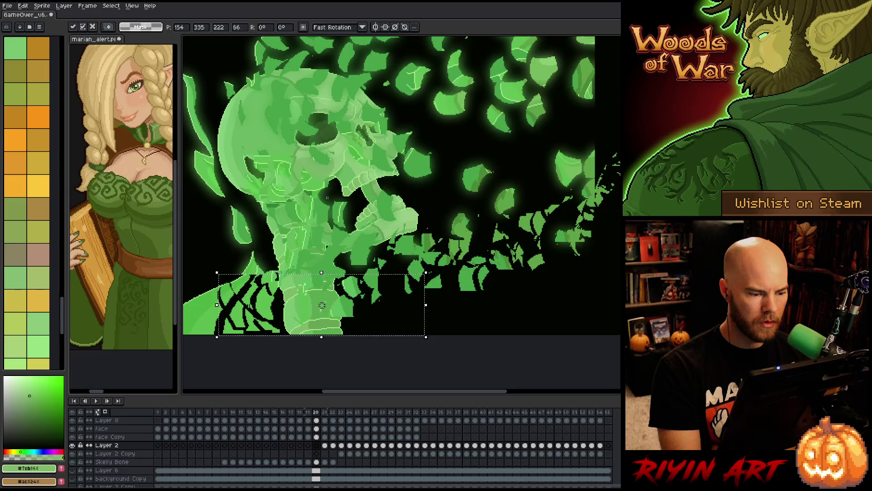
key(Left)
drag(322, 305, 312, 305)
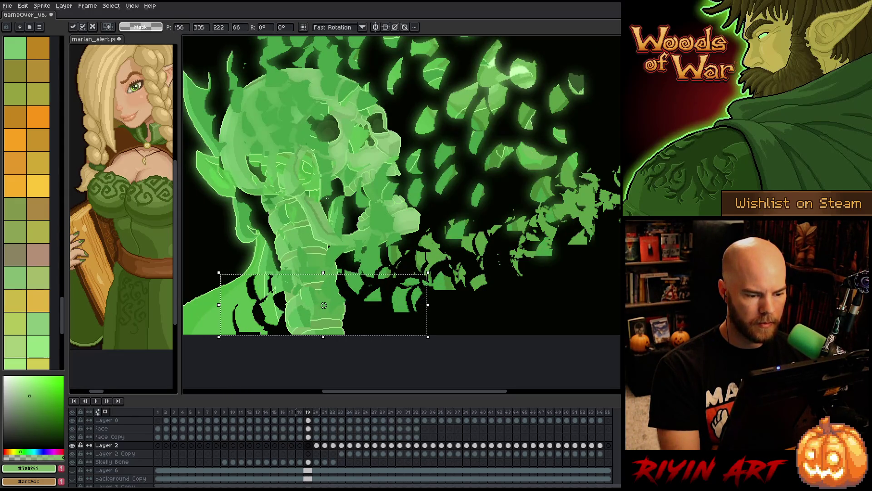
key(Left)
drag(325, 305, 313, 305)
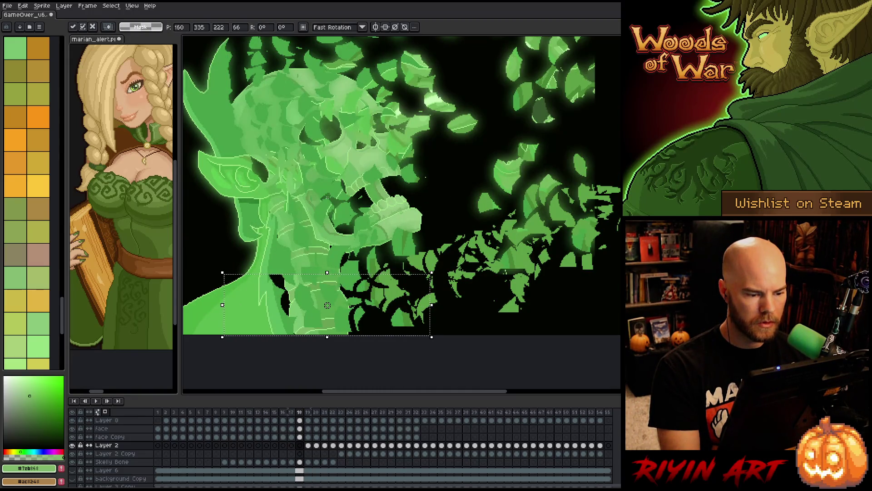
key(Left)
drag(327, 306, 313, 305)
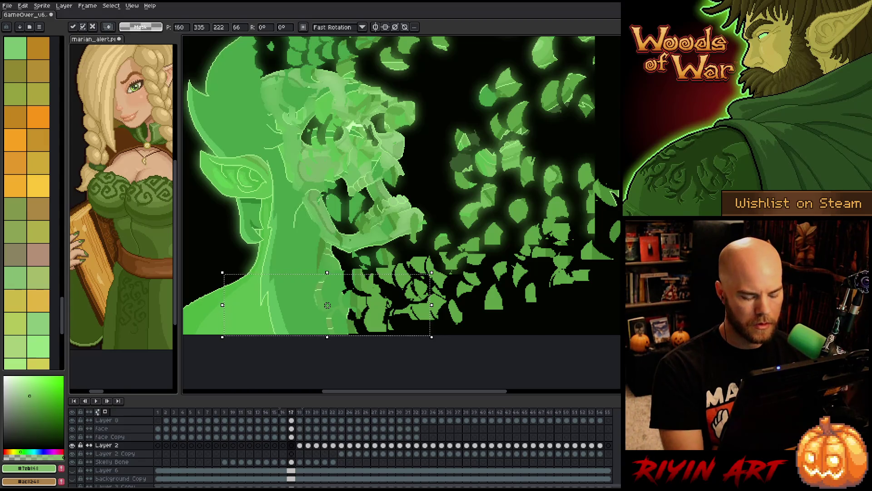
Compare frames 16–18, play the animation back, and shift the neck piece left
key(Right)
key(Left)
key(Right)
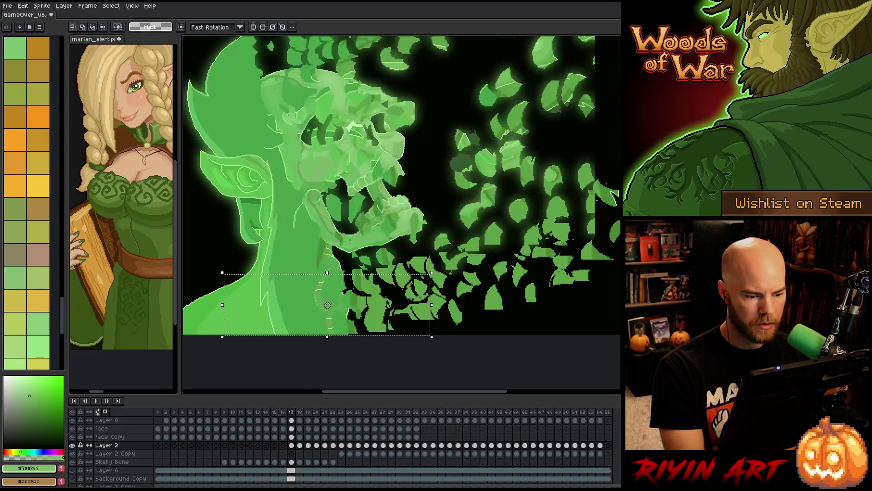
key(Left)
key(Left)
key(Right)
key(Left)
key(Return)
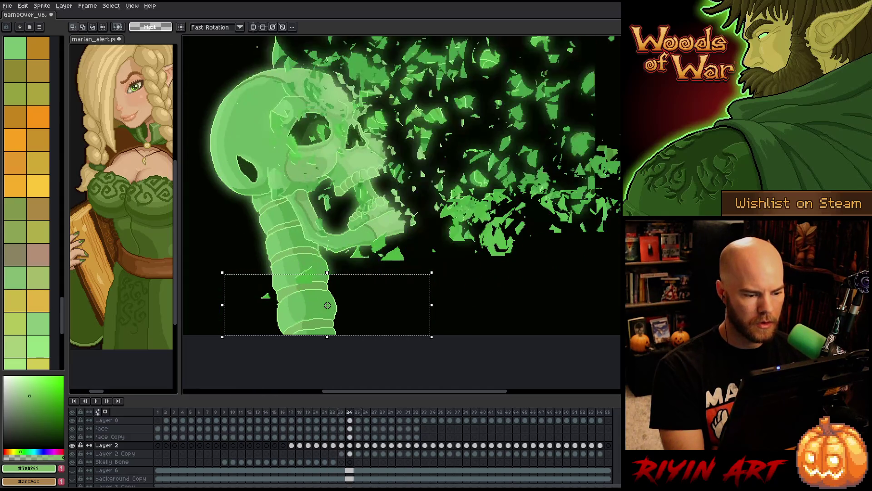
drag(327, 305, 312, 305)
Align the neck piece in frame 31 and add a new layer above Layer 2
key(Left)
key(Right)
key(Right)
key(Right)
key(Right)
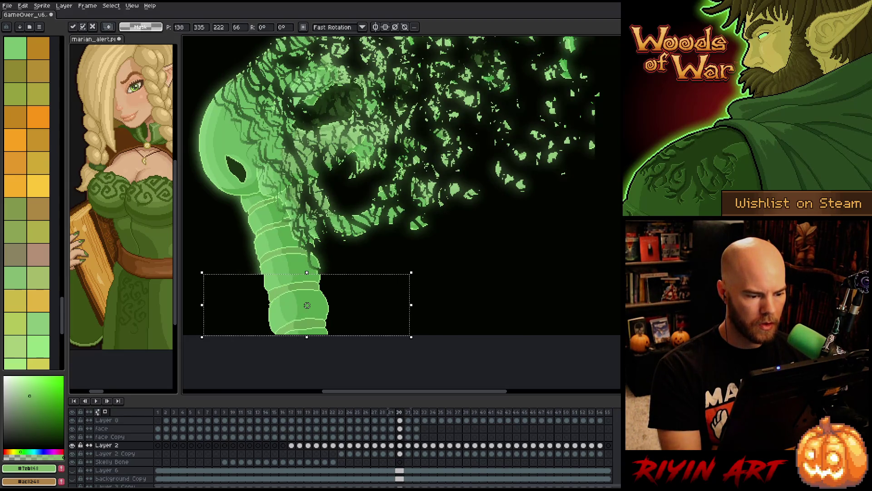
key(Right)
drag(304, 305, 307, 306)
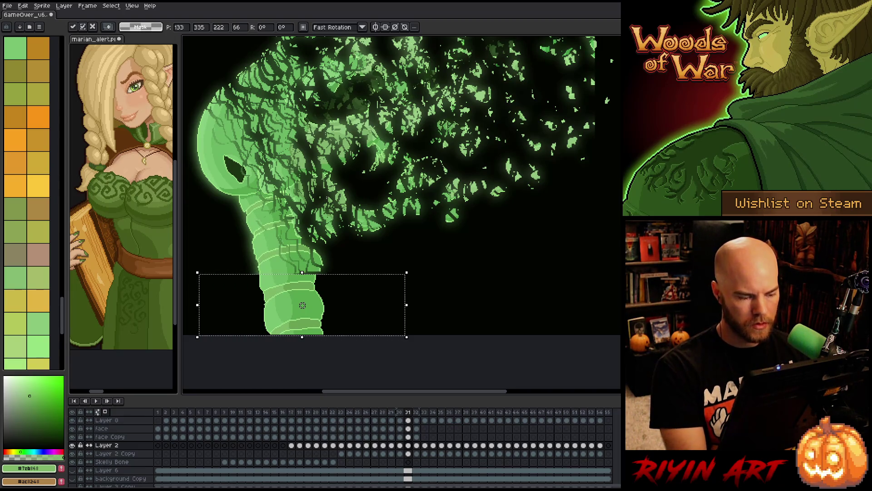
key(Escape)
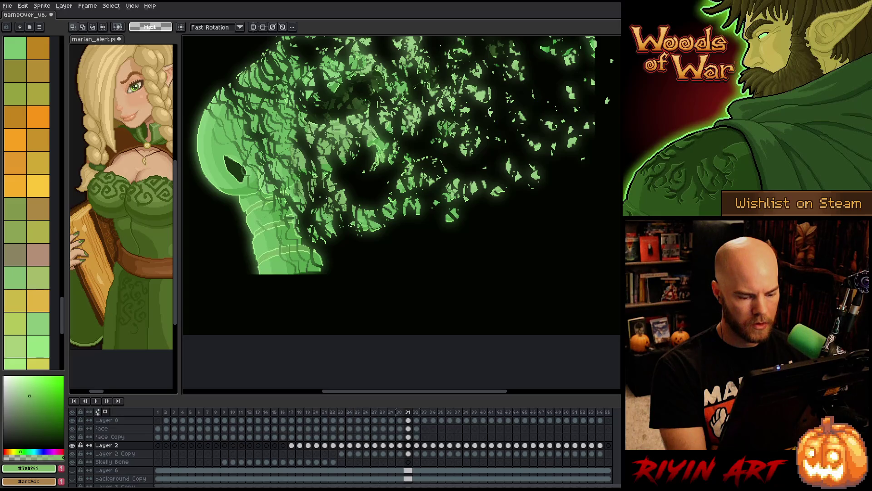
key(shift+n)
Paste the neck piece into the new layer and nudge its pixels into place
key(ctrl+v)
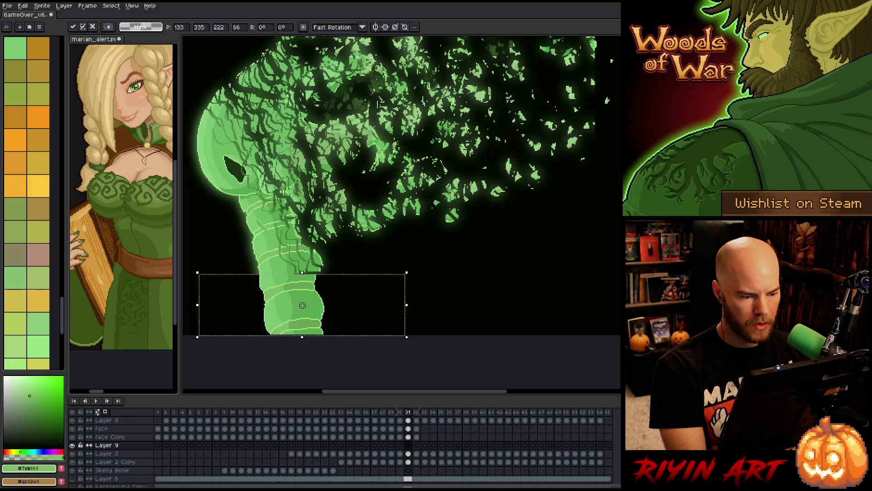
key(Return)
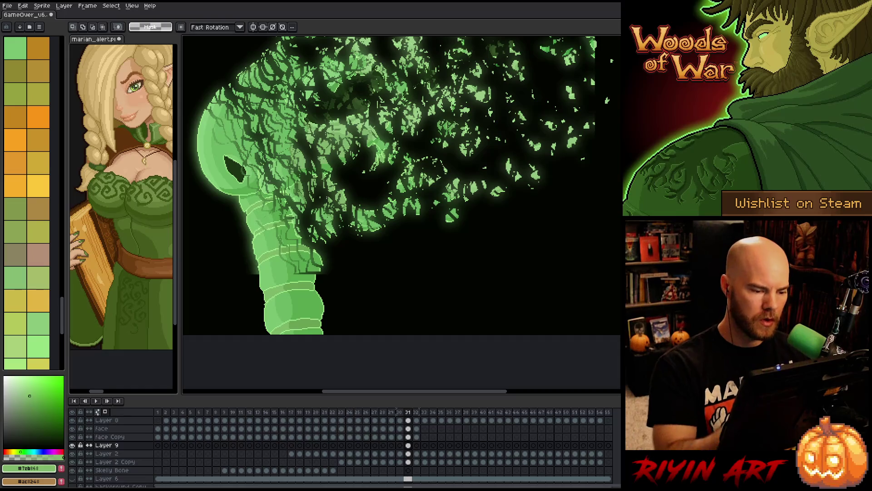
key(b)
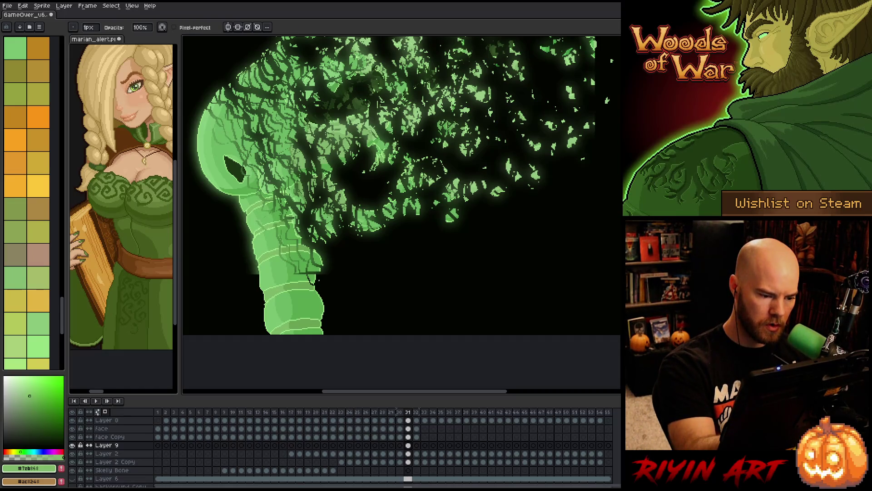
key(m)
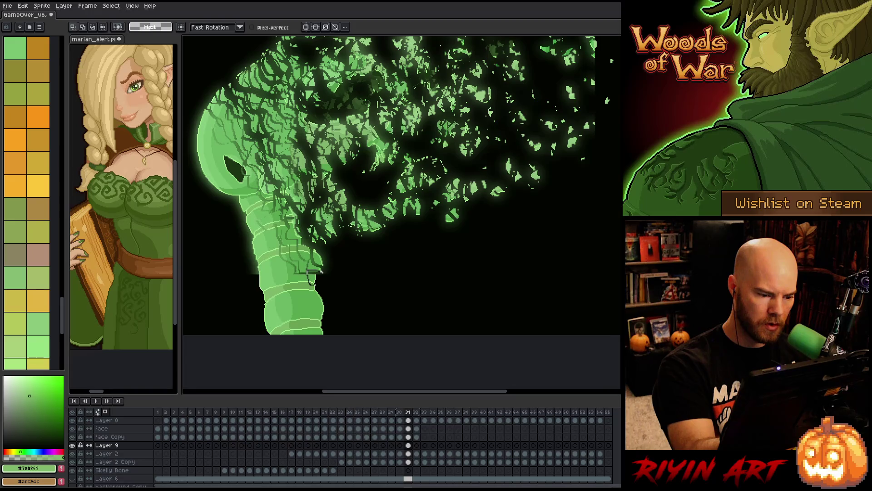
mouse_move(313, 275)
mouse_down()
mouse_move(304, 286)
mouse_move(337, 304)
mouse_move(342, 290)
mouse_move(319, 295)
mouse_up()
click(353, 269)
click(363, 318)
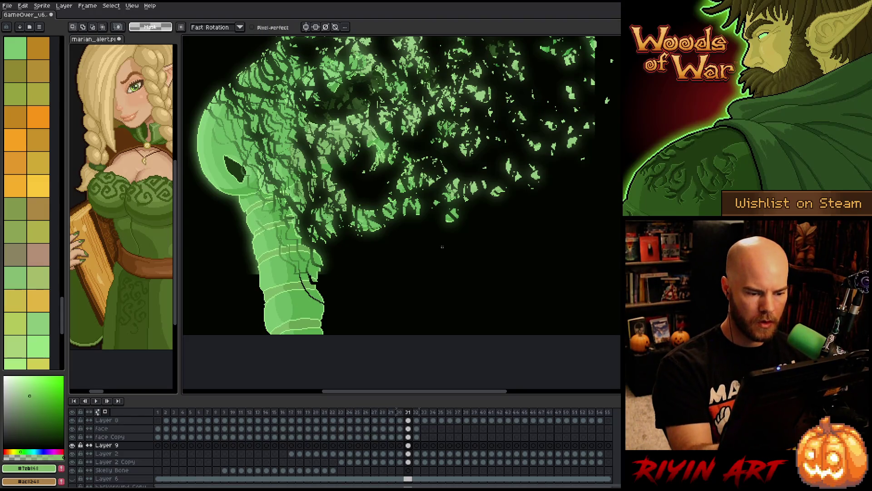
Carry the neck art into frame 32 on Layer 9 and remove the dark leaf-shaped patch
click(418, 447)
drag(419, 448, 417, 447)
mouse_move(341, 278)
mouse_down()
mouse_move(331, 279)
mouse_move(347, 272)
mouse_move(334, 318)
mouse_move(314, 278)
mouse_move(329, 294)
mouse_move(315, 335)
mouse_move(336, 334)
mouse_up()
key(ctrl+d)
key(Delete)
key(ctrl+d)
Lasso-select and reposition the dark strands beside and below the neck in frame 32
key(ctrl+d)
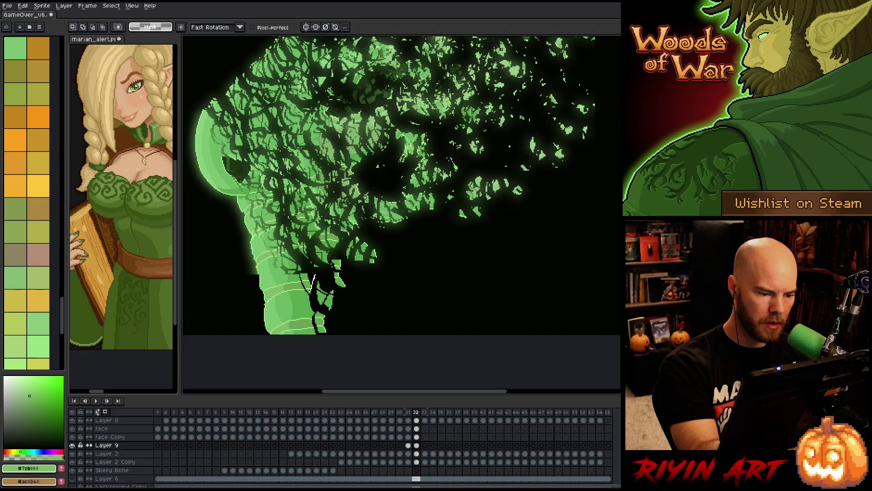
mouse_move(313, 277)
mouse_down()
mouse_move(298, 295)
mouse_move(315, 275)
mouse_move(302, 309)
mouse_move(320, 311)
mouse_move(331, 334)
mouse_move(313, 268)
mouse_up()
key(ctrl+d)
key(ctrl+d)
click(327, 301)
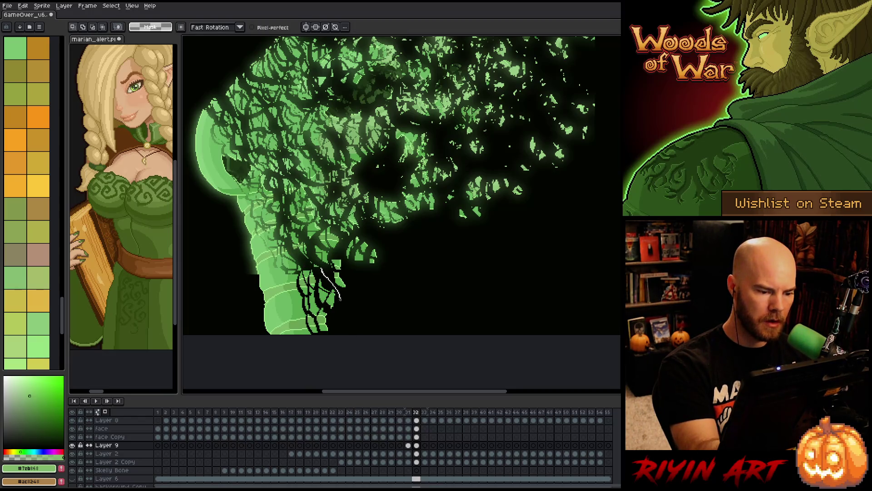
drag(321, 268, 319, 266)
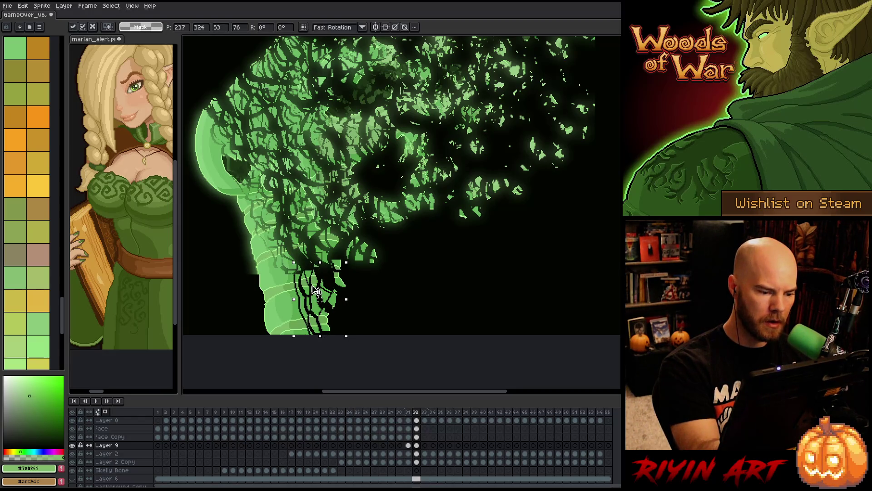
key(ctrl+d)
mouse_move(300, 334)
mouse_down()
mouse_move(295, 298)
mouse_move(308, 329)
mouse_up()
key(ctrl+d)
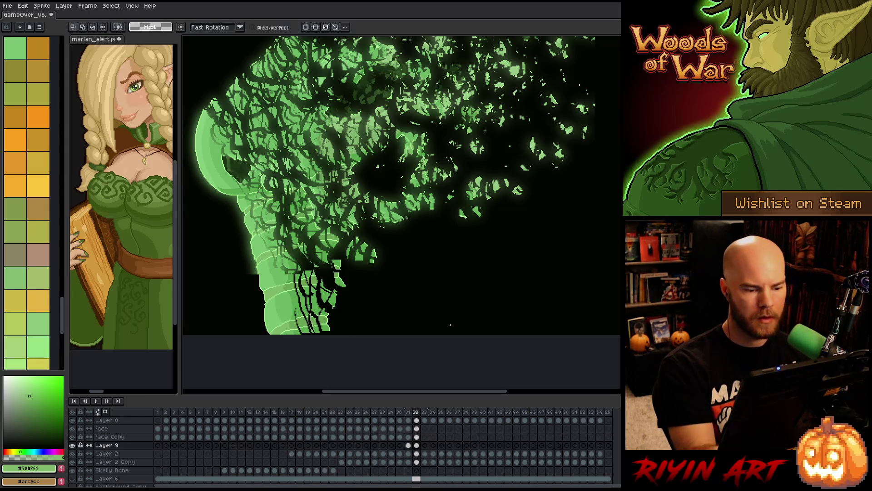
drag(287, 272, 308, 307)
key(ctrl+d)
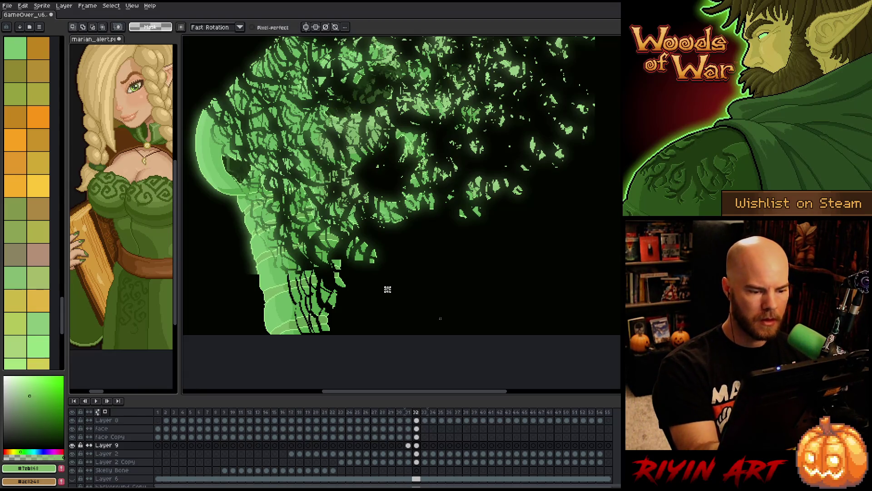
Shift the lower trunk slightly left in frames 32 and 33 with the Move tool
click(425, 445)
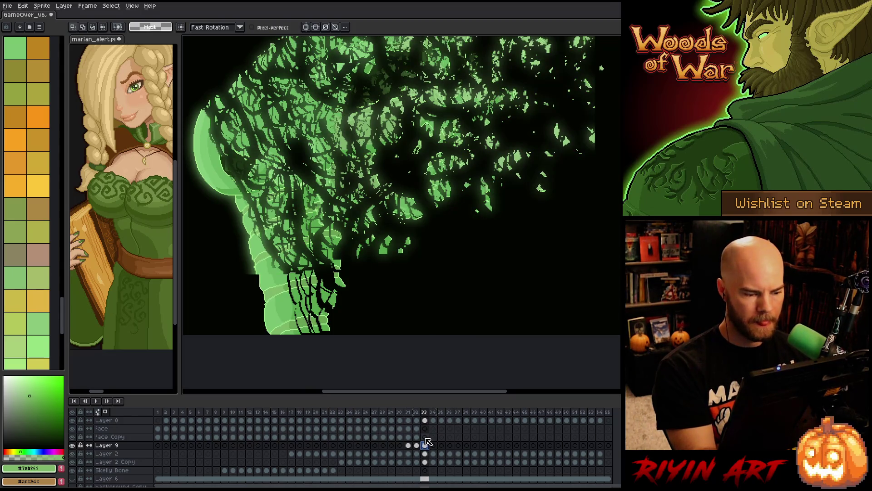
click(417, 445)
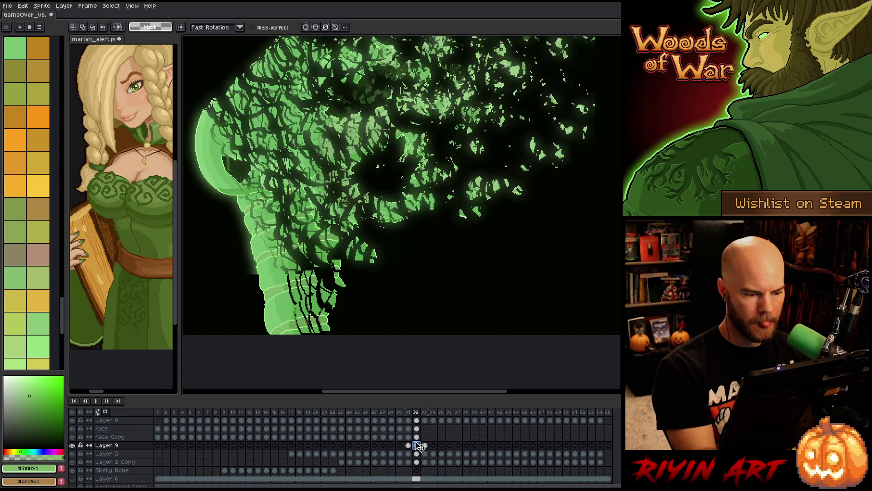
key(v)
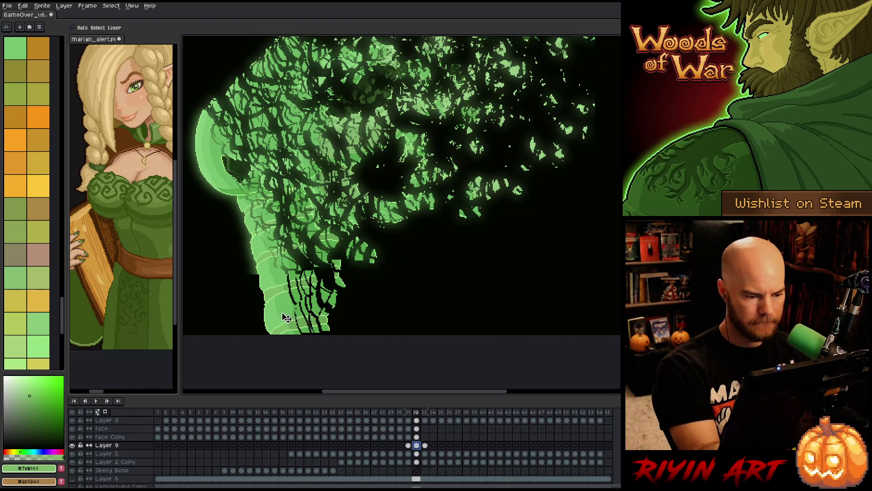
drag(283, 321, 281, 321)
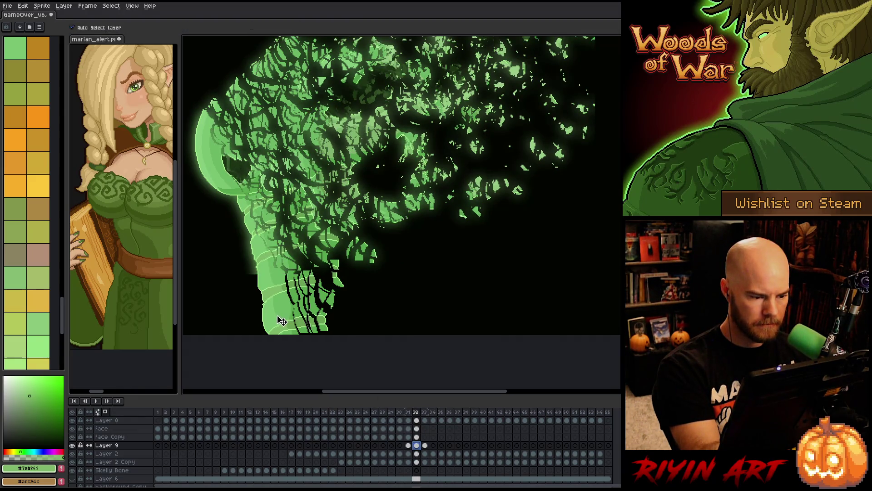
click(425, 445)
drag(280, 313, 274, 306)
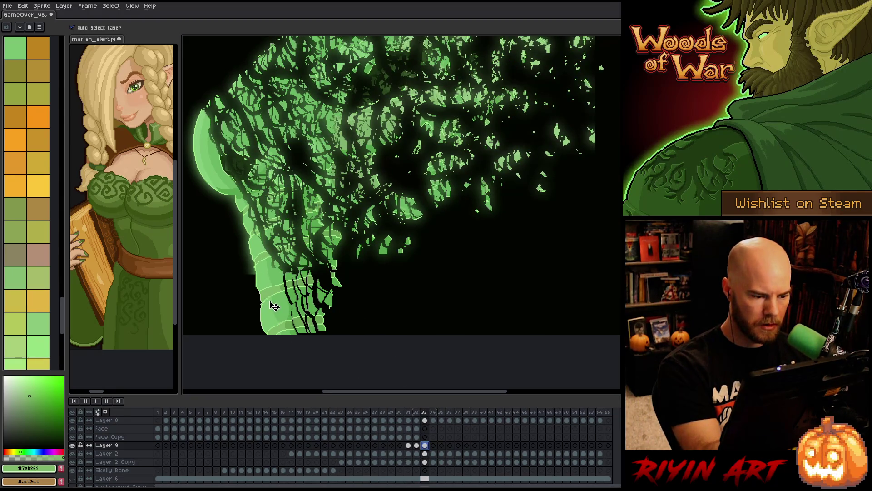
Lasso the leaf clusters near the neck and trunk base and shift them into loose shards
key(q)
mouse_move(361, 283)
mouse_down()
mouse_move(459, 221)
mouse_move(357, 273)
mouse_up()
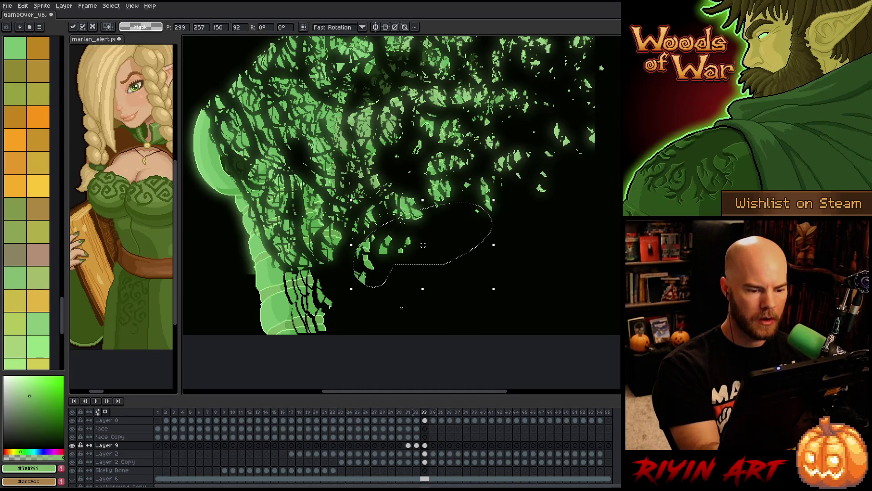
mouse_move(371, 288)
mouse_down()
mouse_move(422, 261)
mouse_move(404, 312)
mouse_move(377, 261)
mouse_move(315, 293)
mouse_move(347, 309)
mouse_move(311, 331)
mouse_move(318, 318)
mouse_up()
click(421, 261)
key(Return)
key(Return)
key(Return)
mouse_move(349, 290)
mouse_down()
mouse_move(318, 311)
mouse_move(345, 291)
mouse_move(306, 278)
mouse_move(320, 271)
mouse_move(309, 283)
mouse_move(325, 272)
mouse_move(341, 287)
mouse_move(349, 278)
mouse_up()
key(Return)
key(Return)
key(Return)
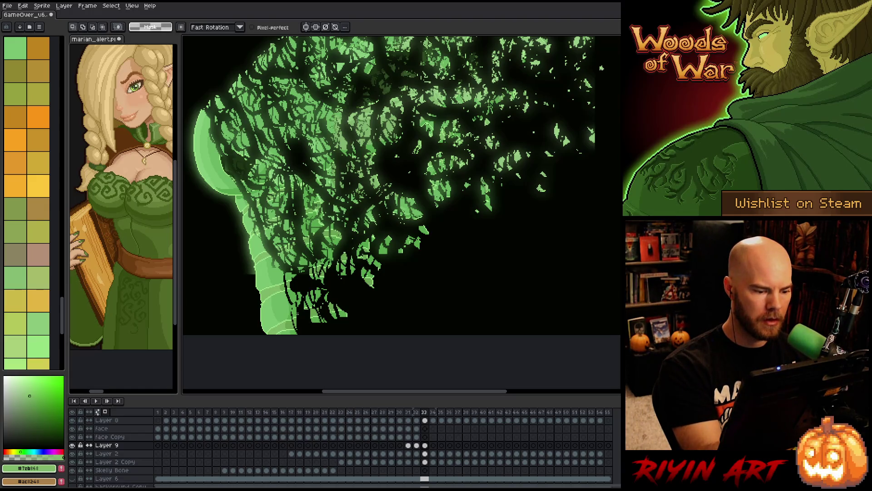
mouse_move(295, 318)
mouse_down()
mouse_move(301, 292)
mouse_move(314, 296)
mouse_up()
key(Return)
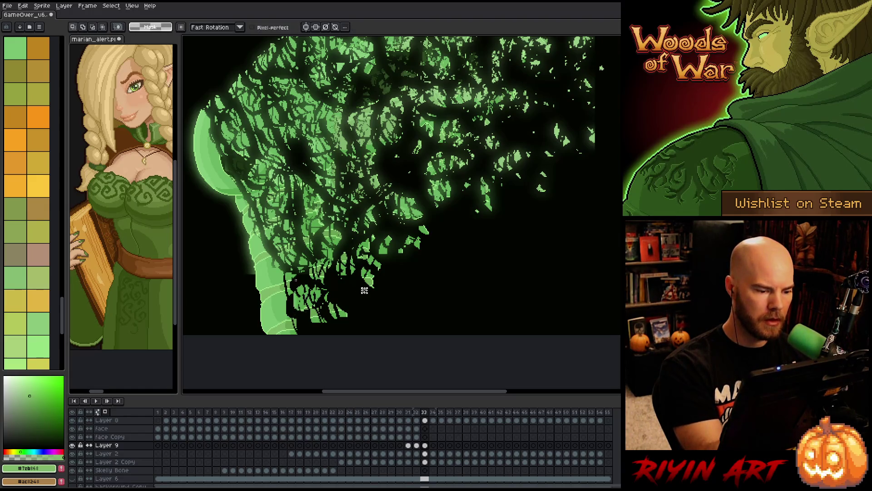
mouse_move(278, 272)
mouse_down()
mouse_move(313, 298)
mouse_move(293, 281)
mouse_up()
key(Return)
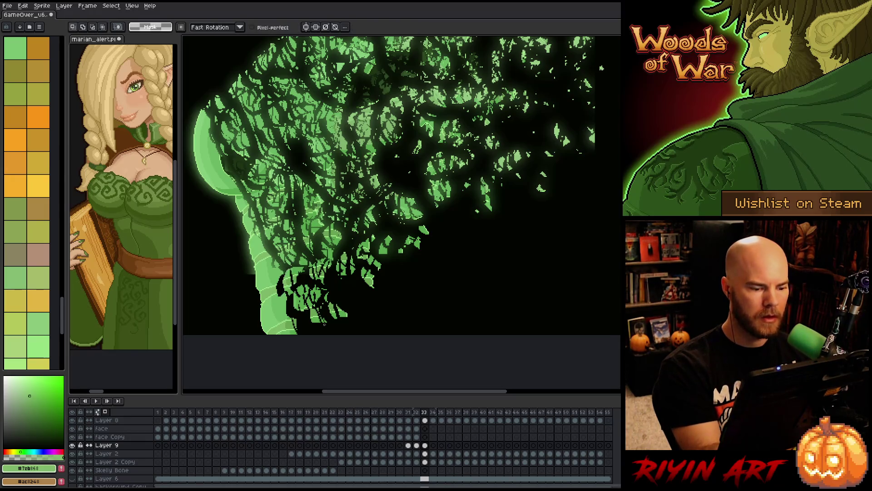
drag(300, 331, 293, 293)
key(Return)
key(Return)
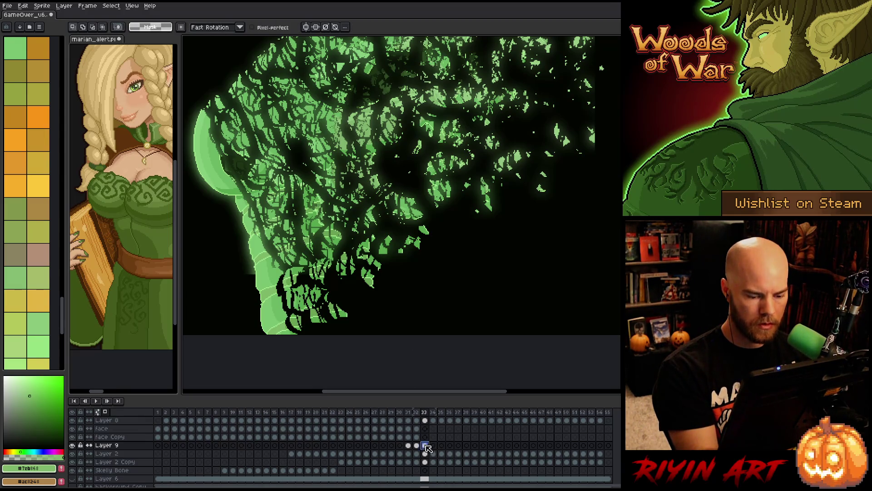
On frame 34, shift Layer 9's leaves slightly and move the large and lower clusters up-right
key(Right)
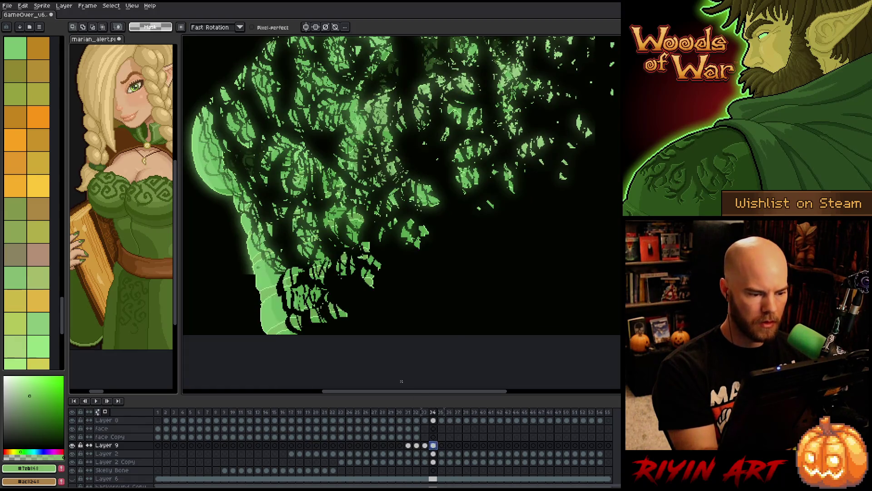
key(v)
drag(260, 285, 265, 286)
key(m)
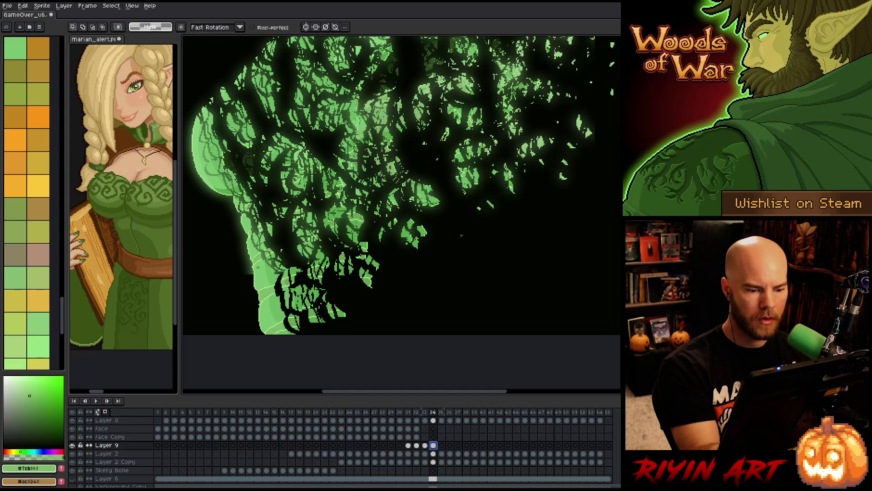
drag(445, 255, 522, 199)
key(ctrl+t)
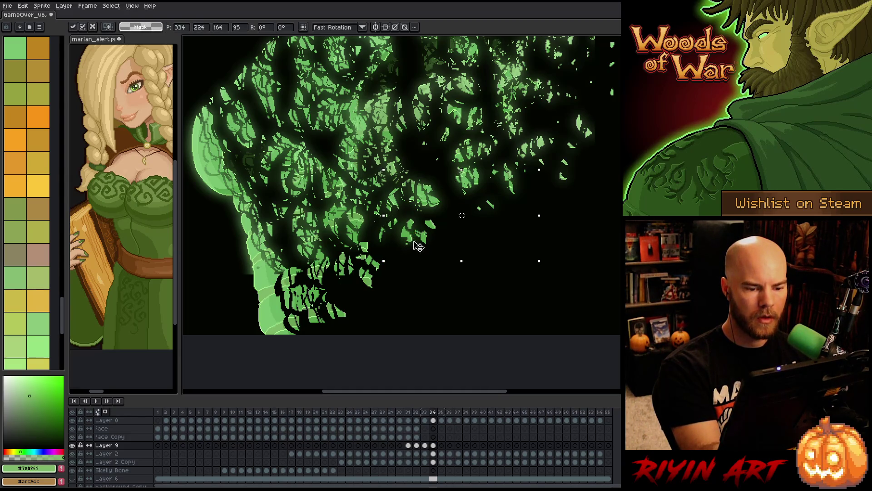
mouse_move(456, 281)
mouse_down()
mouse_move(346, 250)
mouse_move(455, 281)
mouse_up()
key(ctrl+t)
key(Return)
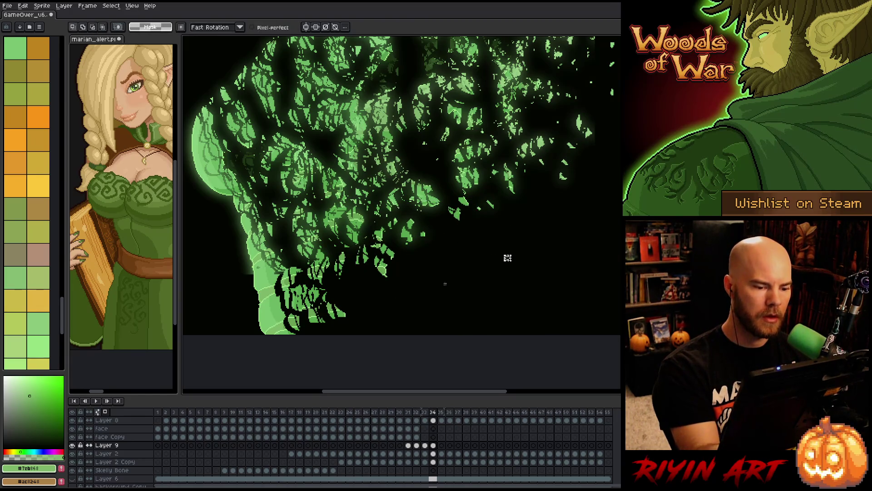
drag(318, 325, 373, 314)
key(ctrl+t)
drag(340, 287, 371, 267)
key(Return)
Transform an elongated strip of leaves and nudge a small lower group left, then deselect
mouse_move(455, 260)
mouse_down()
mouse_move(477, 241)
mouse_move(300, 272)
mouse_move(399, 221)
mouse_up()
key(ctrl+t)
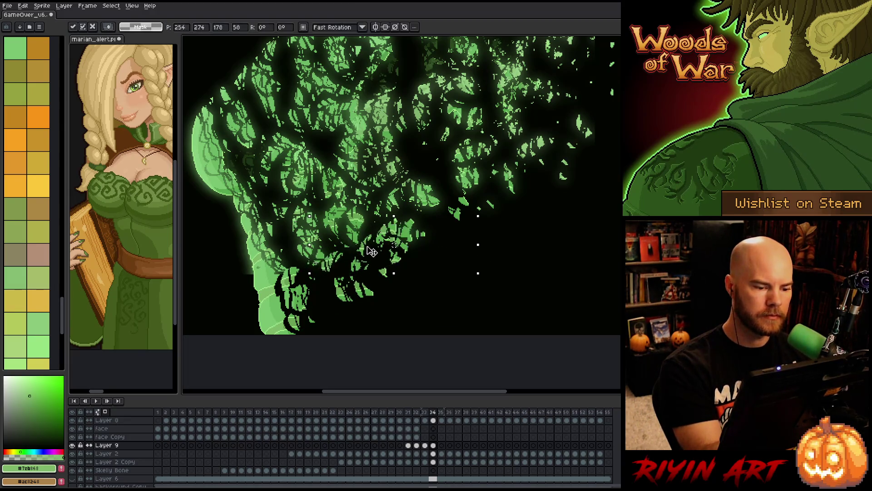
key(Return)
mouse_move(359, 281)
mouse_down()
mouse_move(339, 296)
mouse_move(362, 296)
mouse_up()
key(ctrl+t)
key(Return)
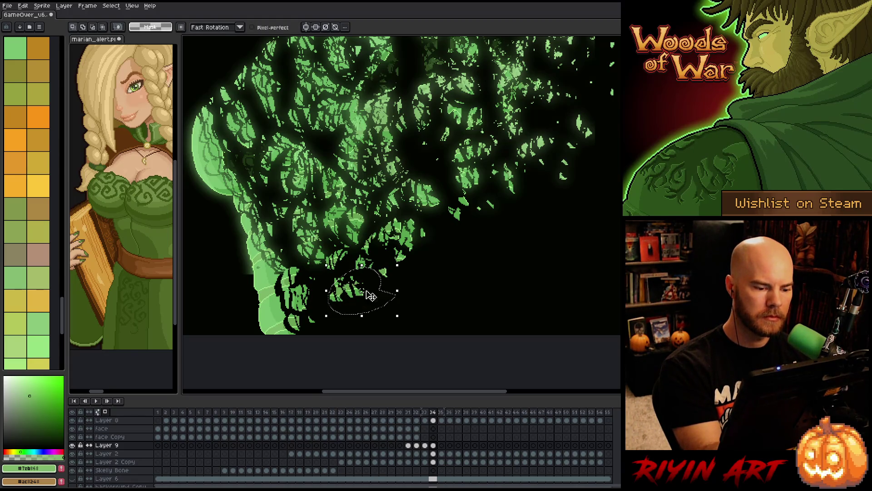
key(ctrl+d)
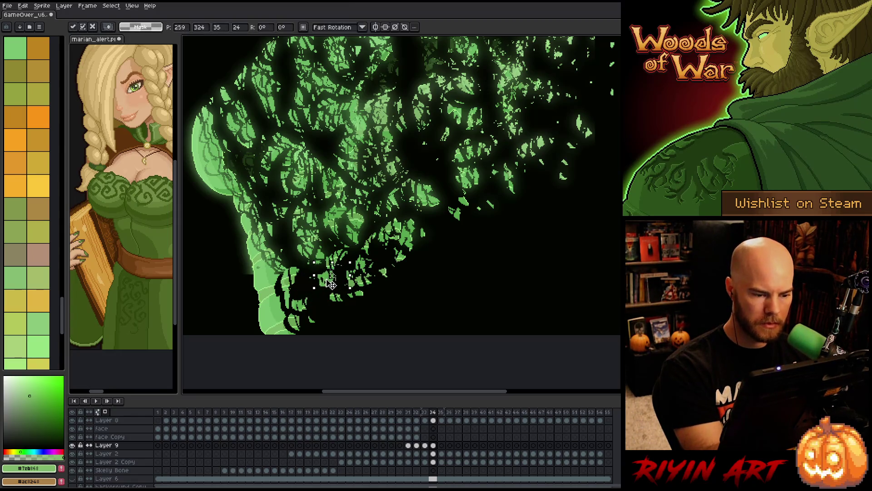
Reshape and nudge more lower leaves at the trunk base, committing each transform
drag(320, 289, 314, 306)
key(ctrl+t)
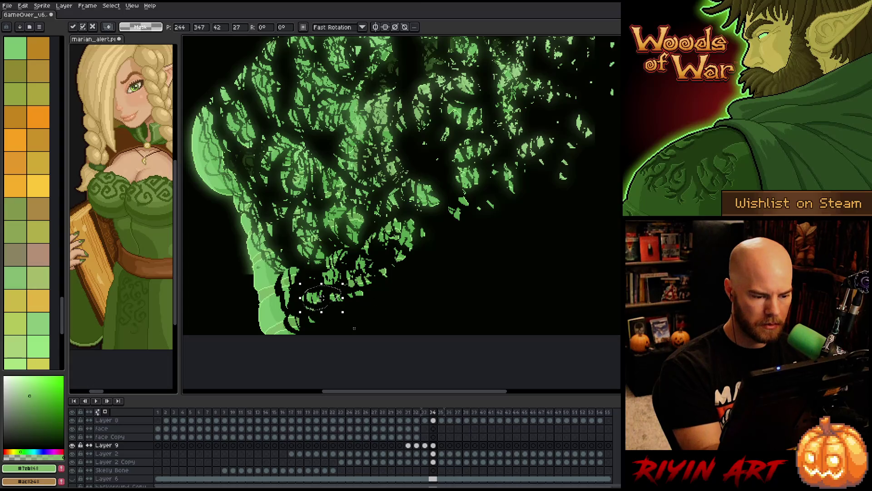
key(Return)
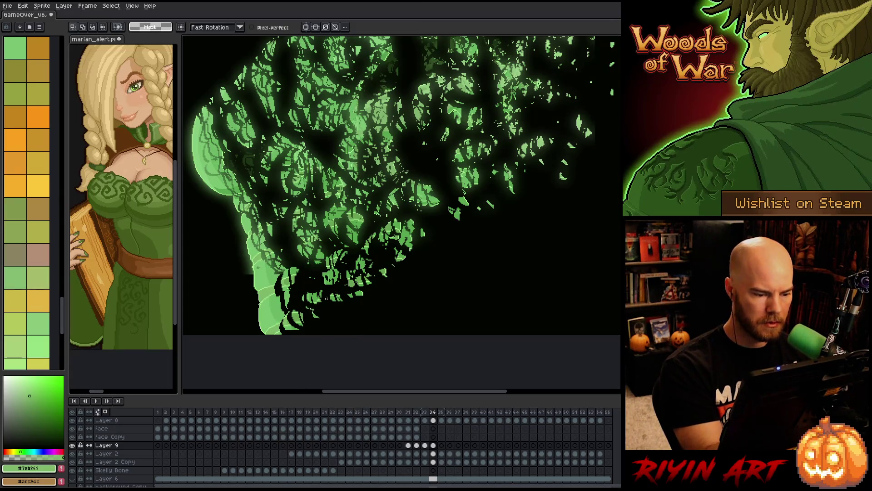
mouse_move(327, 307)
mouse_down()
mouse_move(286, 277)
mouse_move(273, 287)
mouse_up()
key(ctrl+t)
key(Return)
key(ctrl+t)
key(Return)
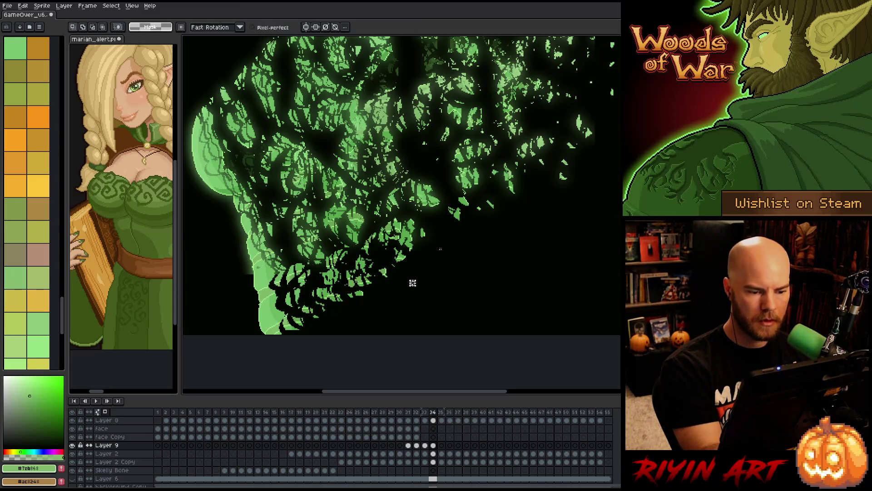
drag(412, 282, 445, 223)
key(ctrl+t)
key(Return)
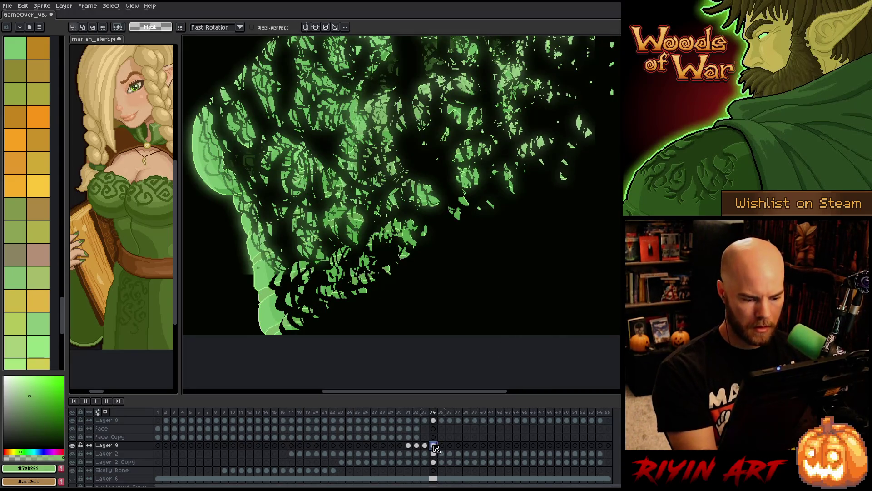
Compare frames 34 and 35, then move a lower-right leaf cluster down and left on frame 35
key(Right)
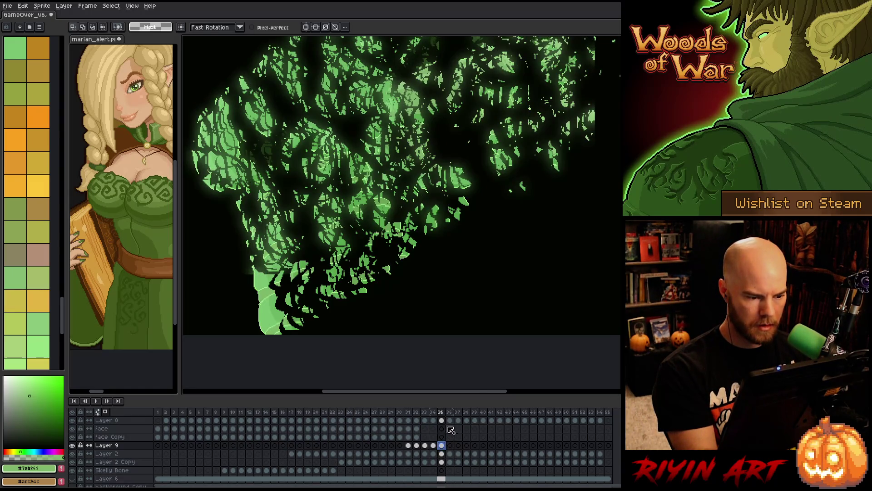
key(Left)
key(Right)
key(Left)
key(Right)
mouse_move(545, 183)
mouse_down()
mouse_move(526, 169)
mouse_move(545, 184)
mouse_up()
mouse_move(438, 283)
mouse_down()
mouse_move(386, 306)
mouse_move(384, 279)
mouse_move(432, 249)
mouse_up()
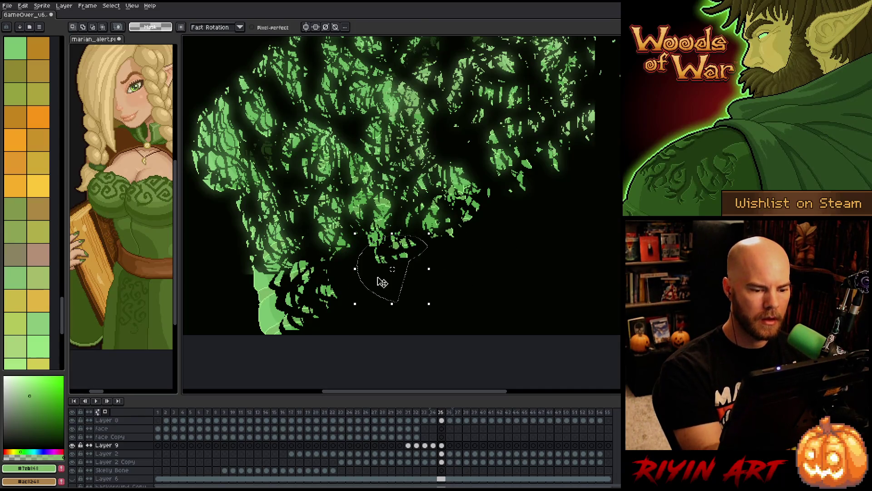
mouse_move(382, 281)
mouse_down()
mouse_move(343, 289)
mouse_move(351, 281)
mouse_up()
click(468, 273)
Move the lower-left leaves, undo two unwanted moves, and transform a smaller lower-left group
mouse_move(291, 324)
mouse_down()
mouse_move(350, 320)
mouse_move(300, 320)
mouse_move(438, 282)
mouse_move(318, 254)
mouse_move(318, 291)
mouse_up()
click(399, 313)
key(ctrl+z)
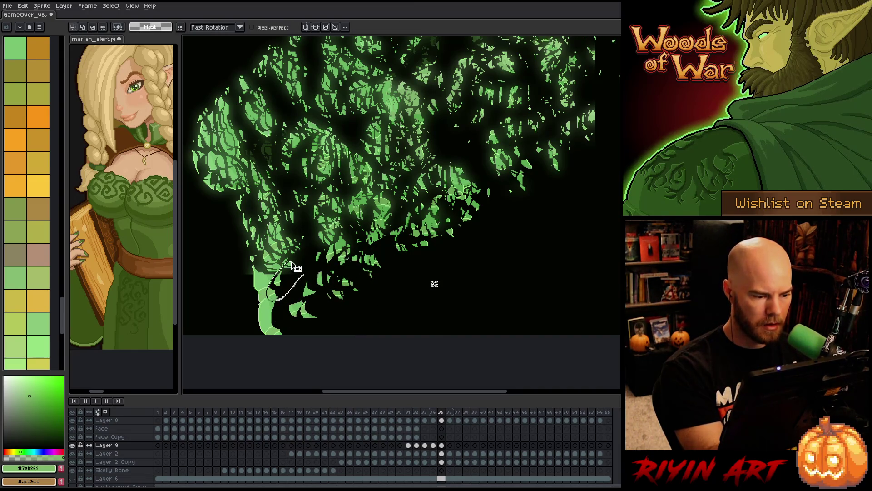
mouse_move(273, 293)
mouse_down()
mouse_move(330, 332)
mouse_move(276, 312)
mouse_move(300, 314)
mouse_move(286, 333)
mouse_move(274, 328)
mouse_up()
key(ctrl+z)
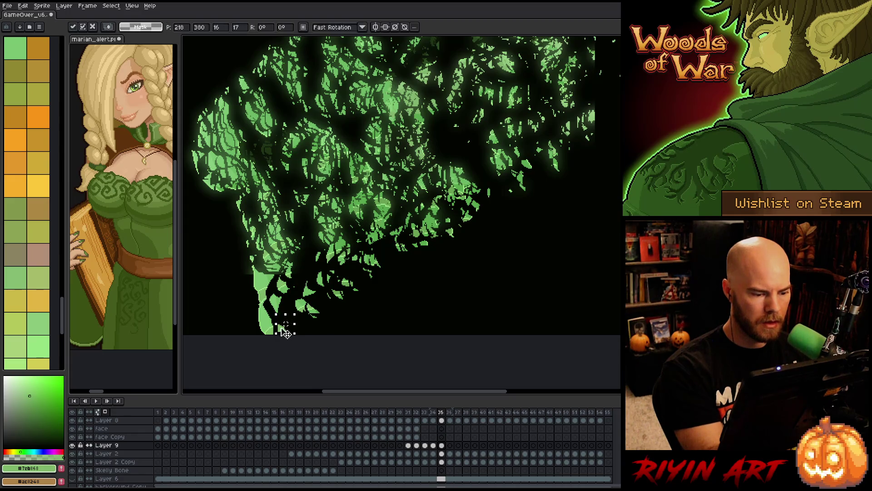
drag(293, 303, 273, 287)
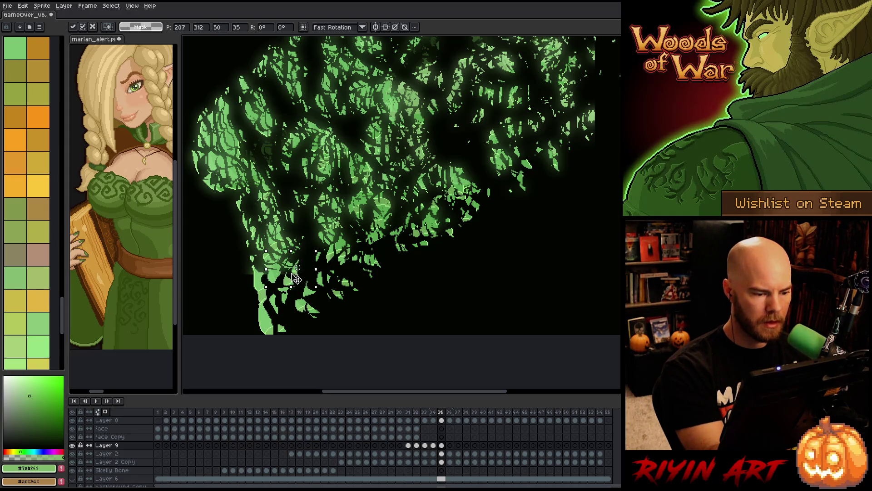
click(471, 321)
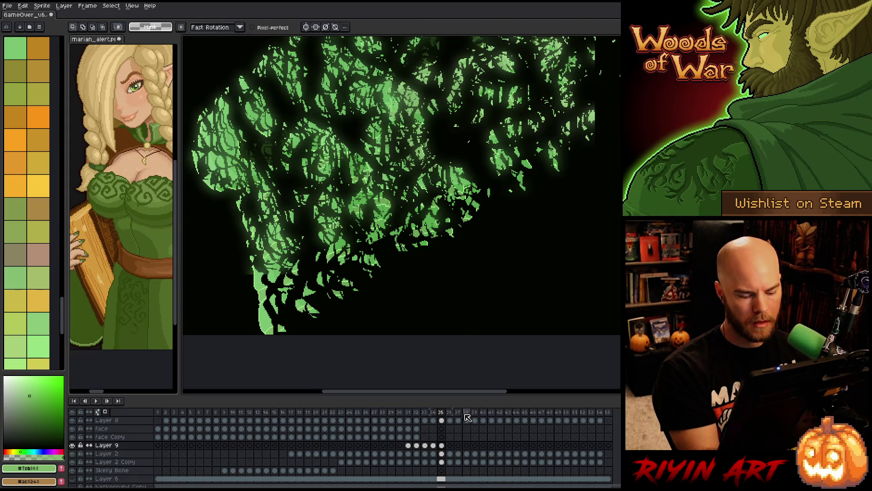
click(442, 445)
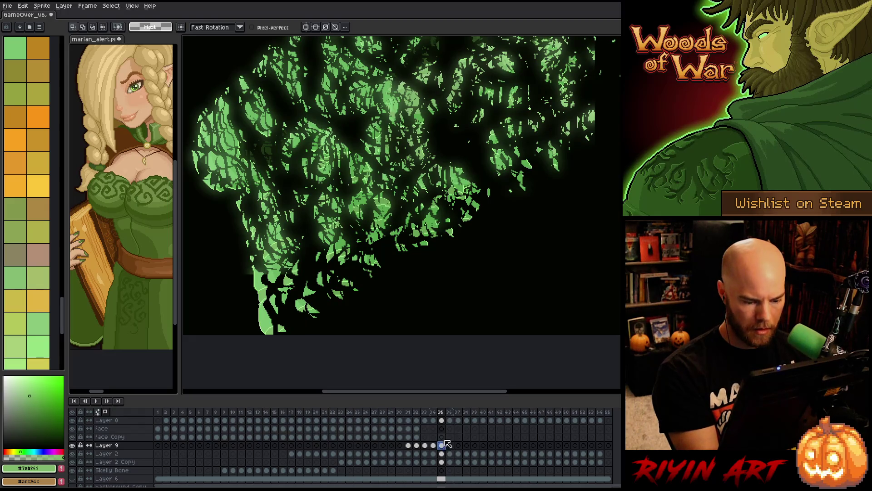
key(Right)
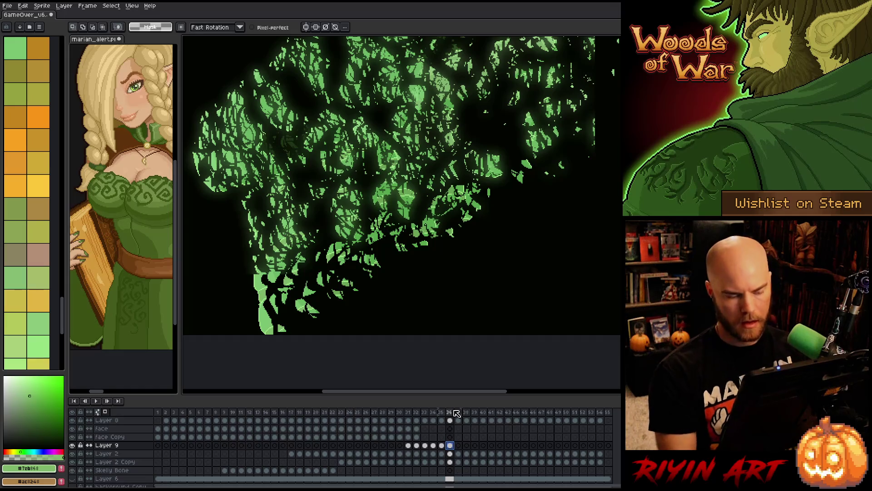
On frame 36, move the first leaf groups up and to the right
key(ctrl+t)
key(Return)
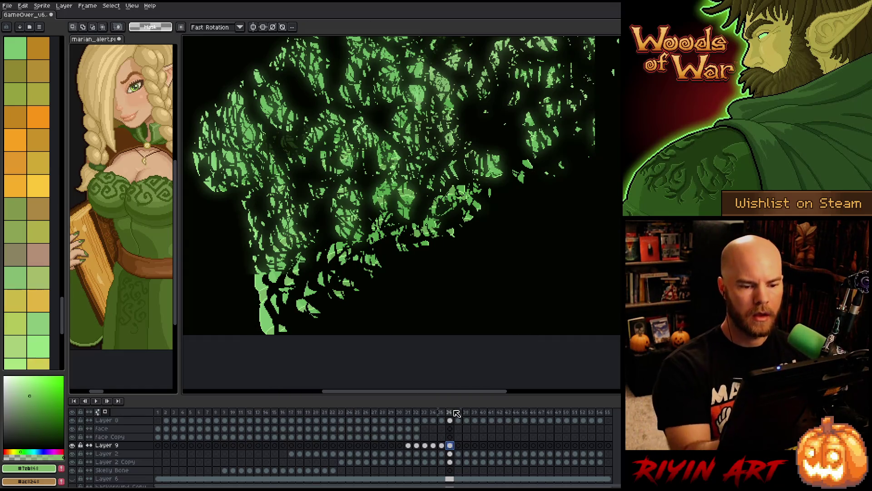
mouse_move(545, 182)
mouse_down()
mouse_move(454, 254)
mouse_move(434, 249)
mouse_up()
key(ctrl+t)
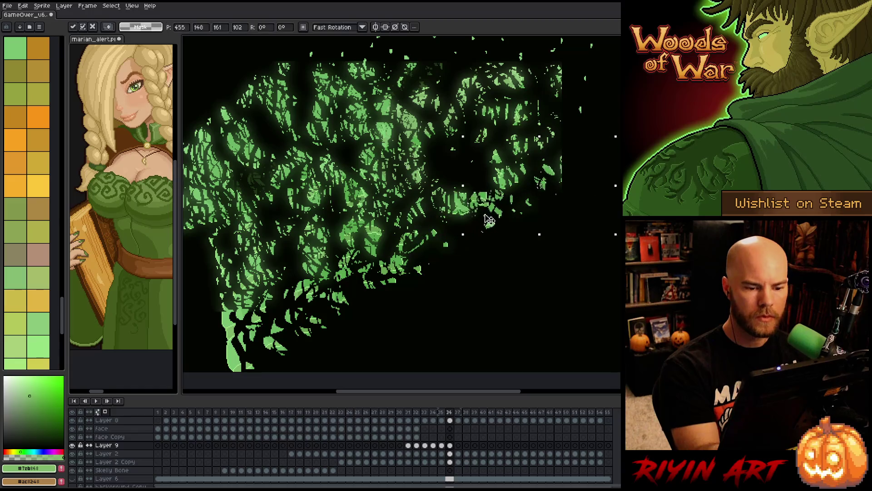
drag(489, 220, 518, 200)
key(Return)
mouse_move(455, 218)
mouse_down()
mouse_move(452, 259)
mouse_move(456, 235)
mouse_up()
key(ctrl+t)
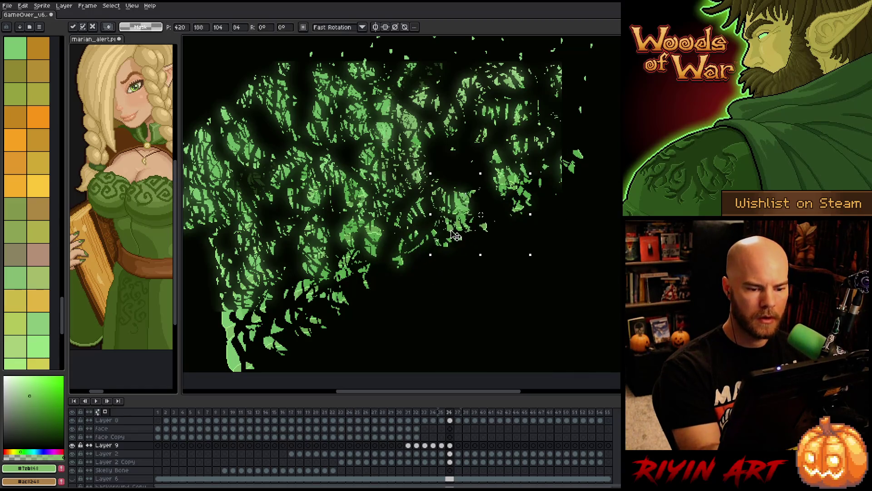
key(Return)
drag(361, 278, 378, 272)
key(ctrl+t)
key(Return)
Shift several lower-left leaf clusters up and right, about 100 px, committing each move
mouse_move(350, 334)
mouse_down()
mouse_move(312, 332)
mouse_move(355, 287)
mouse_up()
key(ctrl+t)
key(Return)
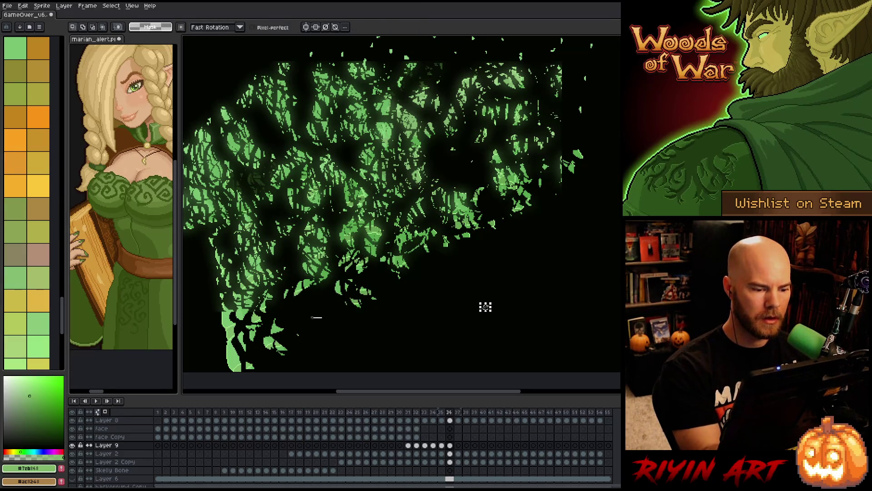
drag(316, 317, 308, 254)
key(ctrl+t)
key(Return)
mouse_move(377, 332)
mouse_down()
mouse_move(313, 345)
mouse_move(346, 295)
mouse_up()
key(ctrl+t)
key(Return)
mouse_move(400, 339)
mouse_down()
mouse_move(380, 306)
mouse_move(391, 334)
mouse_up()
key(ctrl+t)
drag(359, 309, 373, 297)
key(Return)
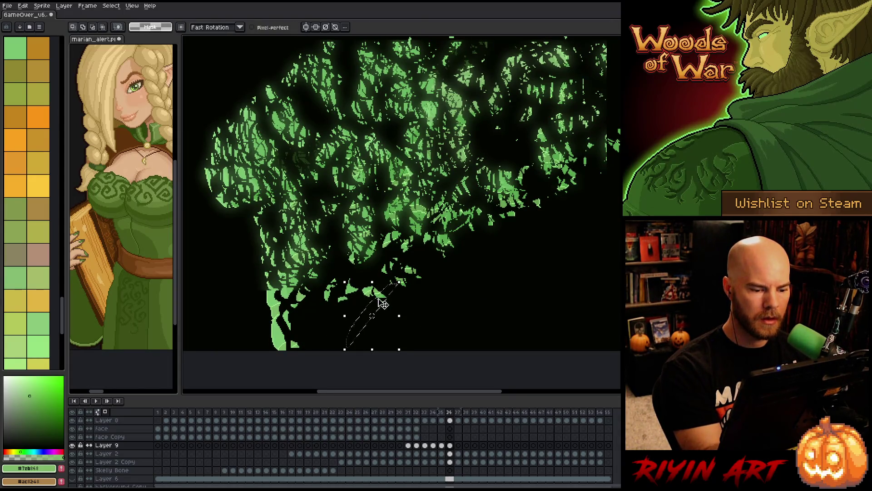
Rearrange the lower-left leaves into separate shards with repeated transforms
click(457, 302)
key(ctrl+t)
mouse_move(309, 326)
mouse_down()
mouse_move(318, 350)
mouse_move(320, 302)
mouse_move(272, 313)
mouse_move(302, 303)
mouse_up()
key(Escape)
key(ctrl+t)
click(376, 320)
key(ctrl+t)
click(375, 324)
mouse_move(339, 341)
mouse_down()
mouse_move(282, 295)
mouse_move(313, 313)
mouse_up()
key(ctrl+t)
click(441, 308)
Move a few more lower leaf groups right and up to scatter them further
mouse_move(429, 315)
mouse_down()
mouse_move(314, 295)
mouse_move(334, 311)
mouse_up()
click(460, 299)
drag(413, 307, 409, 318)
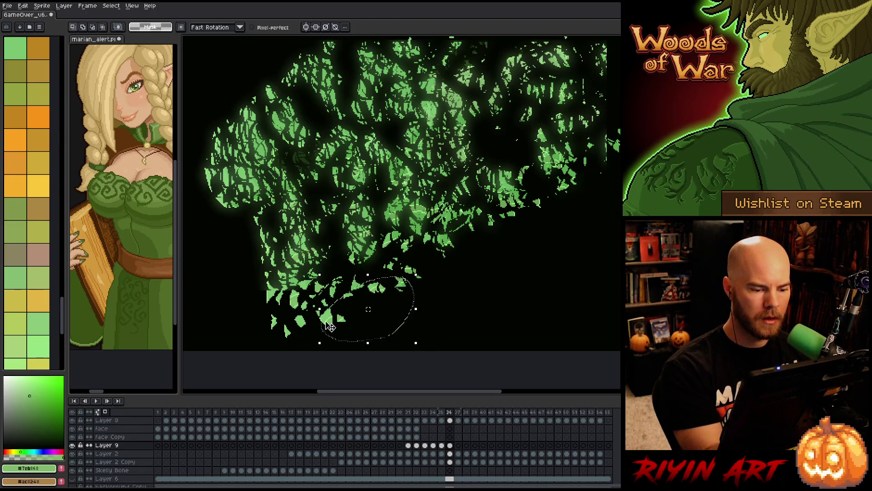
drag(372, 291, 382, 286)
drag(347, 316, 417, 321)
drag(313, 271, 318, 298)
click(491, 300)
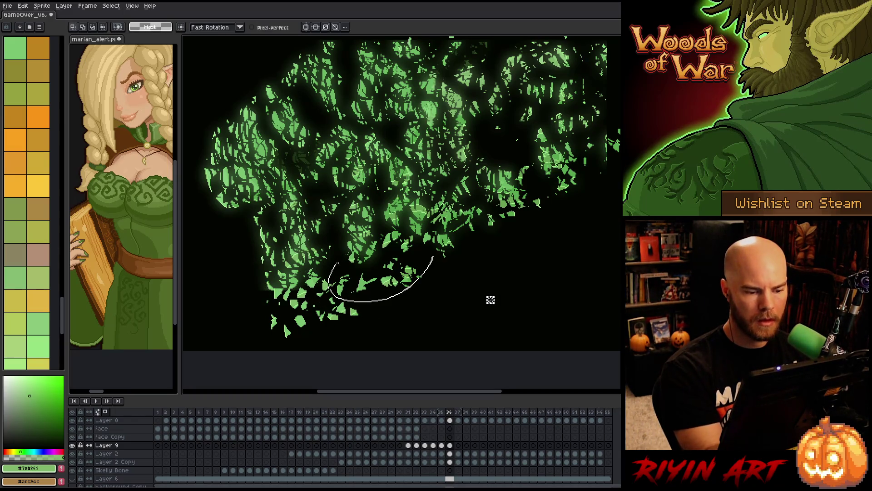
Flip between frames 35 and 36 to check the shards, then reselect Layer 9's frame 36 cel
key(comma)
key(period)
key(comma)
key(period)
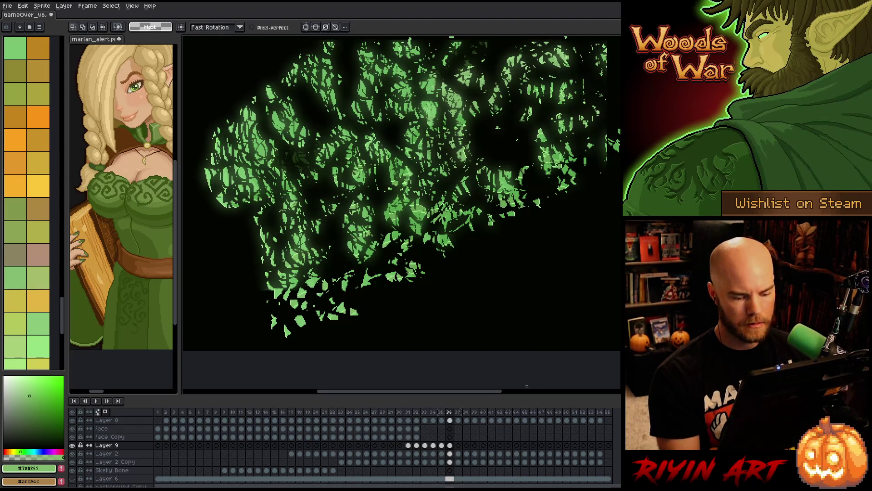
click(450, 453)
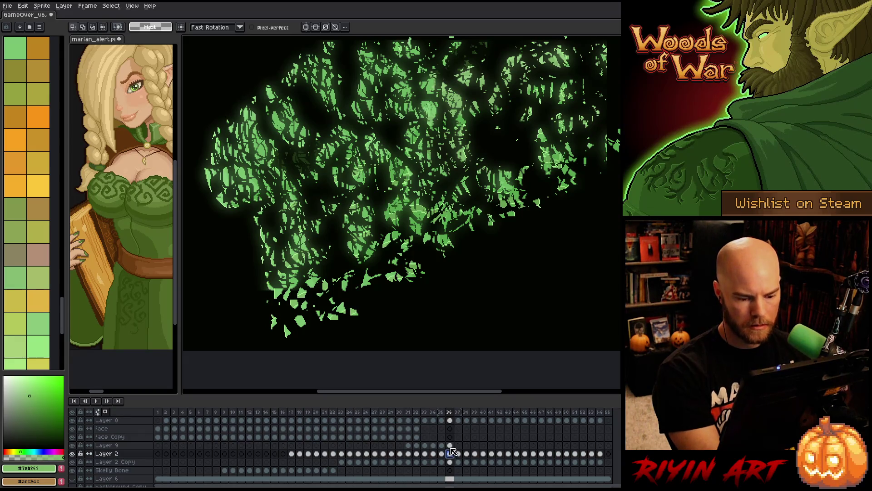
click(450, 446)
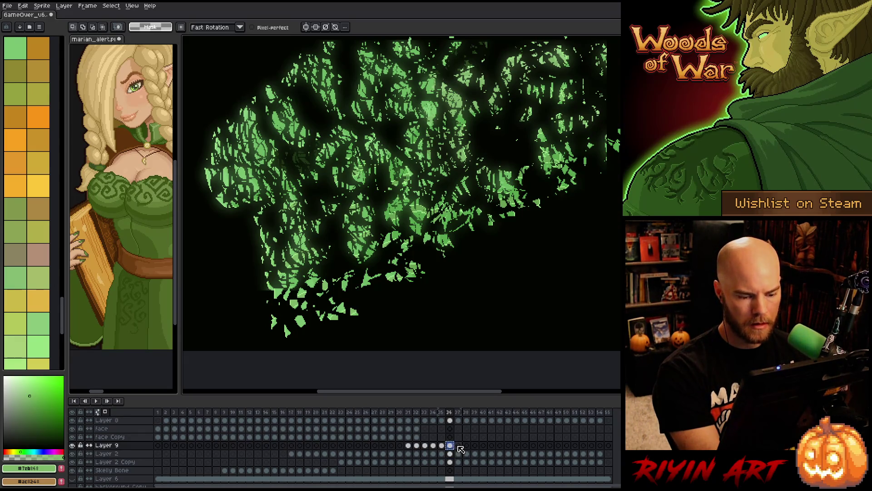
click(459, 445)
On frame 37, lasso the upper-right and lower shard groups and shift them up and right
scroll(390, 333, down, 2)
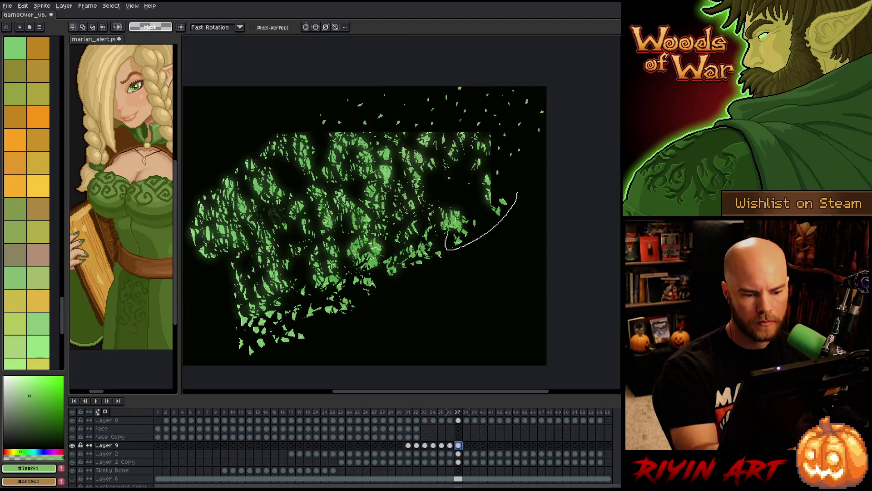
drag(430, 282, 526, 233)
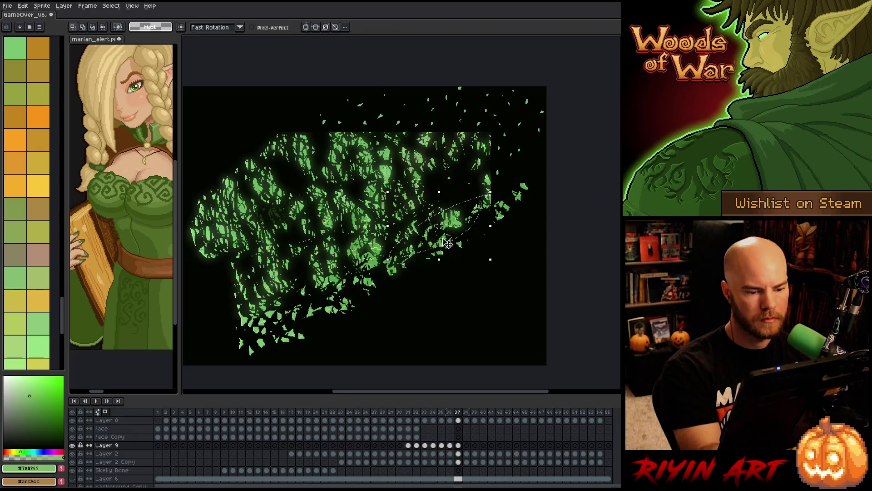
drag(447, 243, 466, 228)
mouse_move(428, 268)
mouse_down()
mouse_move(455, 274)
mouse_move(522, 209)
mouse_move(436, 241)
mouse_move(418, 313)
mouse_move(444, 247)
mouse_move(381, 283)
mouse_move(385, 289)
mouse_up()
click(495, 267)
mouse_move(365, 321)
mouse_down()
mouse_move(400, 314)
mouse_move(409, 295)
mouse_move(364, 314)
mouse_move(440, 276)
mouse_move(350, 303)
mouse_move(372, 304)
mouse_move(313, 345)
mouse_move(278, 325)
mouse_up()
click(458, 313)
Rotate and shift the lower-left shard strip left on frame 37, then save the file
mouse_move(330, 321)
mouse_down()
mouse_move(263, 336)
mouse_move(307, 310)
mouse_up()
drag(359, 339, 362, 336)
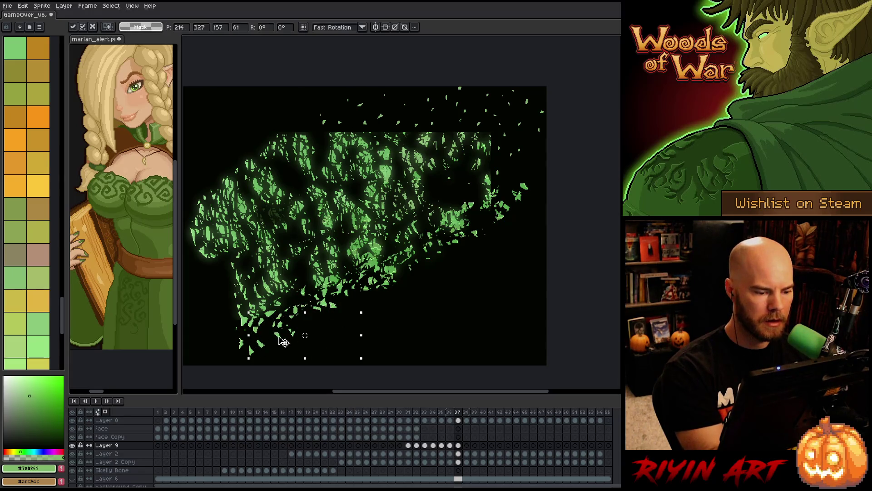
mouse_move(264, 363)
mouse_down()
mouse_move(254, 364)
mouse_move(248, 325)
mouse_move(281, 314)
mouse_move(302, 329)
mouse_move(284, 330)
mouse_up()
key(Return)
key(Return)
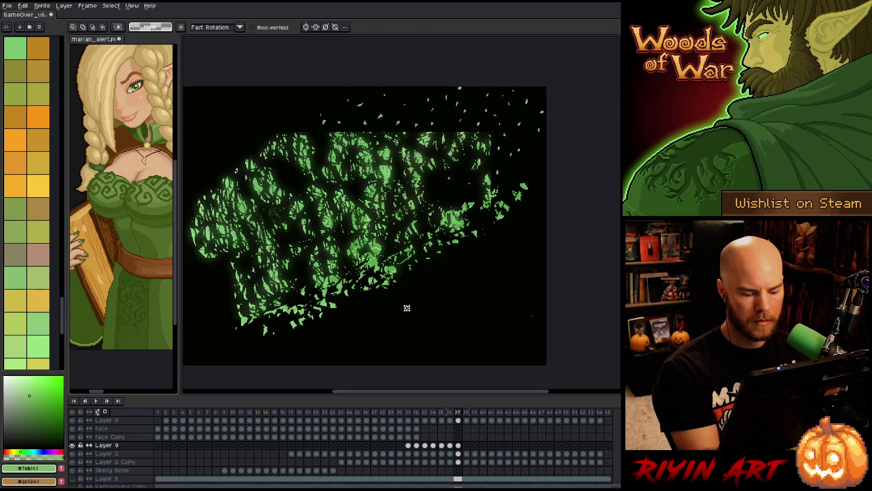
mouse_move(314, 286)
mouse_down()
mouse_move(249, 331)
mouse_move(265, 317)
mouse_up()
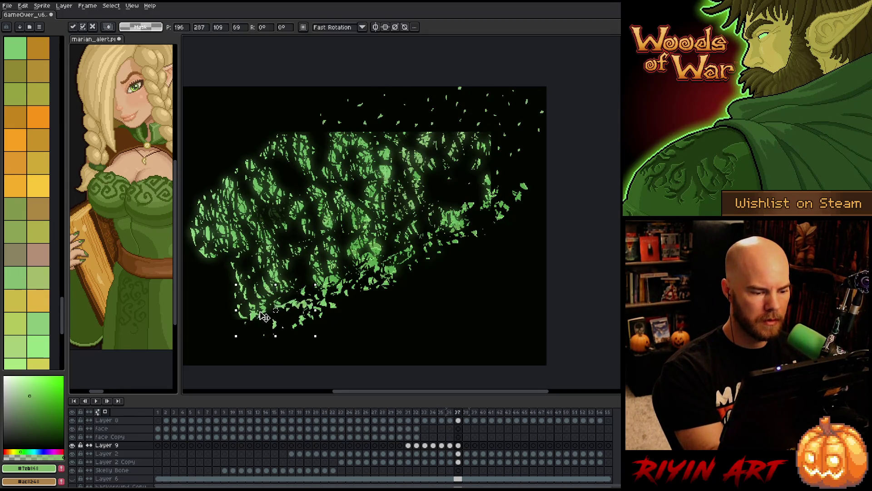
key(Return)
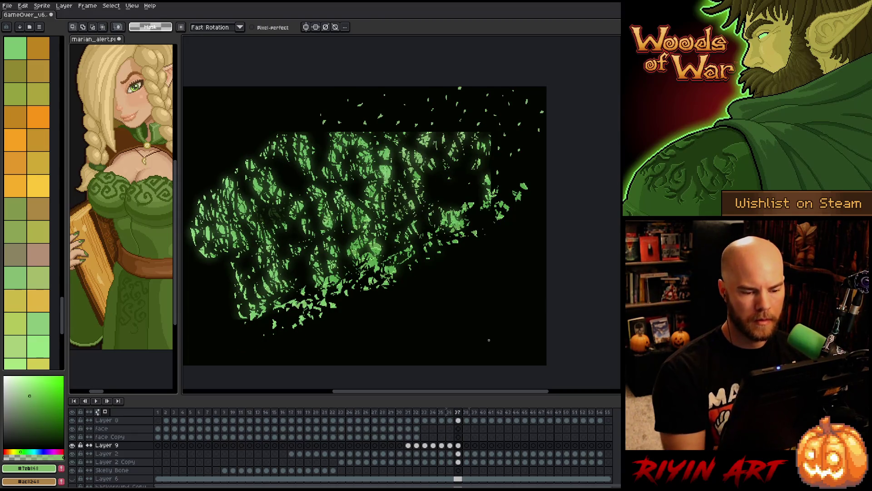
key(ctrl+s)
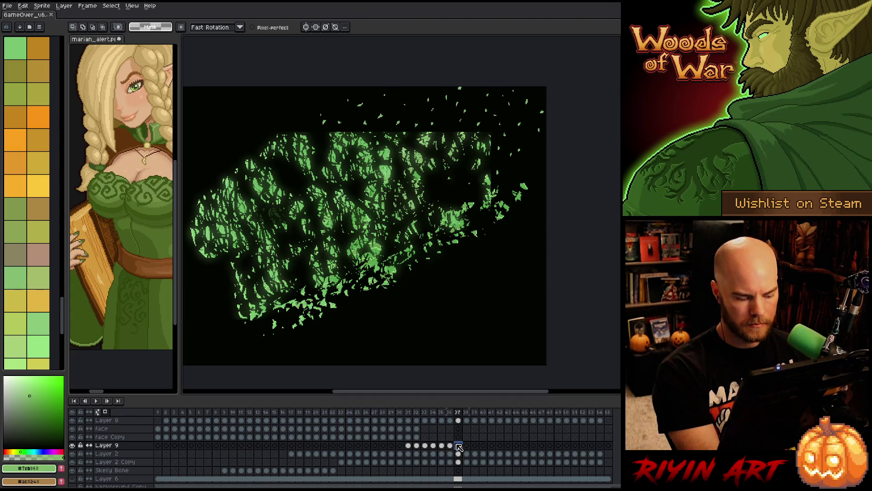
On frame 38, shift leaves up-right and lasso the right-hand and bottom leaf groups
click(467, 446)
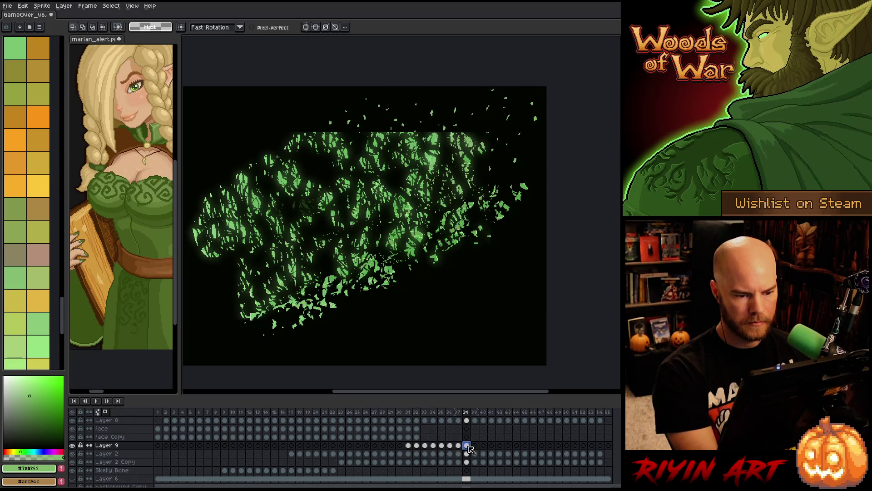
key(v)
drag(462, 235, 473, 228)
key(q)
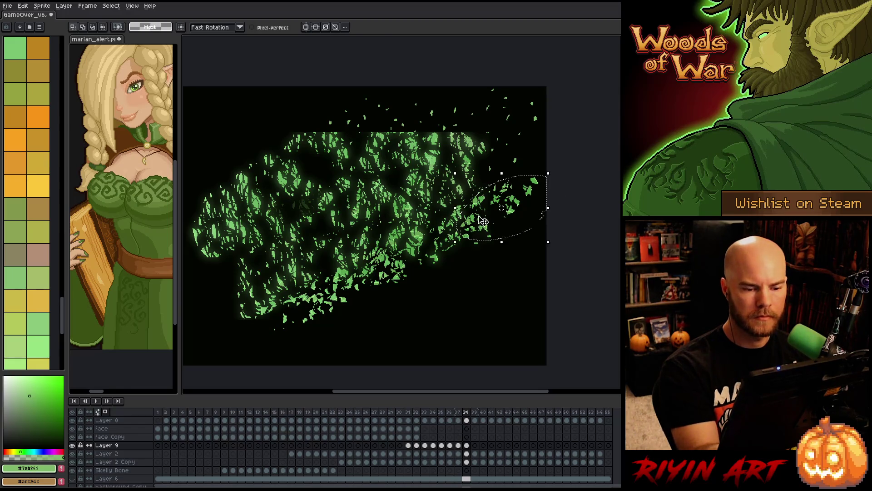
mouse_move(477, 198)
mouse_down()
mouse_move(543, 263)
mouse_move(546, 218)
mouse_up()
mouse_move(495, 195)
mouse_down()
mouse_move(527, 300)
mouse_move(545, 273)
mouse_up()
mouse_move(406, 267)
mouse_down()
mouse_move(545, 291)
mouse_move(281, 321)
mouse_move(291, 313)
mouse_up()
mouse_move(370, 350)
mouse_down()
mouse_move(316, 353)
mouse_move(360, 306)
mouse_move(399, 291)
mouse_up()
mouse_move(309, 313)
mouse_down()
mouse_move(477, 288)
mouse_move(485, 244)
mouse_move(360, 287)
mouse_move(393, 308)
mouse_move(471, 176)
mouse_up()
Move the top-right and mid-right foliage patches on frame 38 and clear the leftover selection
click(413, 245)
mouse_move(413, 245)
mouse_down()
mouse_move(527, 241)
mouse_move(423, 228)
mouse_up()
click(557, 160)
drag(527, 173, 527, 180)
click(554, 191)
mouse_move(540, 210)
mouse_down()
mouse_move(472, 258)
mouse_move(463, 210)
mouse_up()
mouse_move(453, 242)
mouse_down()
mouse_move(513, 254)
mouse_move(351, 279)
mouse_move(415, 259)
mouse_move(391, 262)
mouse_up()
click(455, 312)
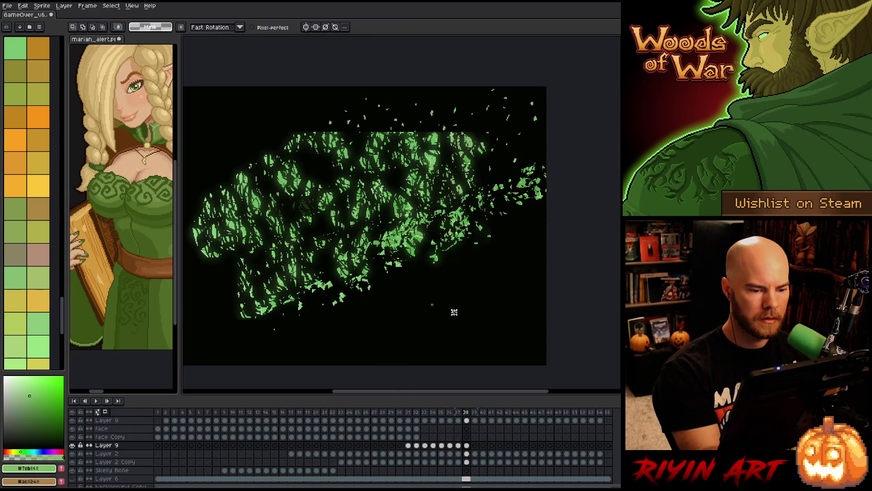
click(455, 312)
click(495, 301)
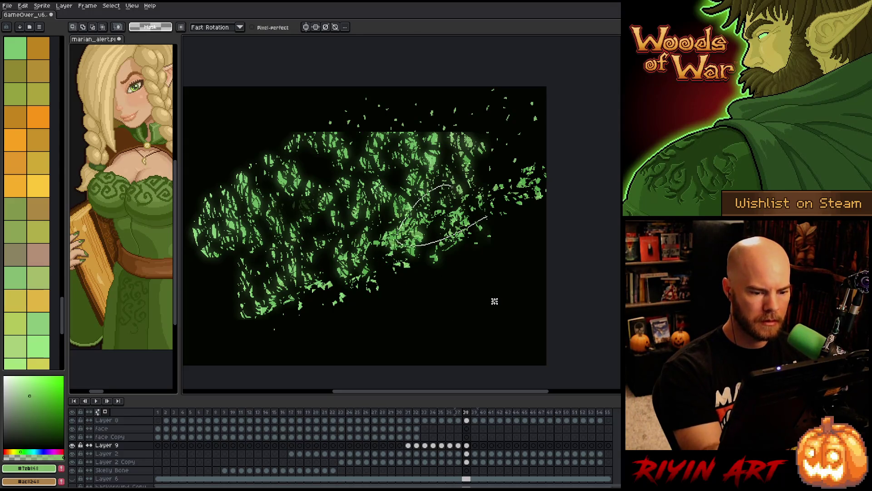
click(494, 301)
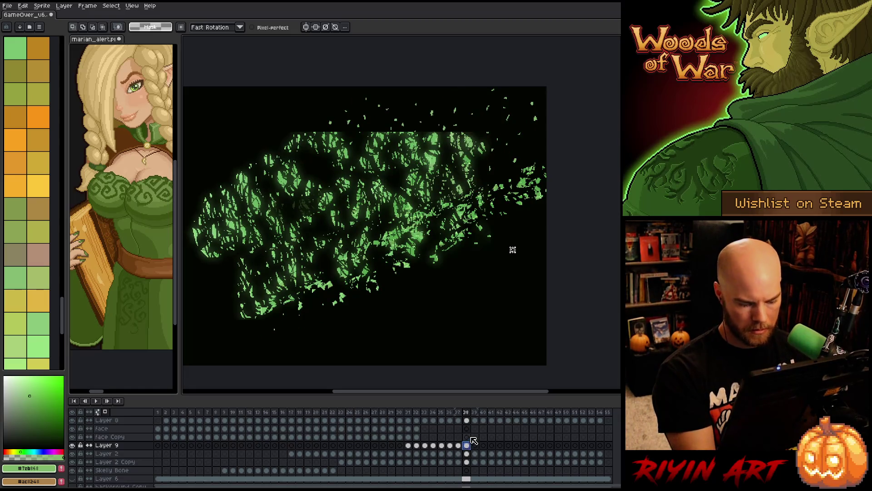
On frame 39, push the right-hand shards upward and shift the lower-middle shard loops right
key(Right)
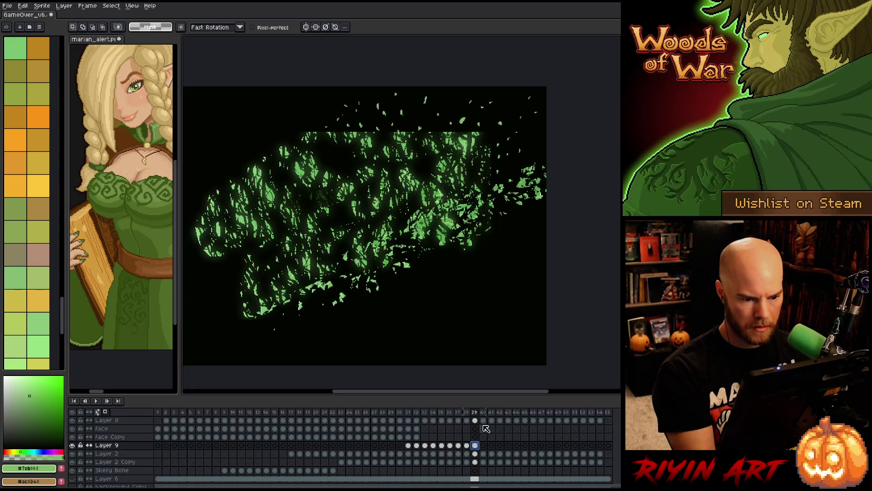
key(v)
drag(513, 206, 569, 168)
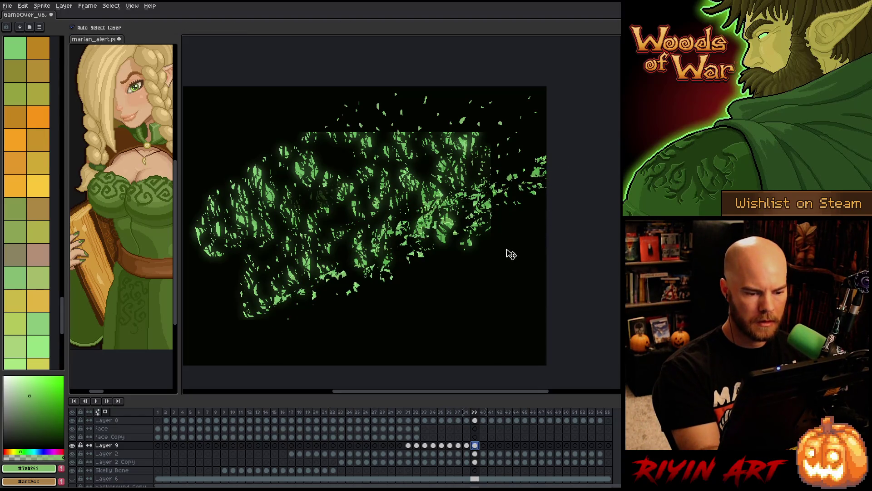
key(q)
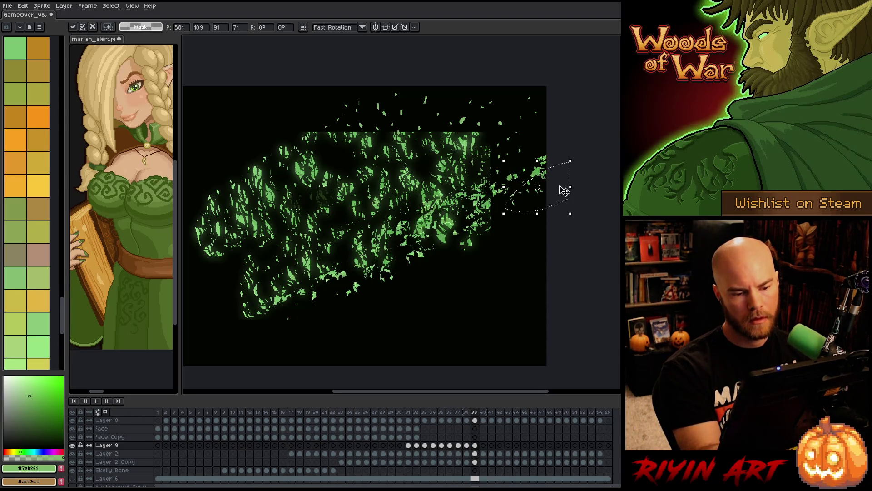
drag(566, 142, 556, 162)
mouse_move(552, 220)
mouse_down()
mouse_move(481, 243)
mouse_move(579, 157)
mouse_move(551, 215)
mouse_up()
drag(400, 245, 468, 281)
mouse_move(363, 313)
mouse_down()
mouse_move(464, 292)
mouse_move(378, 279)
mouse_up()
mouse_move(288, 322)
mouse_down()
mouse_move(449, 263)
mouse_move(540, 205)
mouse_move(553, 209)
mouse_up()
click(400, 253)
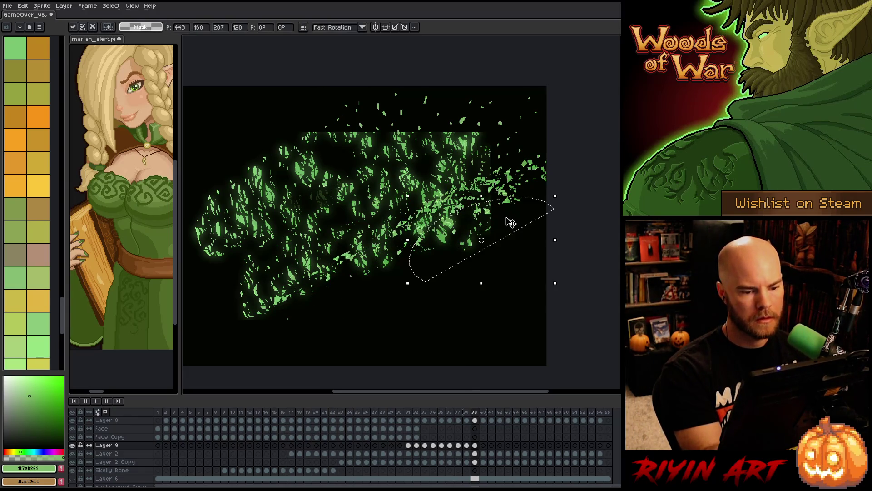
click(496, 330)
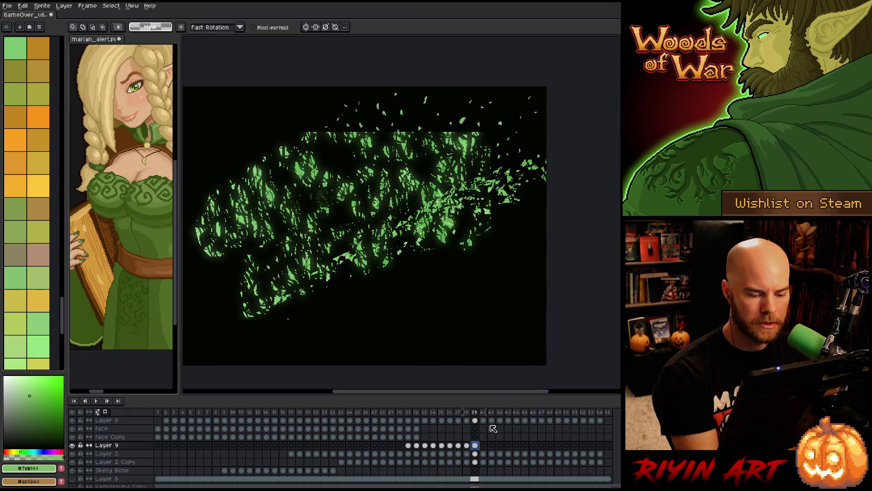
click(508, 400)
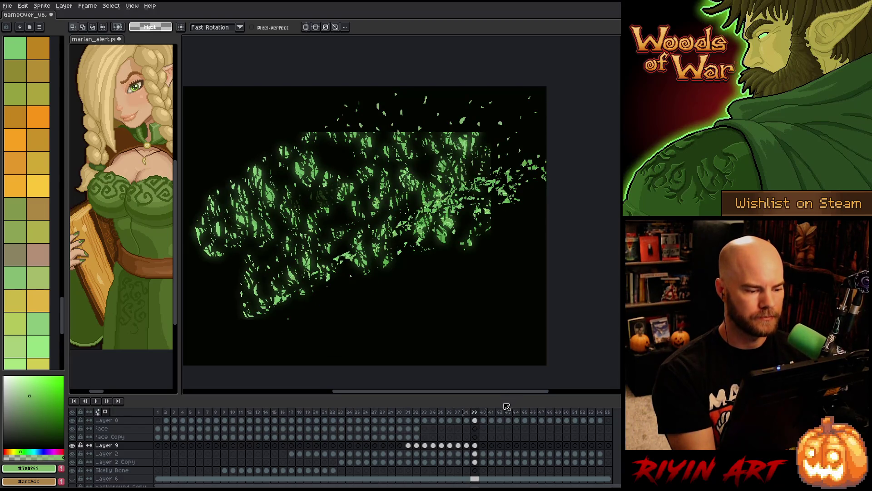
On frame 40, lasso the lower-right and lower shard groups, move them right, then deselect
click(484, 446)
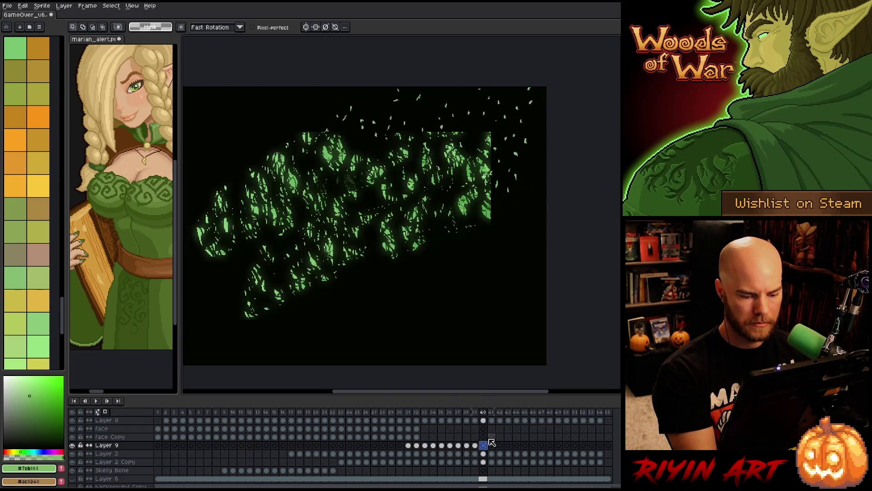
mouse_move(293, 336)
mouse_down()
mouse_move(477, 166)
mouse_move(564, 218)
mouse_up()
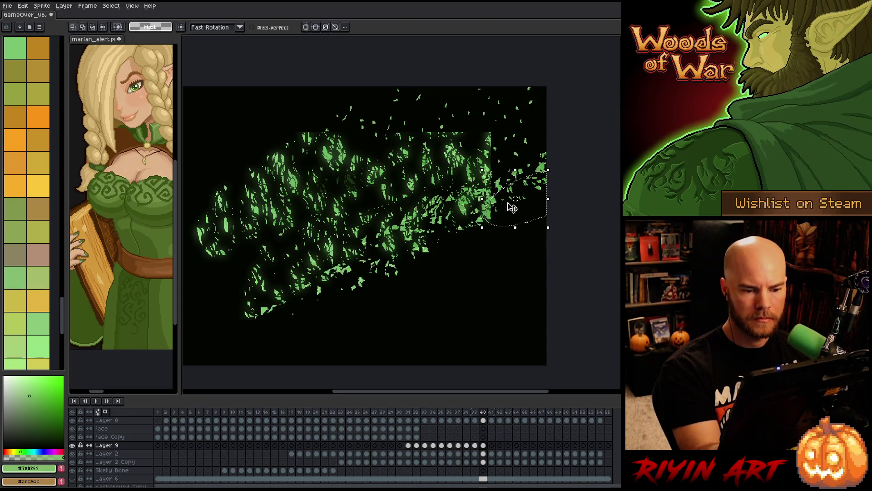
mouse_move(529, 195)
mouse_down()
mouse_move(464, 262)
mouse_move(472, 259)
mouse_up()
mouse_move(547, 195)
mouse_down()
mouse_move(477, 250)
mouse_move(543, 205)
mouse_up()
mouse_move(485, 221)
mouse_down()
mouse_move(409, 320)
mouse_move(482, 255)
mouse_move(486, 268)
mouse_up()
drag(516, 141, 518, 172)
mouse_move(450, 227)
mouse_down()
mouse_move(318, 300)
mouse_move(381, 281)
mouse_up()
mouse_move(318, 273)
mouse_down()
mouse_move(455, 291)
mouse_move(530, 252)
mouse_move(532, 208)
mouse_move(551, 253)
mouse_up()
mouse_move(349, 326)
mouse_down()
mouse_move(513, 292)
mouse_move(500, 214)
mouse_up()
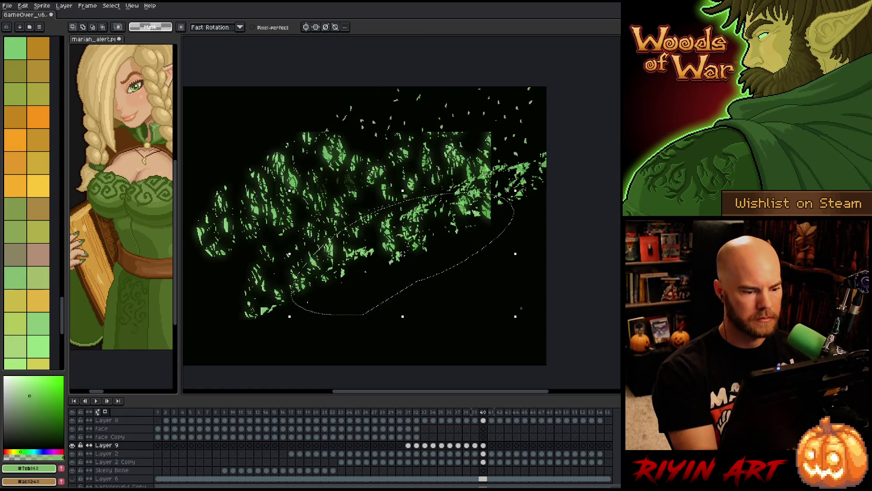
key(ctrl+d)
On frame 41, extend the shard swoosh's right end and shift lower and top-right shard clusters right
click(494, 447)
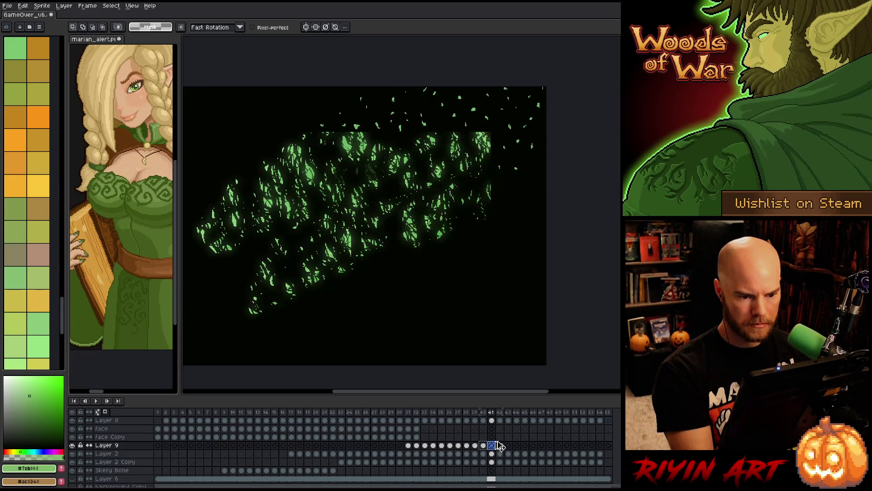
key(v)
mouse_move(557, 161)
mouse_down()
mouse_move(569, 156)
mouse_move(567, 190)
mouse_up()
key(q)
mouse_move(391, 313)
mouse_down()
mouse_move(338, 325)
mouse_move(470, 236)
mouse_move(398, 279)
mouse_move(531, 218)
mouse_move(546, 179)
mouse_move(571, 181)
mouse_move(523, 190)
mouse_move(541, 214)
mouse_move(518, 182)
mouse_up()
click(523, 190)
mouse_move(495, 150)
mouse_down()
mouse_move(504, 168)
mouse_move(520, 111)
mouse_up()
drag(441, 193, 478, 217)
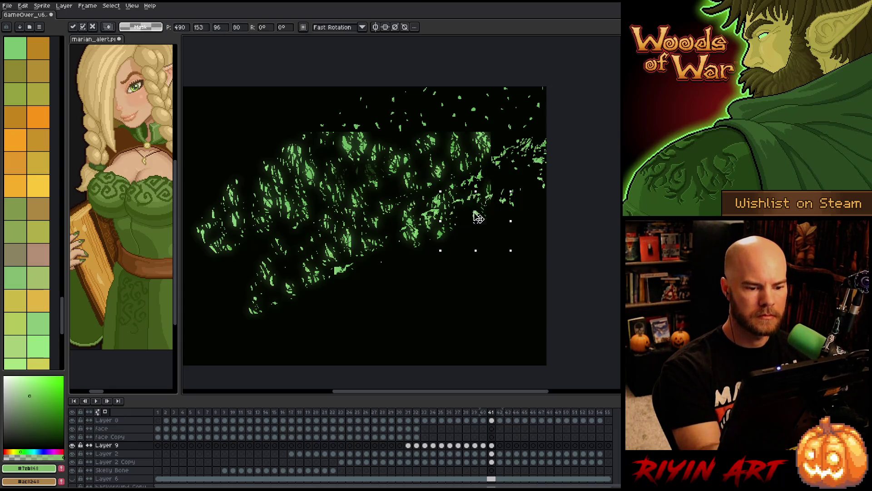
mouse_move(454, 189)
mouse_down()
mouse_move(409, 193)
mouse_move(458, 296)
mouse_move(454, 172)
mouse_up()
mouse_move(408, 253)
mouse_down()
mouse_move(369, 327)
mouse_move(392, 283)
mouse_up()
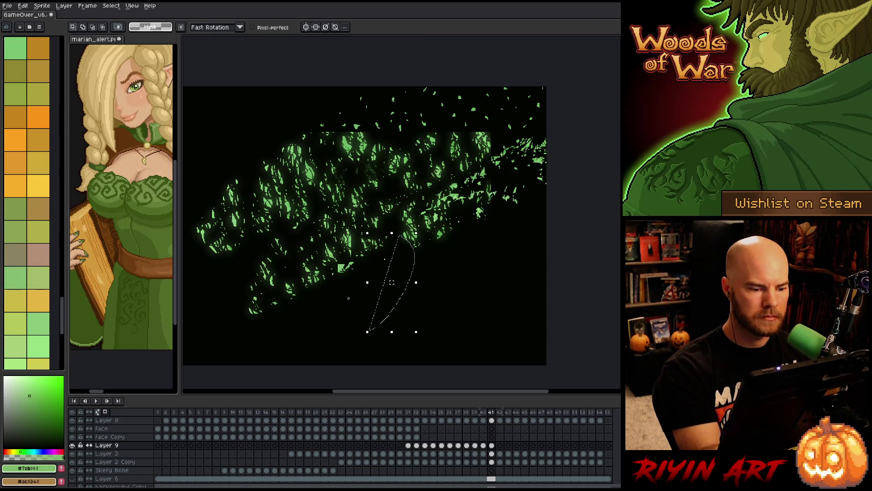
click(342, 265)
key(ctrl+v)
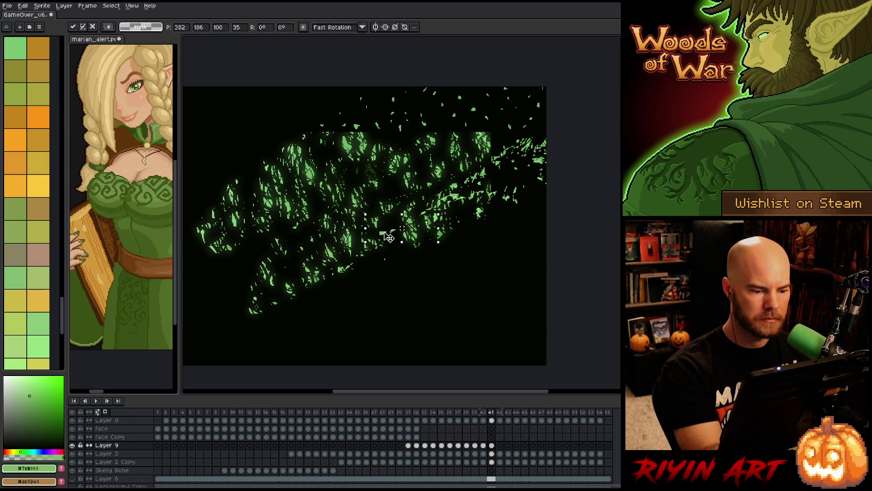
drag(342, 296, 375, 272)
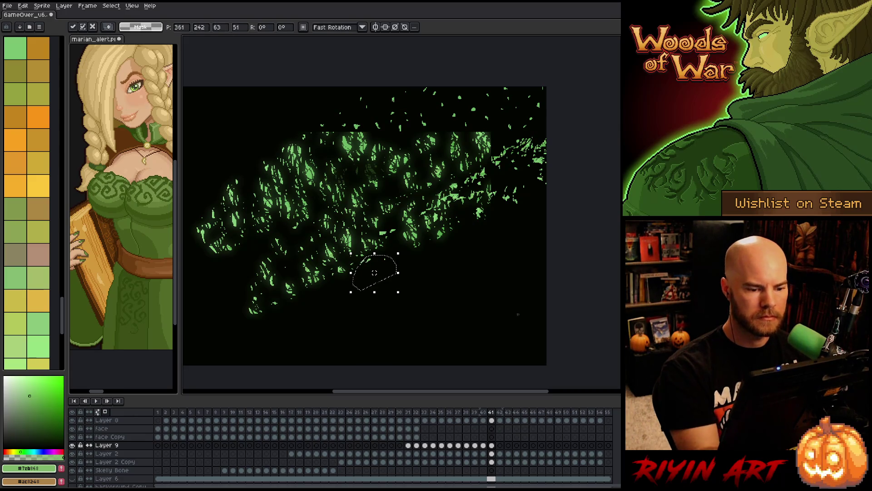
On frame 42, lasso the lower and upper-right shard clusters, nudge them, and deselect
key(ctrl+d)
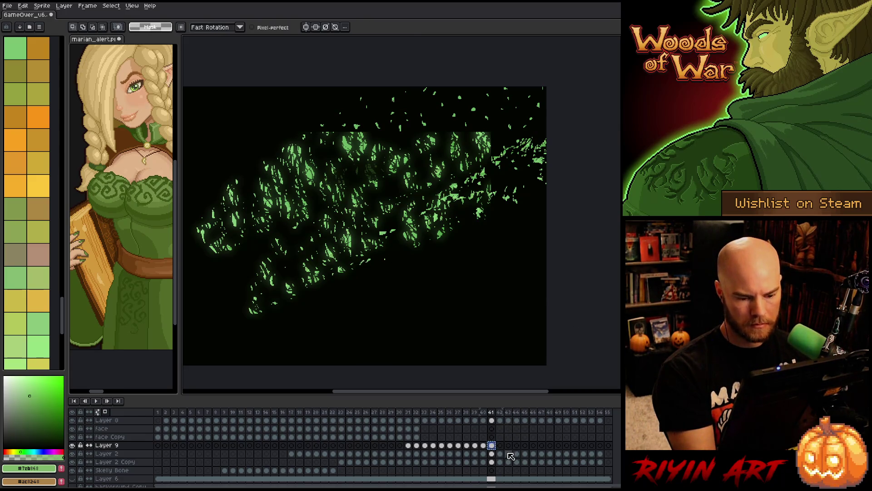
key(Right)
mouse_move(541, 214)
mouse_down()
mouse_move(482, 196)
mouse_move(542, 214)
mouse_up()
drag(455, 315, 534, 175)
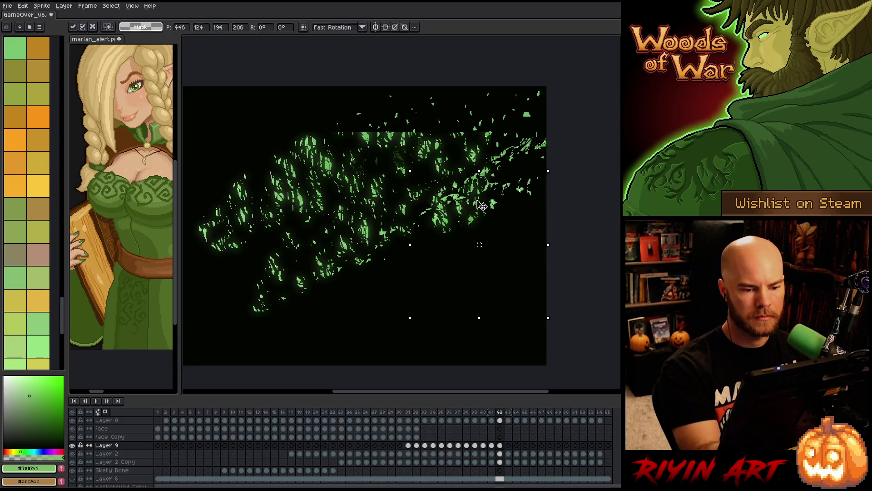
mouse_move(564, 107)
mouse_down()
mouse_move(509, 150)
mouse_move(562, 134)
mouse_move(519, 169)
mouse_up()
key(Return)
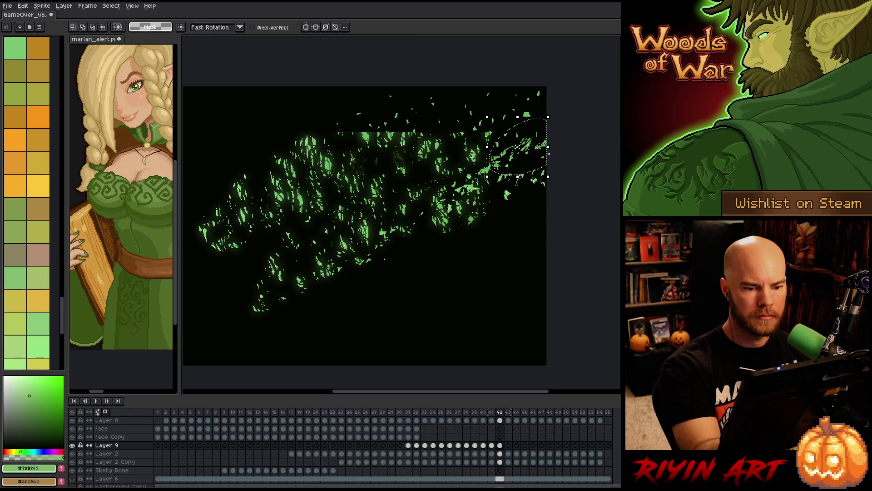
mouse_move(525, 138)
mouse_down()
mouse_move(520, 151)
mouse_move(540, 150)
mouse_up()
mouse_move(437, 274)
mouse_down()
mouse_move(462, 273)
mouse_move(497, 194)
mouse_up()
click(513, 295)
drag(496, 139, 501, 167)
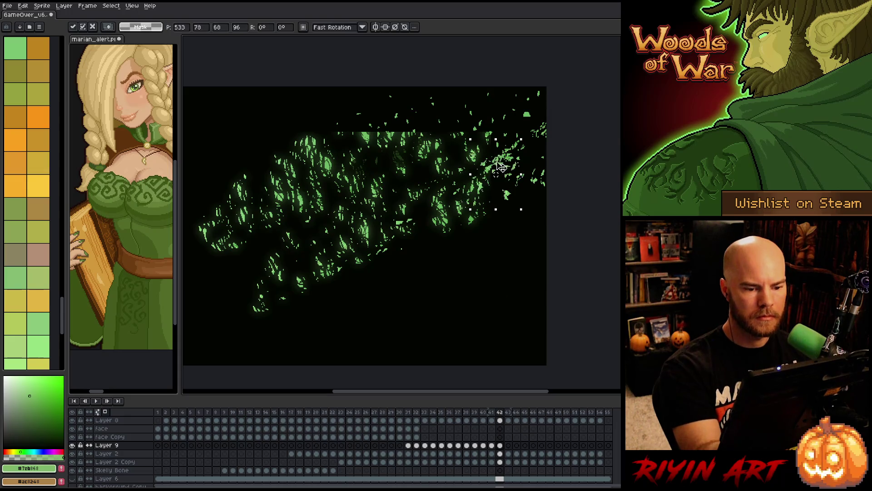
mouse_move(472, 266)
mouse_down()
mouse_move(409, 207)
mouse_move(477, 261)
mouse_up()
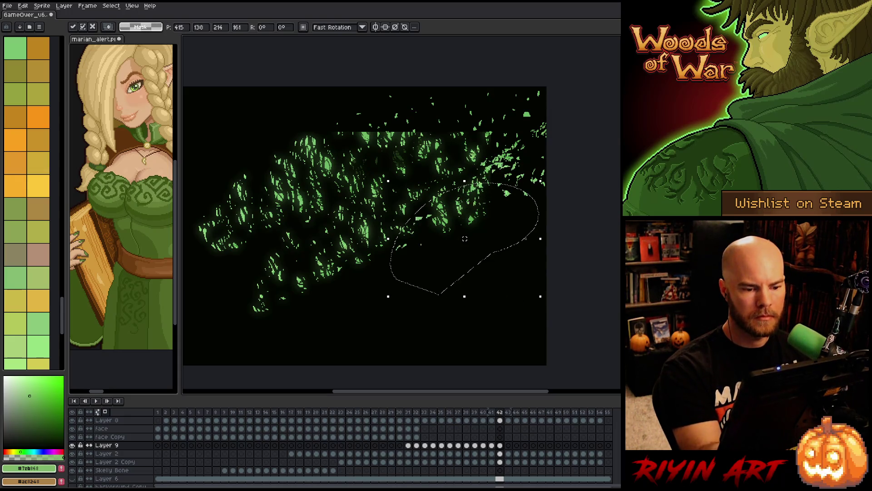
key(ctrl+d)
On frame 43, move the lower-middle, large-arc and top-right shard groups outward toward the right edge
click(508, 445)
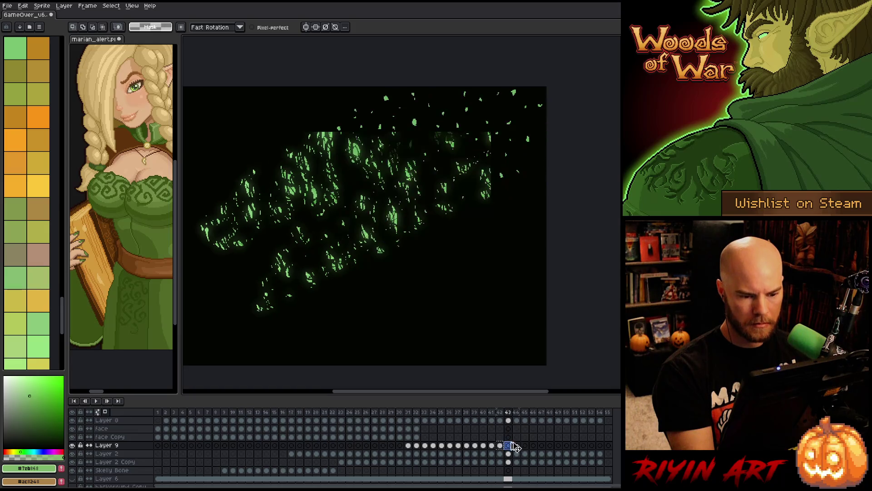
click(550, 183)
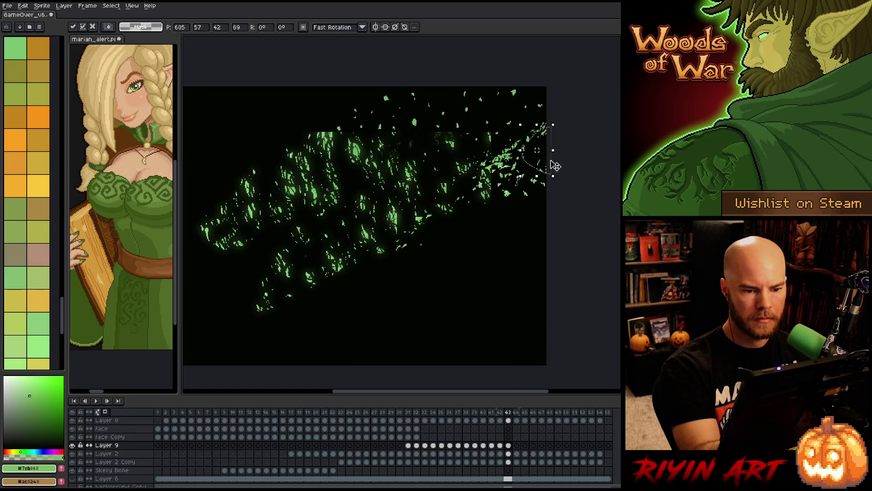
mouse_move(550, 134)
mouse_down()
mouse_move(551, 186)
mouse_move(559, 173)
mouse_up()
mouse_move(444, 229)
mouse_down()
mouse_move(459, 248)
mouse_move(513, 178)
mouse_up()
mouse_move(518, 116)
mouse_down()
mouse_move(514, 136)
mouse_move(518, 118)
mouse_up()
mouse_move(454, 282)
mouse_down()
mouse_move(357, 272)
mouse_move(491, 227)
mouse_move(459, 282)
mouse_up()
mouse_move(365, 248)
mouse_down()
mouse_move(361, 321)
mouse_move(366, 248)
mouse_move(431, 206)
mouse_move(393, 314)
mouse_up()
mouse_move(317, 314)
mouse_down()
mouse_move(487, 185)
mouse_move(300, 312)
mouse_up()
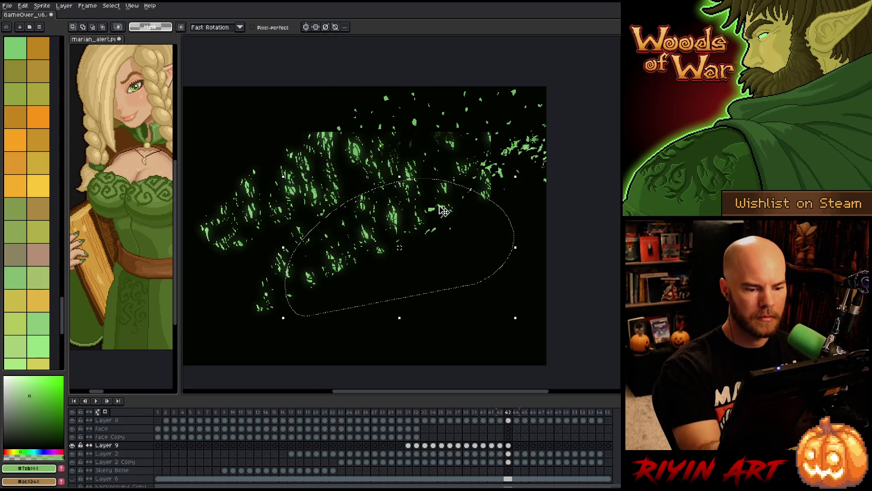
click(564, 196)
mouse_move(545, 262)
mouse_down()
mouse_move(348, 168)
mouse_move(514, 91)
mouse_move(547, 89)
mouse_up()
click(561, 312)
mouse_move(540, 189)
mouse_down()
mouse_move(501, 159)
mouse_move(539, 130)
mouse_move(517, 151)
mouse_up()
click(578, 215)
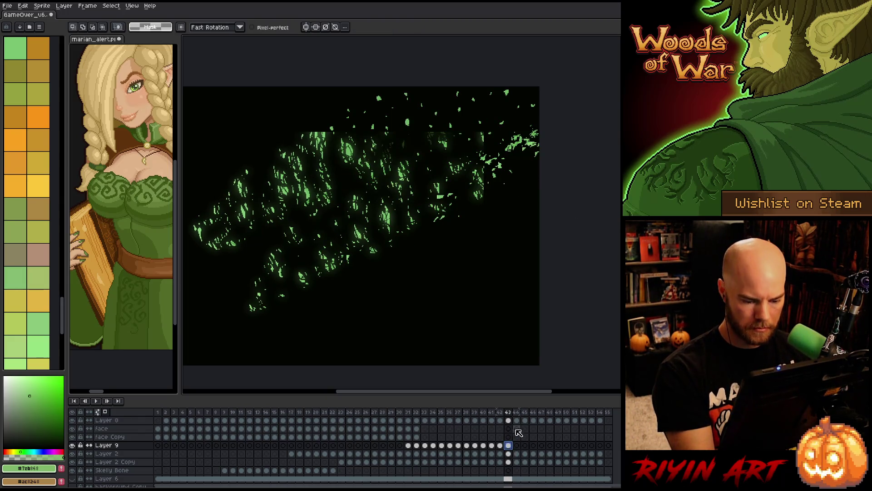
On frame 44, shift the top-right and lower-middle shards slightly up-right, then deselect
click(519, 446)
mouse_move(535, 229)
mouse_down()
mouse_move(405, 173)
mouse_move(539, 109)
mouse_up()
drag(500, 159, 503, 155)
mouse_move(333, 277)
mouse_down()
mouse_move(480, 331)
mouse_move(541, 273)
mouse_move(493, 195)
mouse_up()
key(ctrl+d)
mouse_move(541, 144)
mouse_down()
mouse_move(562, 159)
mouse_move(547, 129)
mouse_move(510, 214)
mouse_move(503, 182)
mouse_up()
mouse_move(331, 267)
mouse_down()
mouse_move(418, 306)
mouse_move(363, 206)
mouse_up()
drag(427, 230, 436, 227)
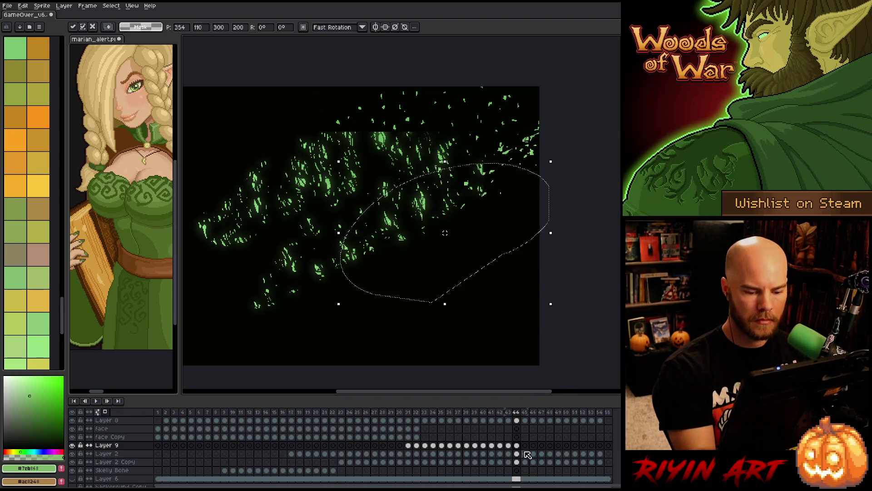
key(Return)
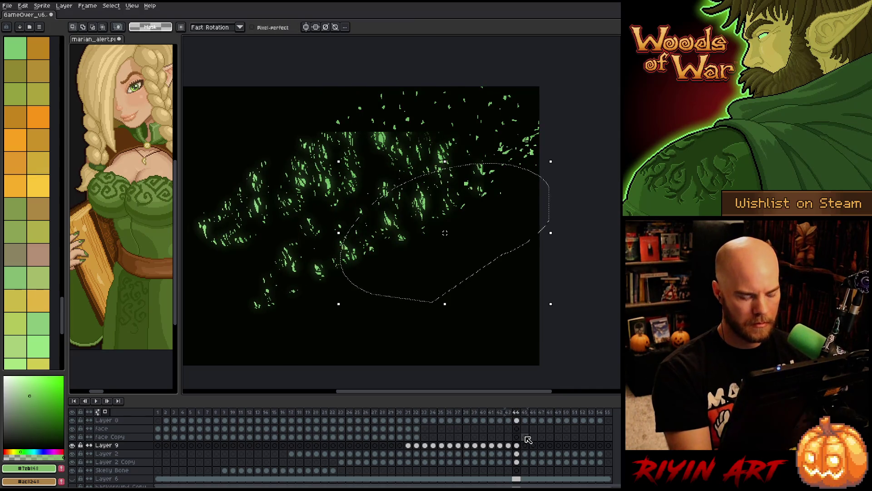
key(ctrl+d)
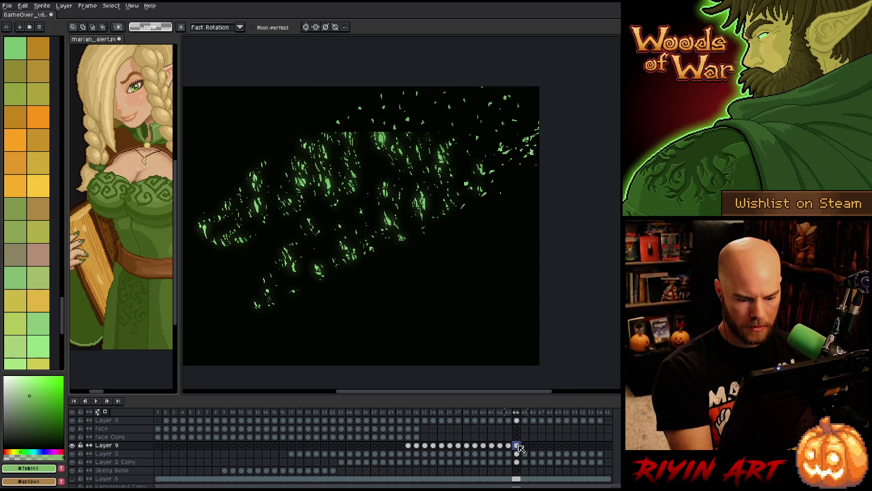
On frame 45 of Layer 9, move the upper-right shards up-right, undoing an accidental Layer 7 shift
click(526, 446)
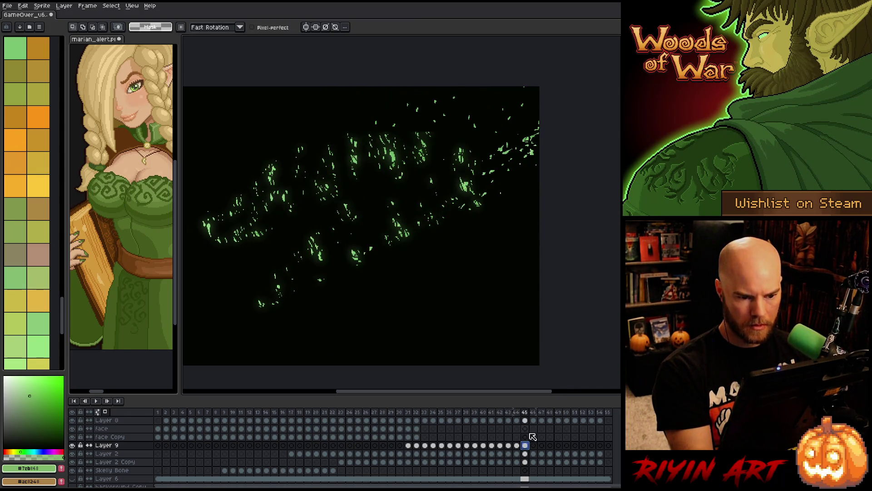
ctrl+click(526, 158)
drag(527, 145, 536, 141)
key(ctrl+z)
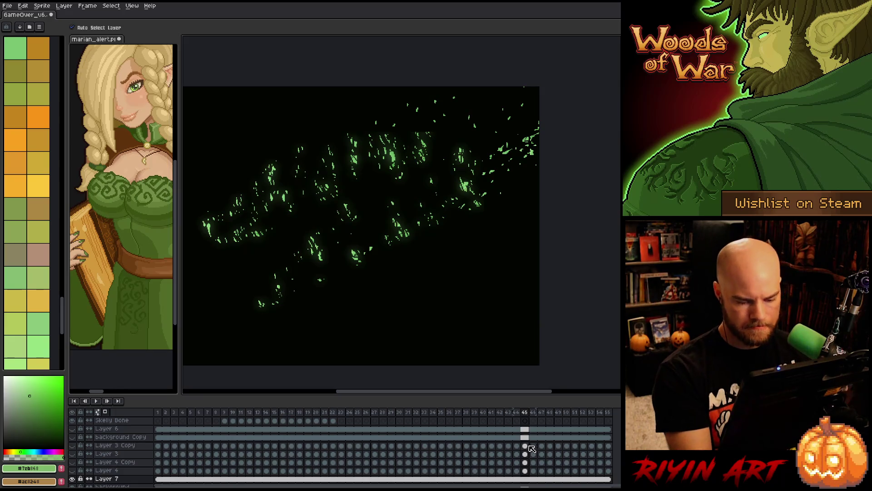
scroll(531, 448, up, 3)
click(526, 446)
mouse_move(532, 144)
mouse_down()
mouse_move(565, 124)
mouse_move(490, 182)
mouse_move(558, 136)
mouse_up()
key(q)
mouse_move(357, 261)
mouse_down()
mouse_move(526, 214)
mouse_move(364, 270)
mouse_up()
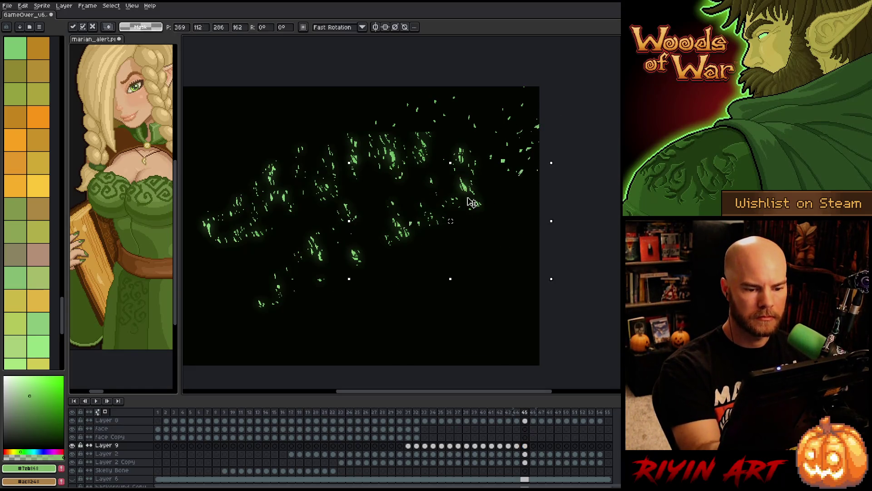
click(487, 221)
mouse_move(513, 150)
mouse_down()
mouse_move(477, 248)
mouse_move(459, 196)
mouse_up()
click(530, 312)
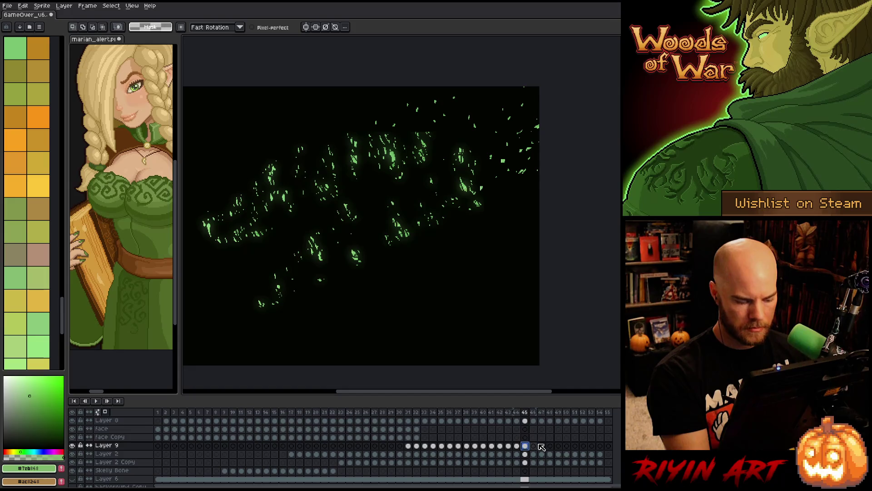
Turn off Auto Select Layer and nudge the frame 46 sparkles up and right
click(534, 446)
key(v)
click(522, 170)
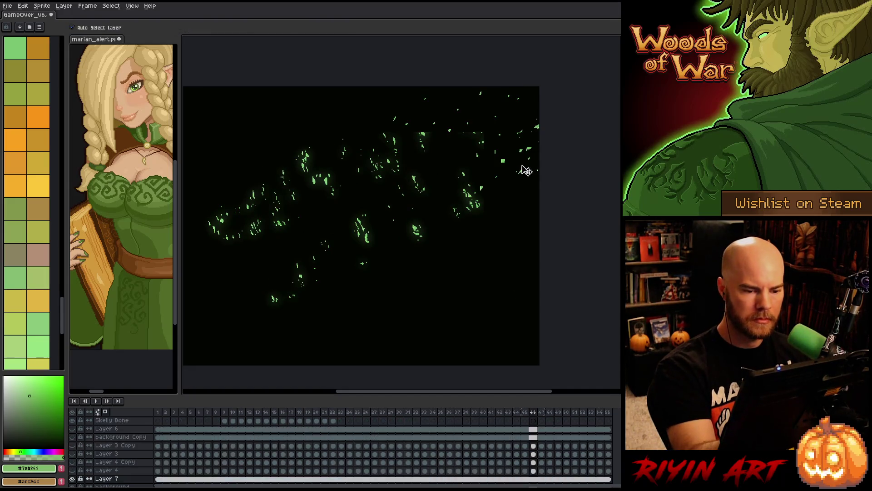
scroll(543, 448, up, 5)
click(536, 452)
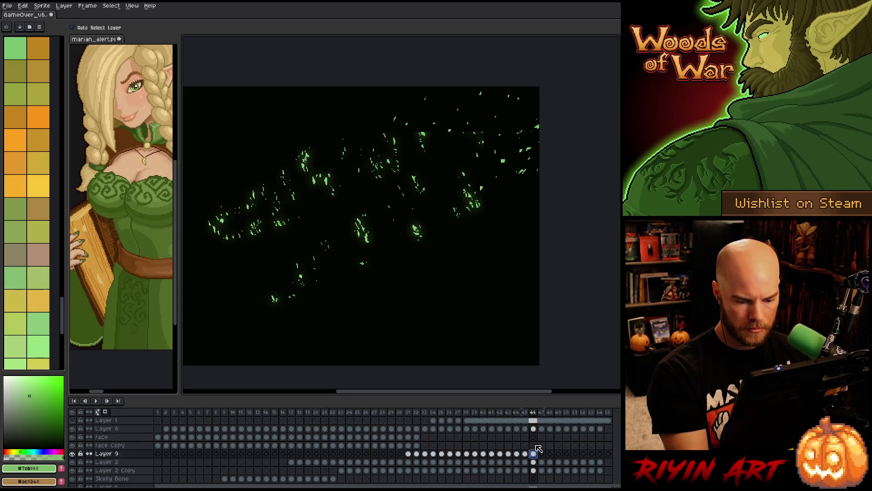
click(71, 27)
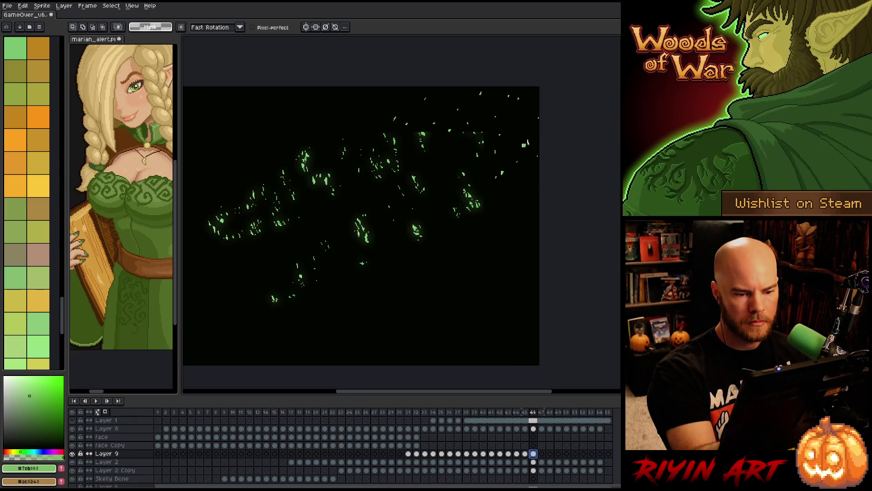
drag(525, 145, 539, 143)
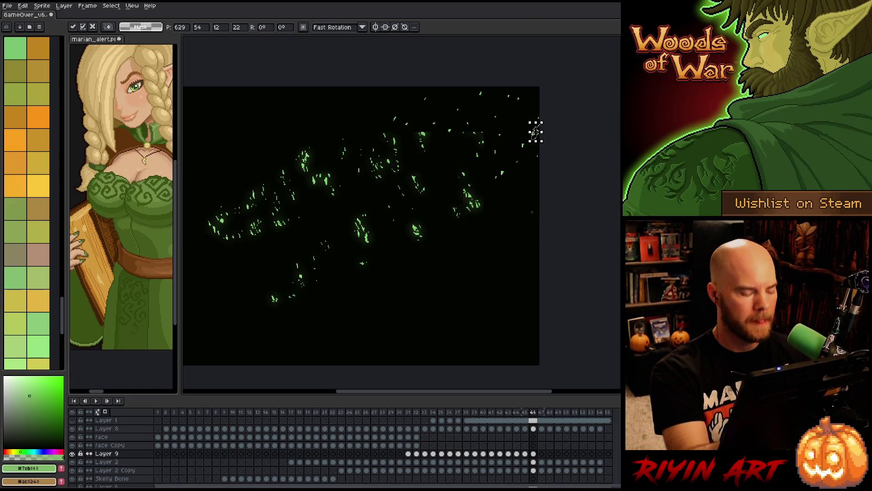
click(505, 301)
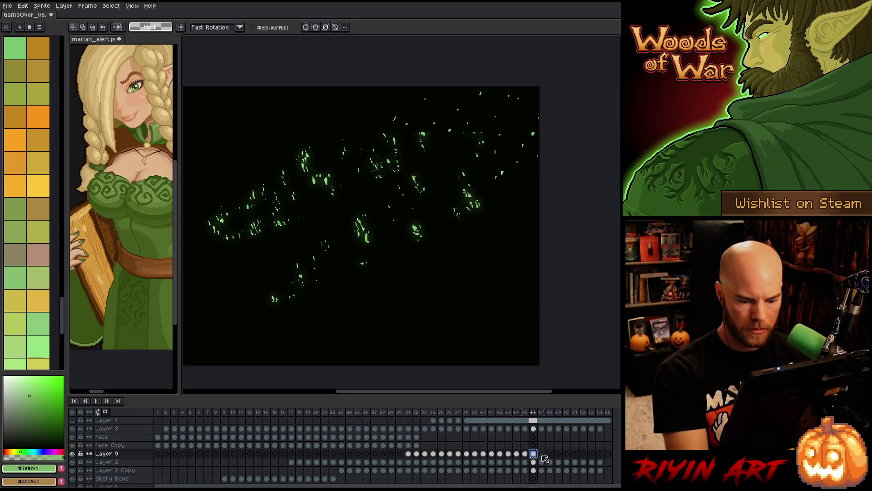
Shift sparkles up-right on frames 47 and 48, save, and play the animation from frame 1
key(Right)
drag(502, 174, 543, 146)
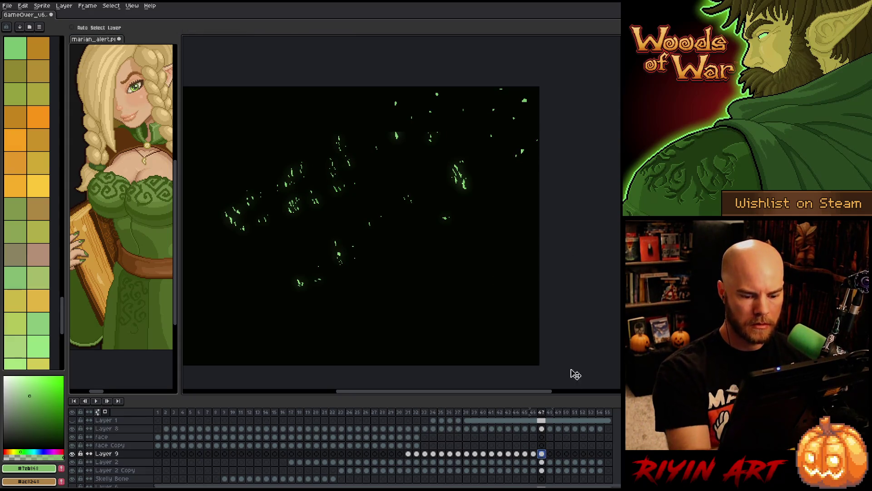
click(550, 453)
drag(526, 159, 557, 128)
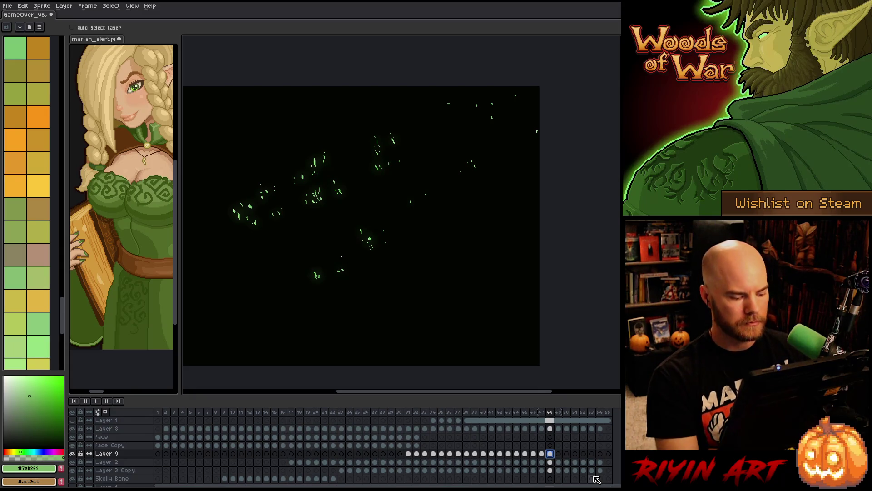
key(ctrl+s)
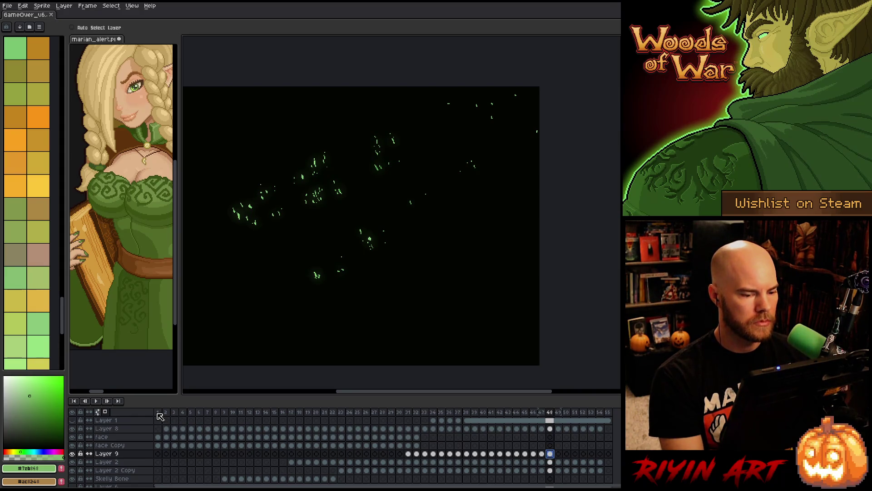
click(158, 414)
key(Return)
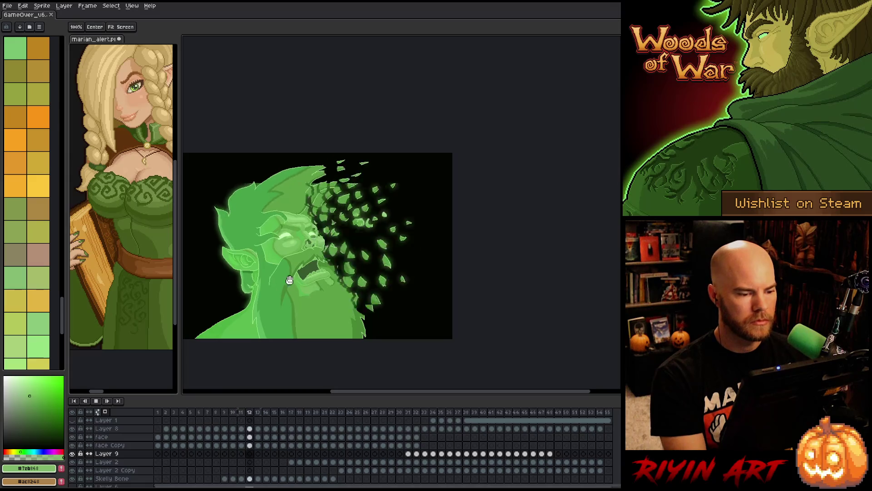
Stop the playback and step back and forth between frames 12–14, settling on frame 13
scroll(349, 264, down, 1)
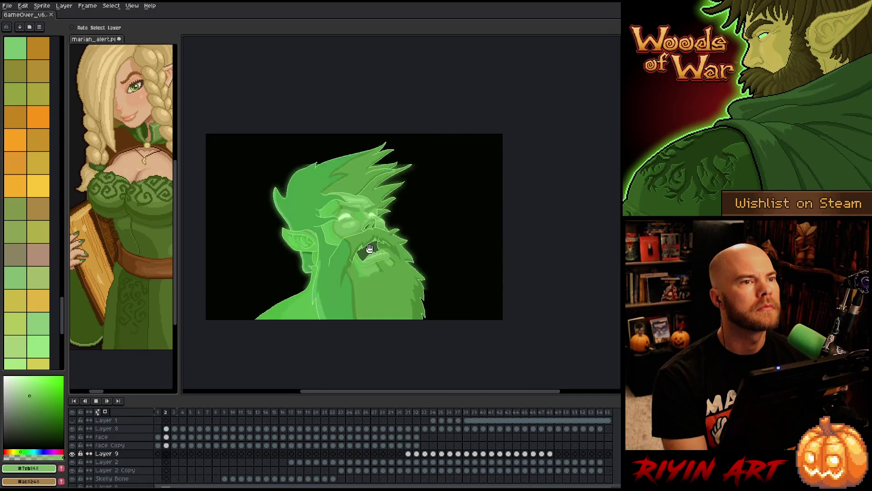
scroll(369, 248, up, 1)
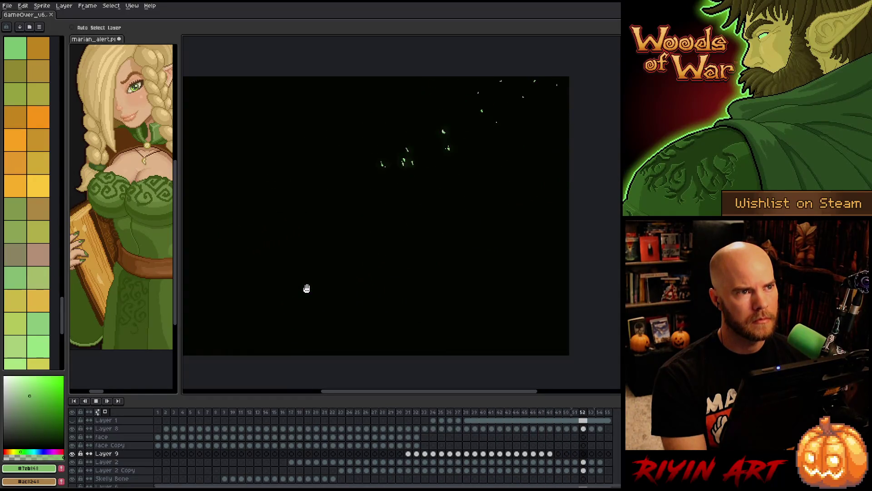
key(Return)
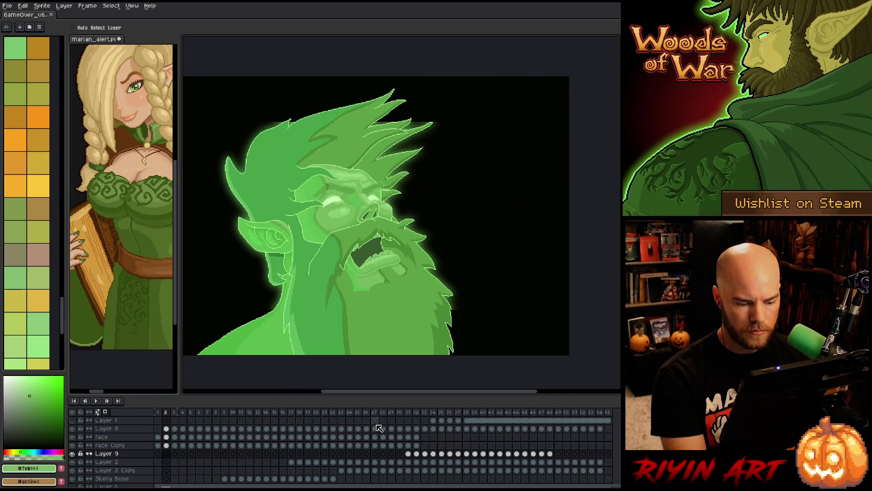
key(Right)
key(Right)
key(Right)
key(Right)
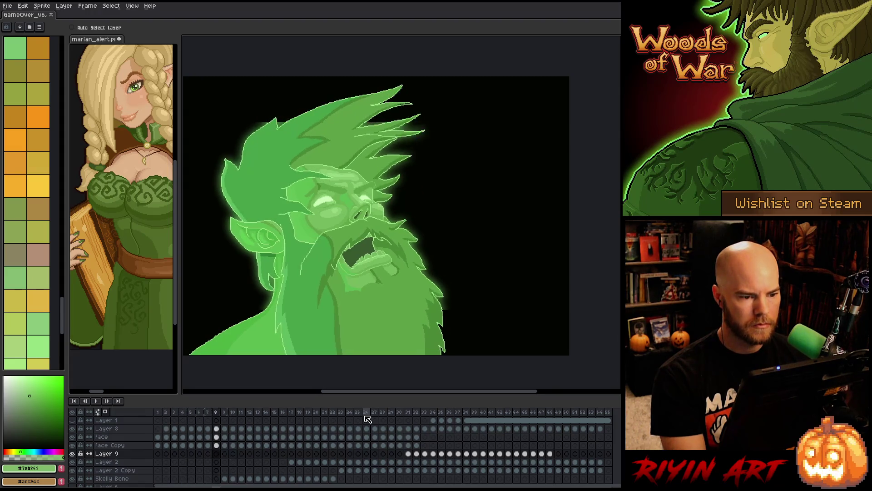
key(Right)
key(Right)
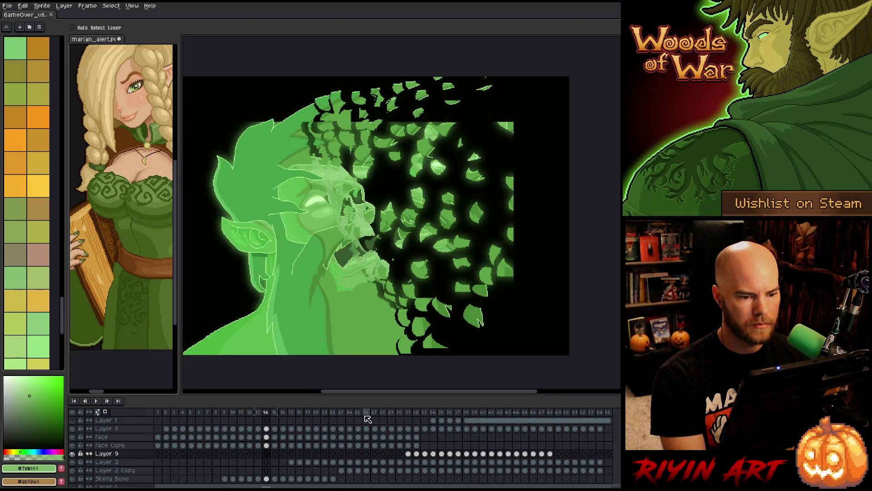
key(Left)
key(Left)
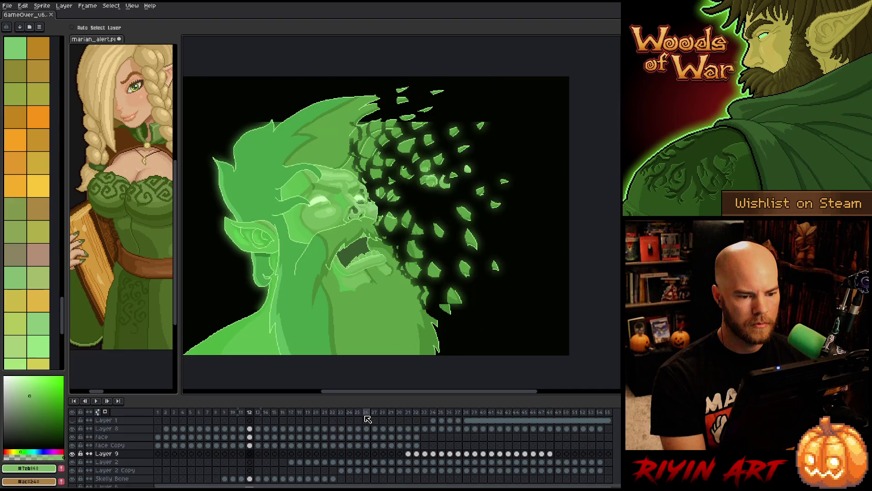
key(Right)
key(Left)
key(Right)
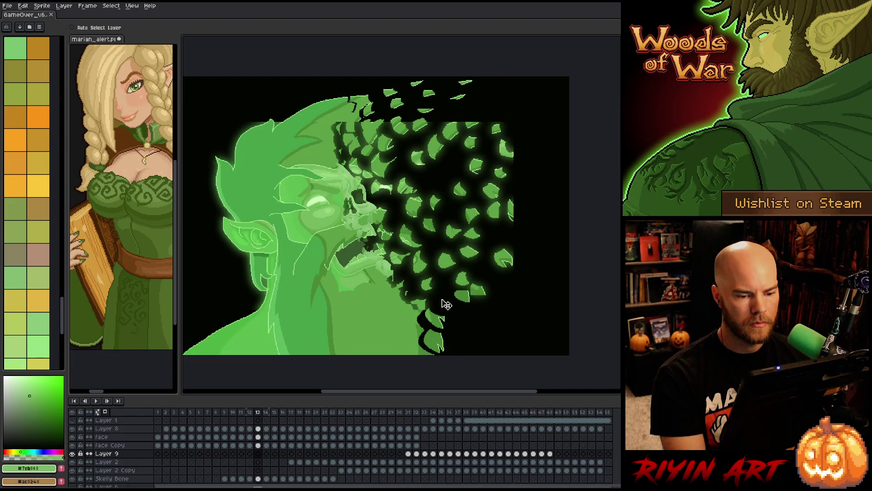
key(Left)
key(Right)
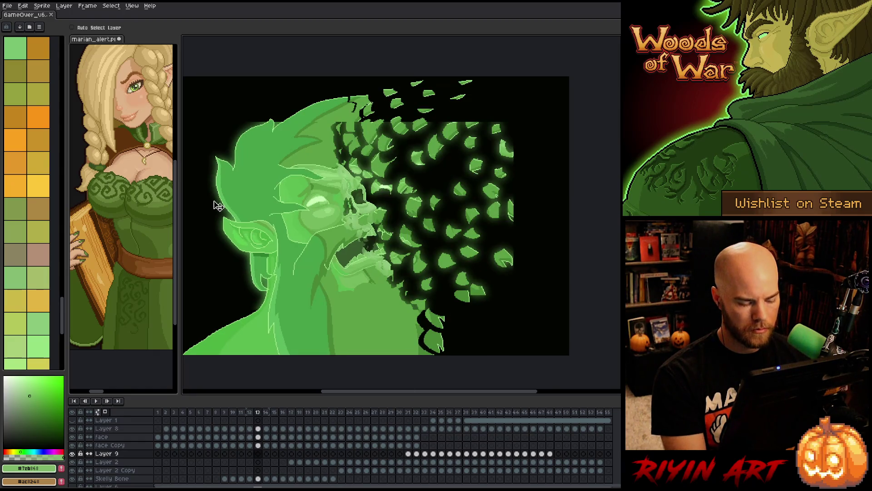
key(ctrl)
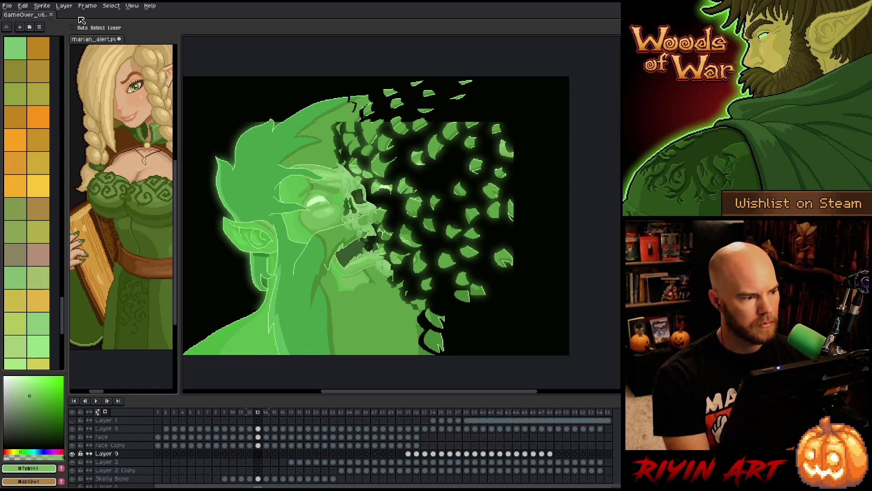
On the face layer in frame 13, lasso a leaf shard and move it up-right, then lasso another near the top
ctrl+click(516, 212)
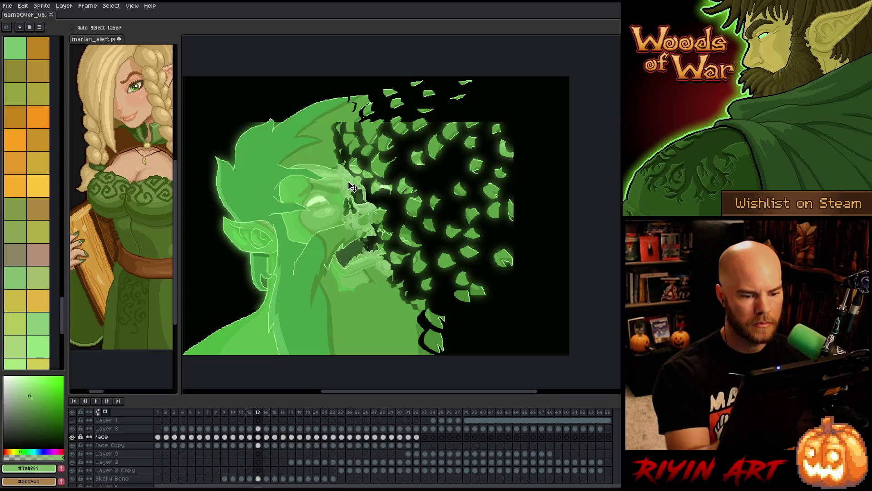
key(q)
mouse_move(529, 186)
mouse_down()
mouse_move(515, 221)
mouse_move(518, 260)
mouse_move(522, 145)
mouse_move(538, 143)
mouse_up()
click(564, 115)
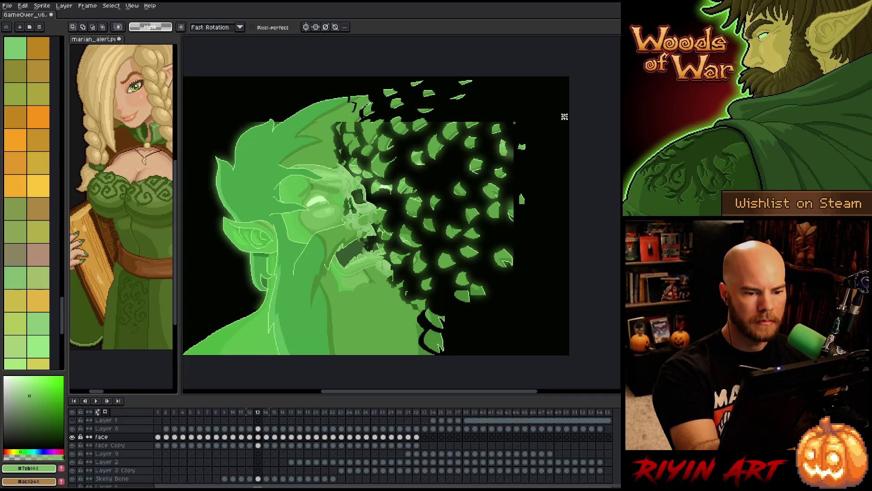
drag(488, 109, 454, 119)
click(491, 110)
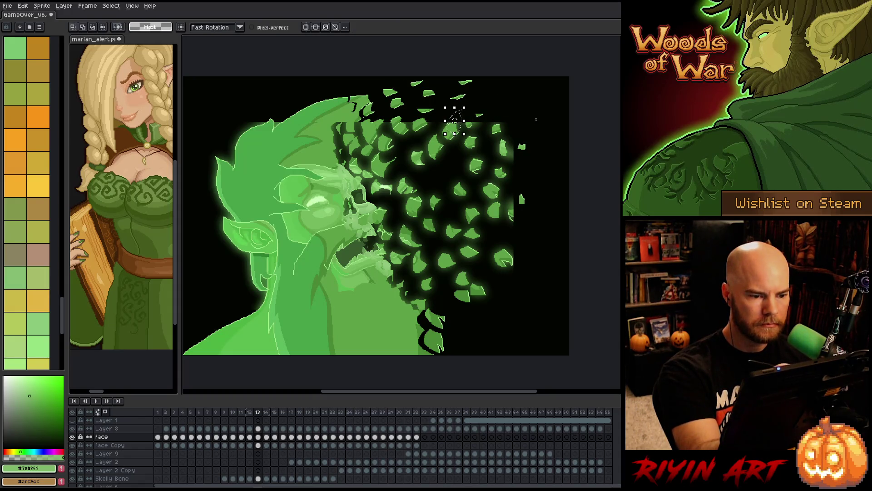
On frame 14, move two leaf shards up and to the right
key(period)
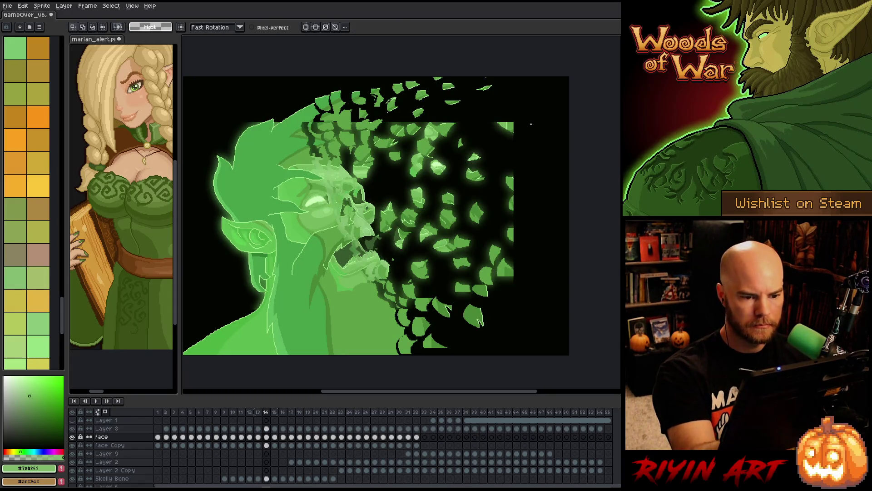
mouse_move(520, 124)
mouse_down()
mouse_move(513, 118)
mouse_move(528, 97)
mouse_move(535, 131)
mouse_move(526, 117)
mouse_move(500, 121)
mouse_move(512, 174)
mouse_move(536, 169)
mouse_up()
key(Return)
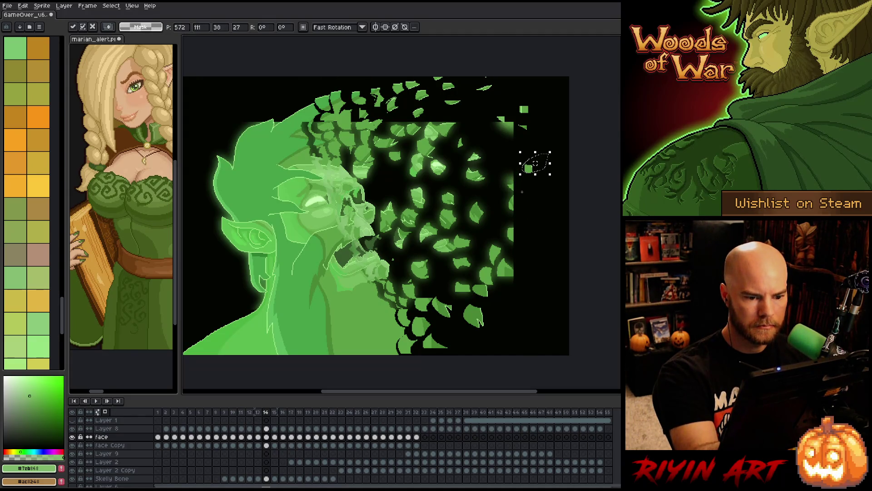
click(527, 203)
mouse_move(527, 207)
mouse_down()
mouse_move(516, 195)
mouse_move(525, 213)
mouse_move(516, 236)
mouse_move(547, 220)
mouse_move(520, 234)
mouse_move(520, 266)
mouse_move(539, 253)
mouse_up()
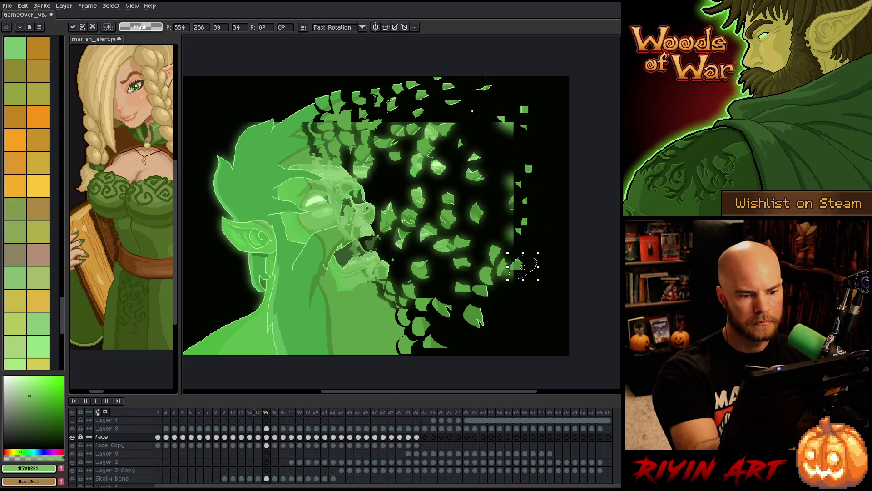
key(Return)
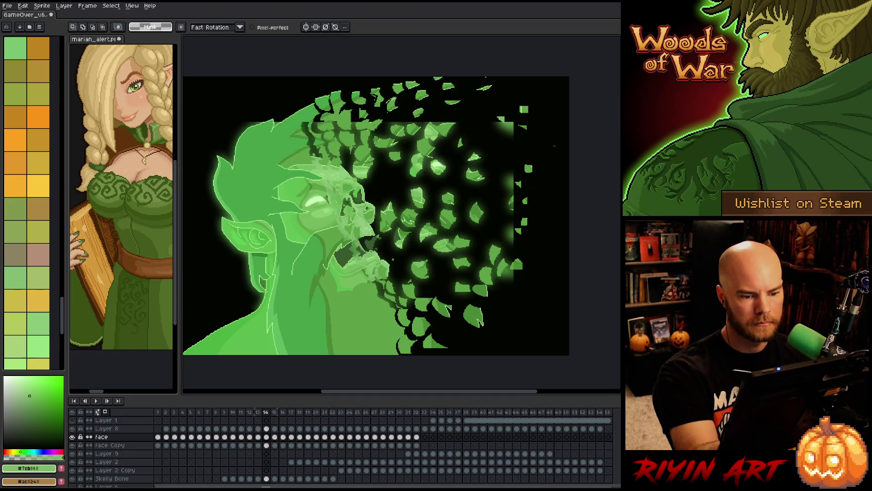
On frame 15, move a leaf shard up-right and select another lower-right shard
key(Right)
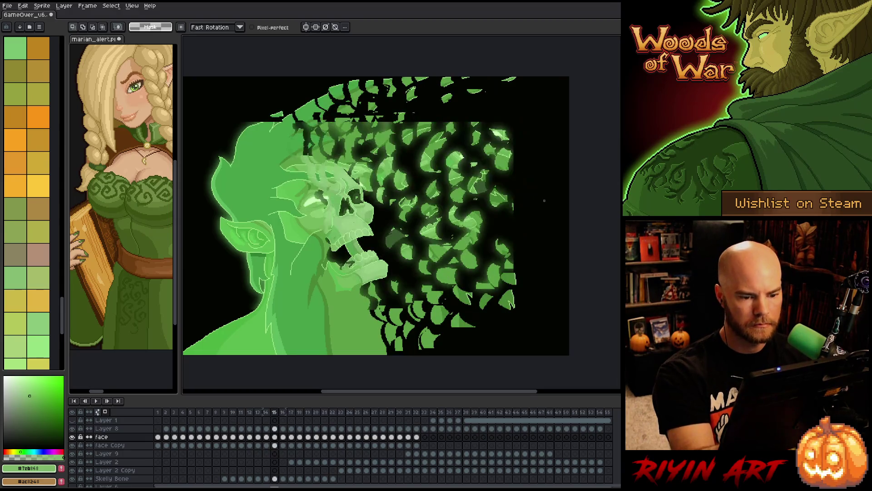
mouse_move(529, 150)
mouse_down()
mouse_move(530, 136)
mouse_move(502, 154)
mouse_move(539, 132)
mouse_up()
key(Left)
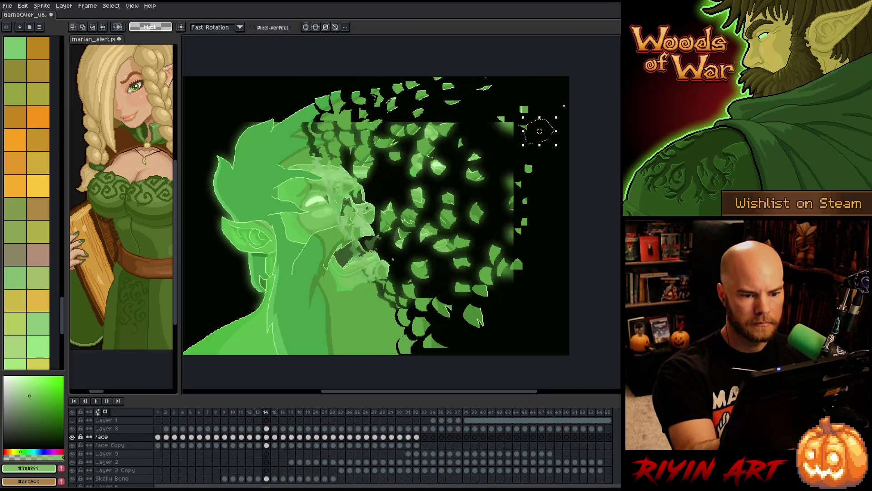
key(Right)
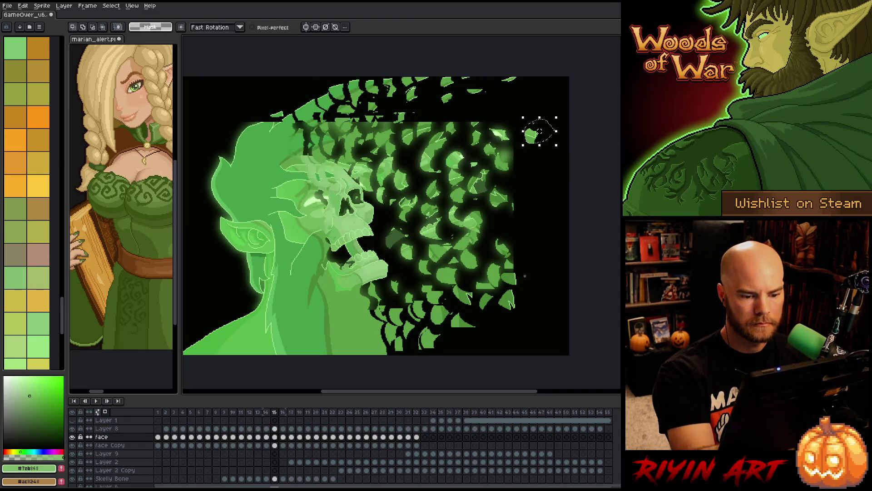
mouse_move(524, 283)
mouse_down()
mouse_move(518, 262)
mouse_move(527, 267)
mouse_up()
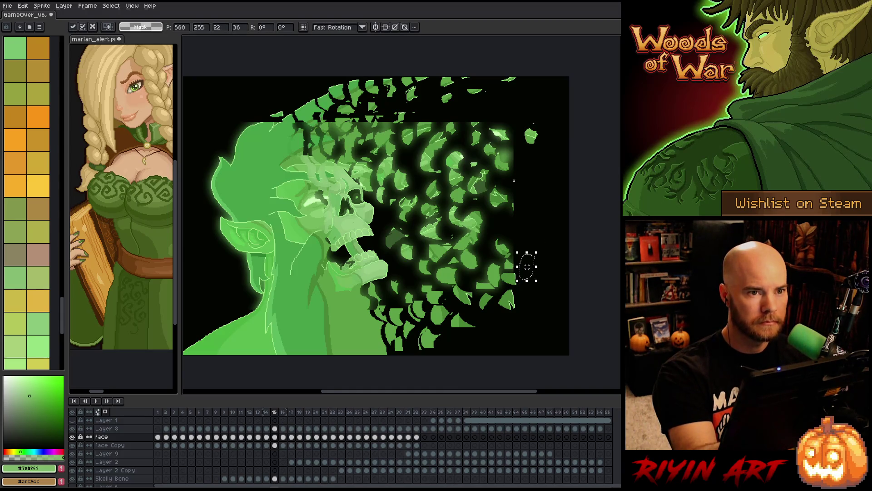
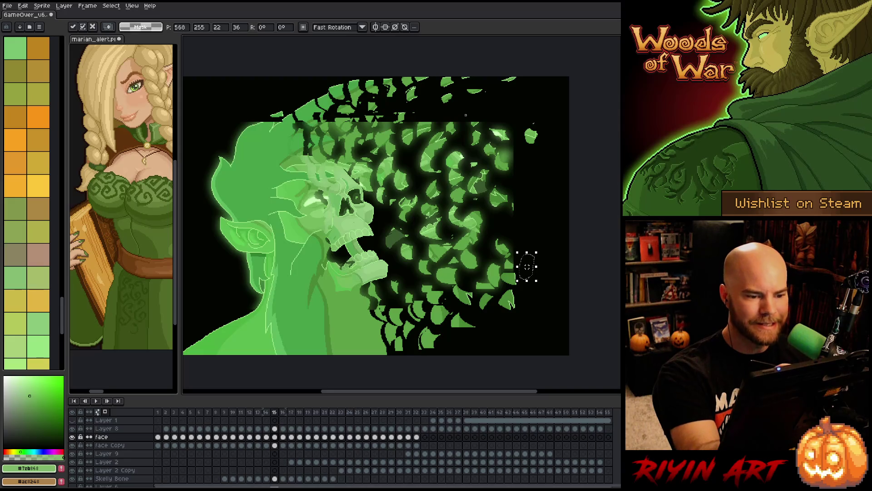
Lasso the stray leaves along the right edge, comparing their positions across neighbouring frames
drag(450, 121, 460, 116)
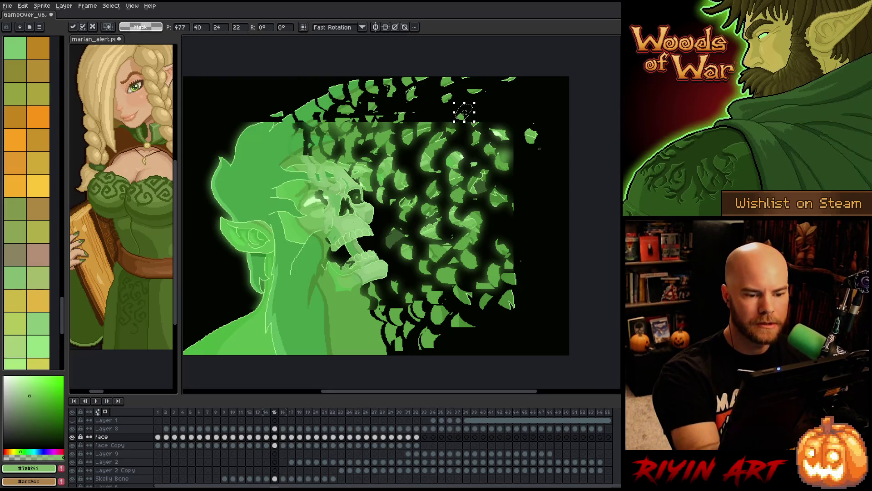
key(ctrl+d)
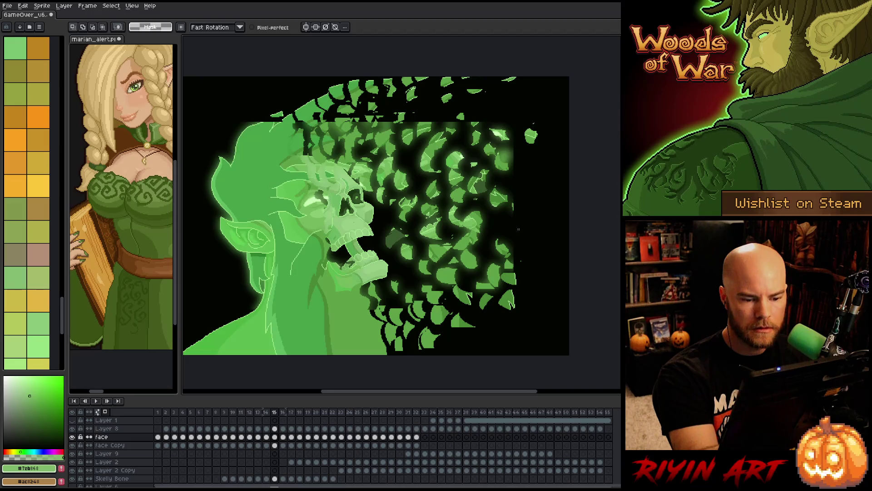
mouse_move(508, 232)
mouse_down()
mouse_move(512, 205)
mouse_move(475, 210)
mouse_up()
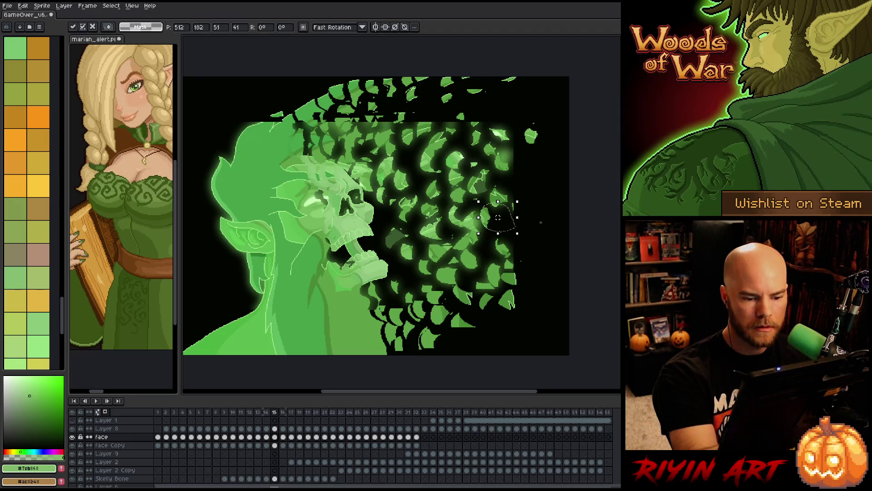
key(ctrl+d)
key(Left)
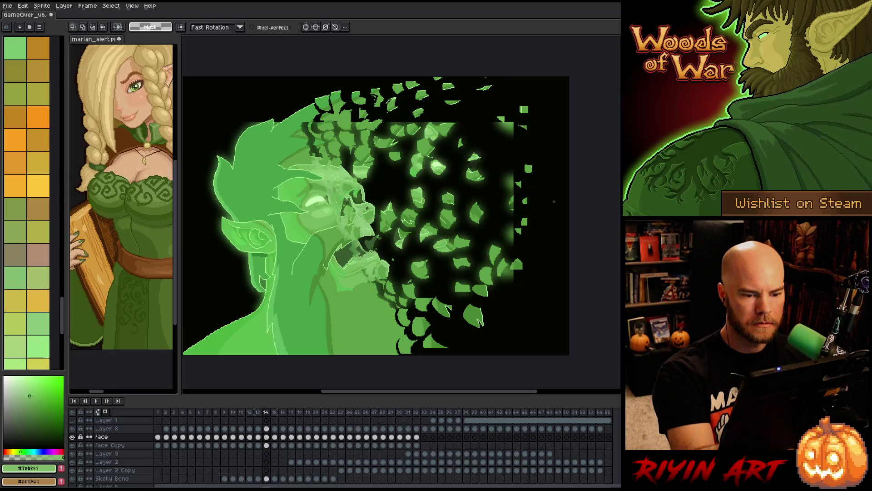
drag(549, 182, 515, 231)
drag(509, 130, 551, 137)
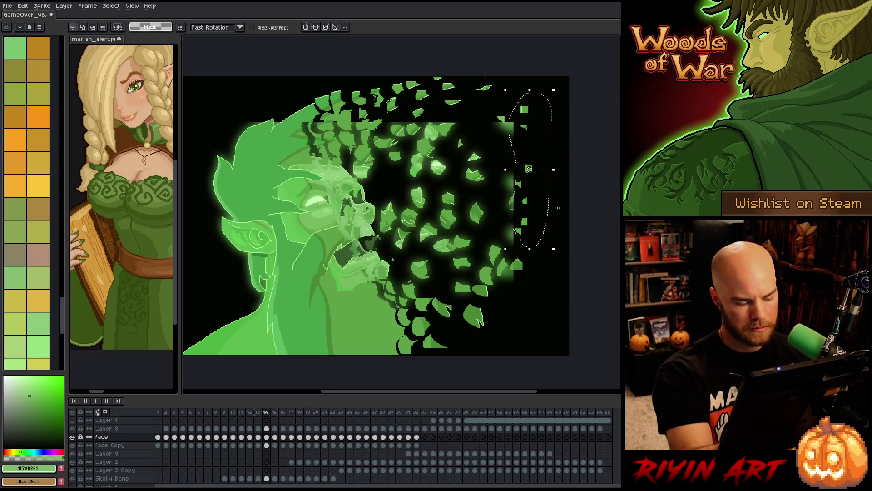
key(Right)
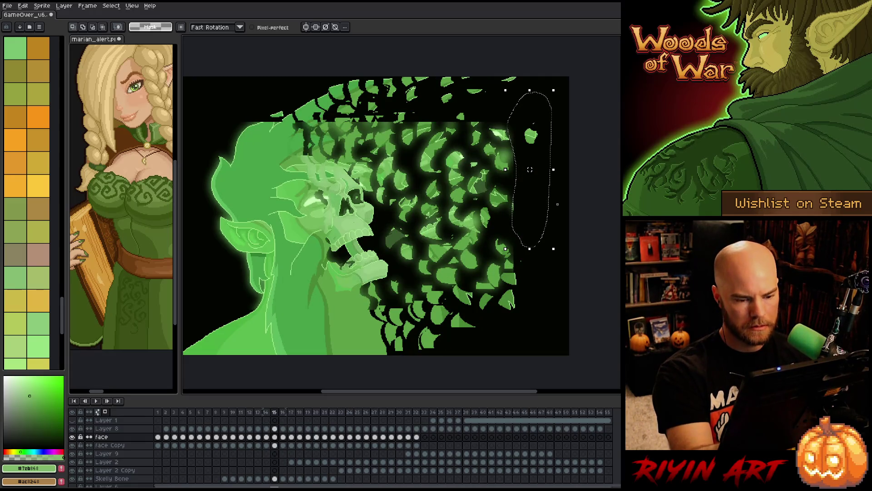
key(Right)
key(Right)
key(Left)
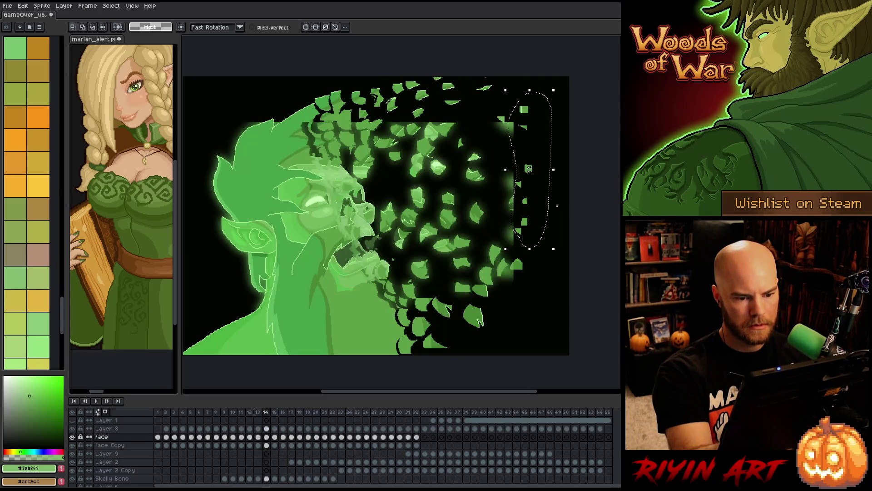
key(Left)
Move the selected right-edge leaves up and to the right on consecutive frames
drag(533, 203, 559, 175)
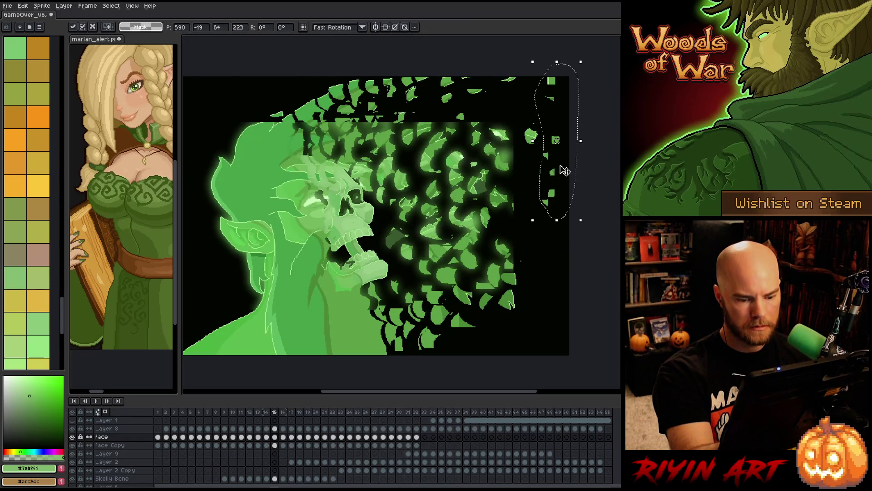
key(Right)
mouse_move(562, 174)
mouse_down()
mouse_move(534, 179)
mouse_move(541, 162)
mouse_move(533, 175)
mouse_move(579, 92)
mouse_move(583, 104)
mouse_up()
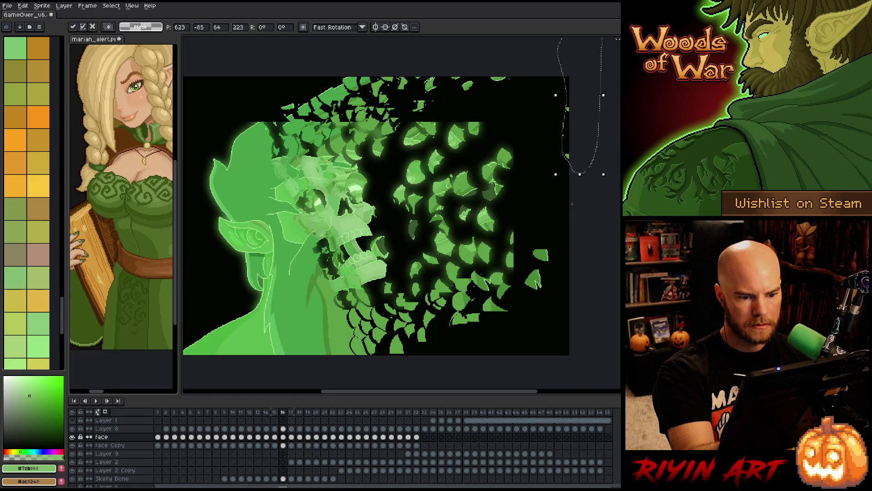
key(ctrl+d)
key(Left)
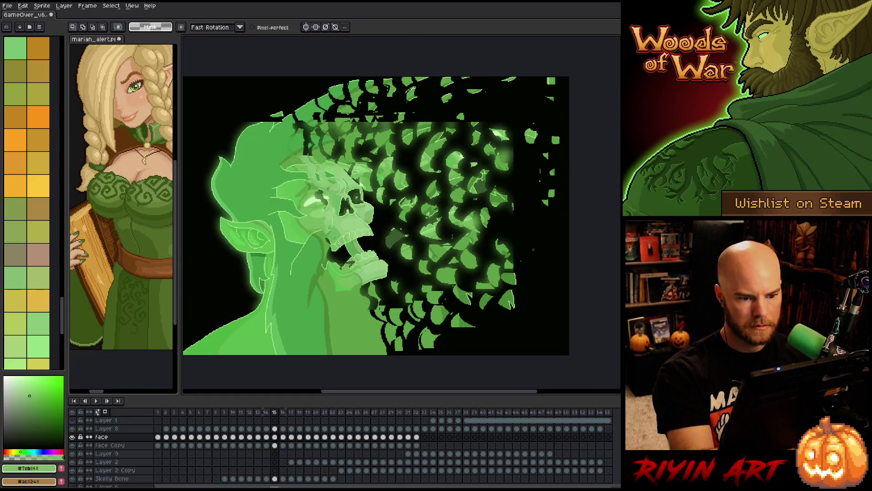
key(Right)
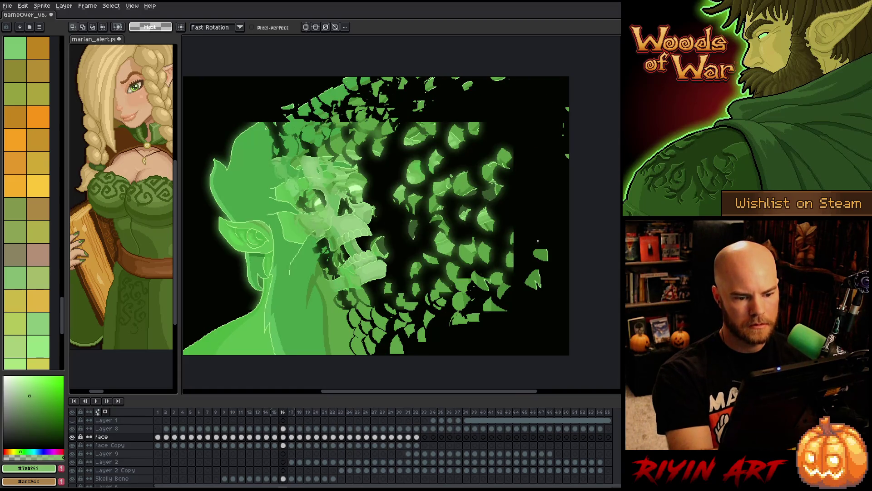
Shift single leaves on the right, top and lower right up-right, committing each move
mouse_move(522, 239)
mouse_down()
mouse_move(530, 214)
mouse_move(511, 240)
mouse_up()
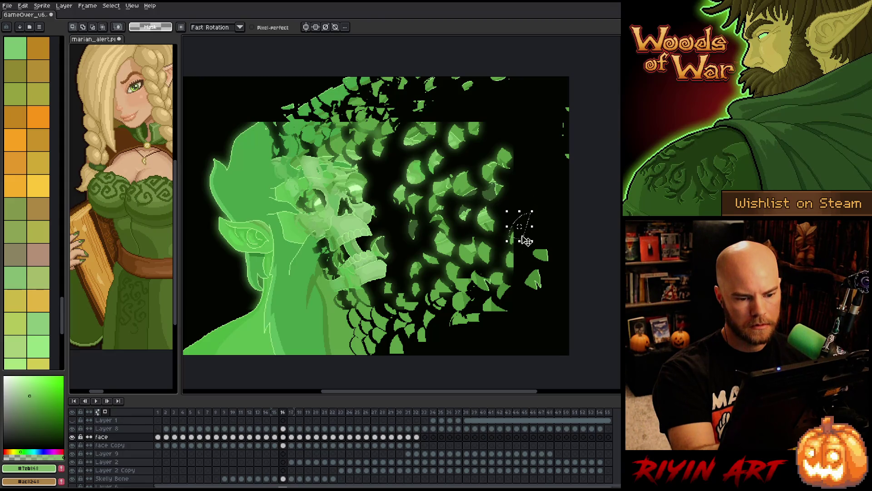
mouse_move(522, 241)
mouse_down()
mouse_move(500, 150)
mouse_move(482, 122)
mouse_move(494, 105)
mouse_up()
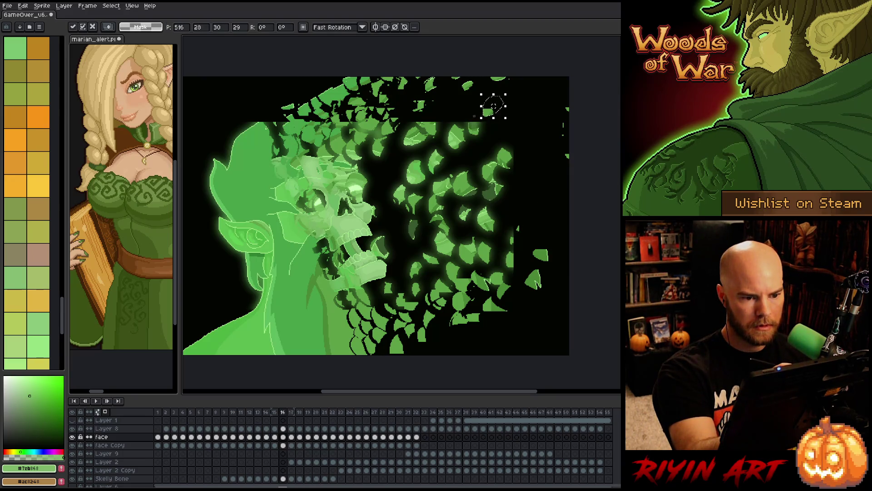
key(Return)
drag(481, 116, 487, 100)
key(Return)
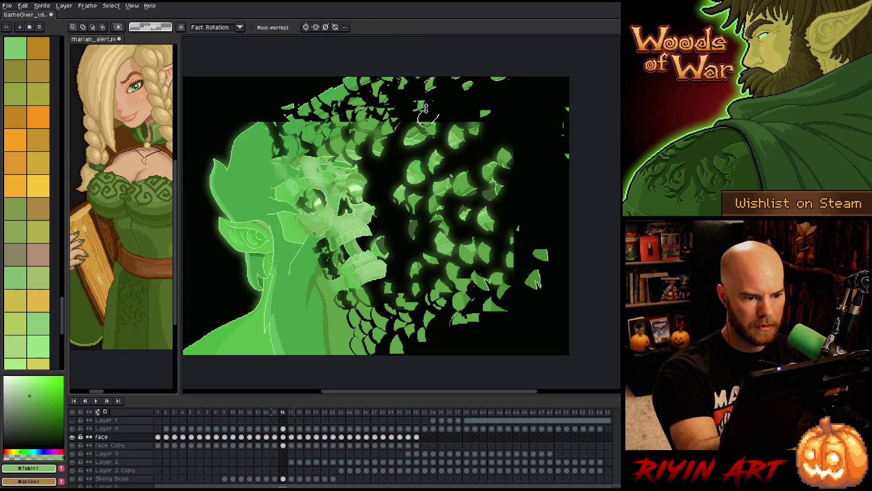
mouse_move(425, 104)
mouse_down()
mouse_move(437, 128)
mouse_move(445, 119)
mouse_up()
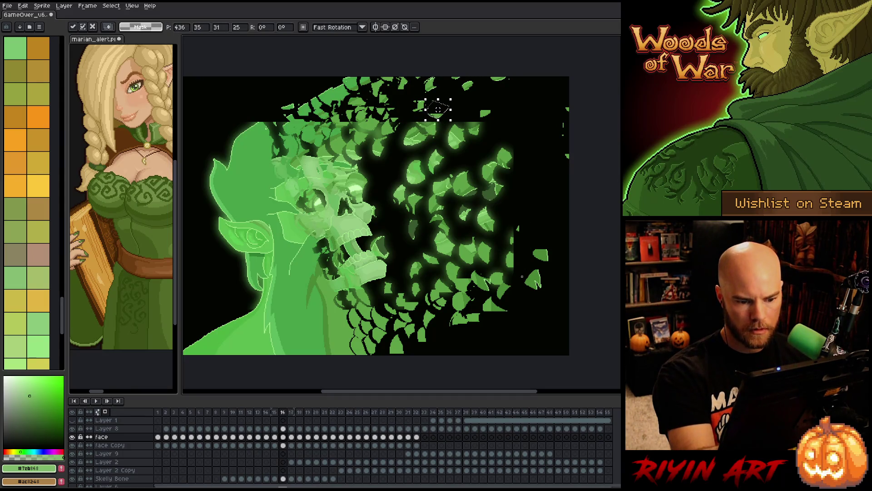
key(Return)
mouse_move(507, 317)
mouse_down()
mouse_move(516, 296)
mouse_move(499, 314)
mouse_move(510, 306)
mouse_up()
key(Return)
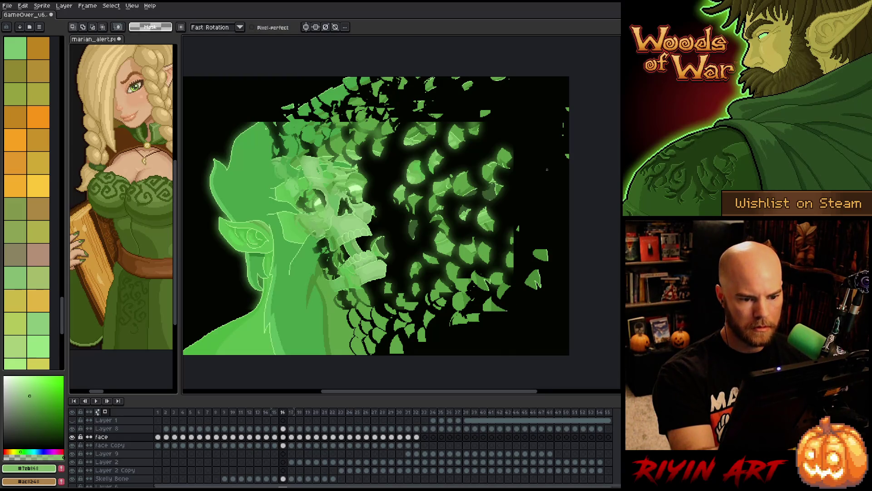
key(period)
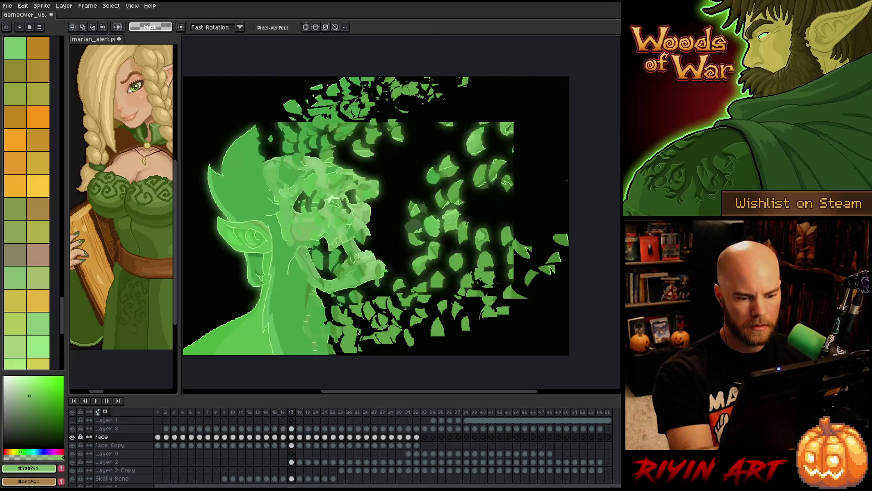
On frame 17, enlarge a small leaf and reposition the top-right and top leaves
mouse_move(511, 255)
mouse_down()
mouse_move(533, 247)
mouse_move(513, 269)
mouse_up()
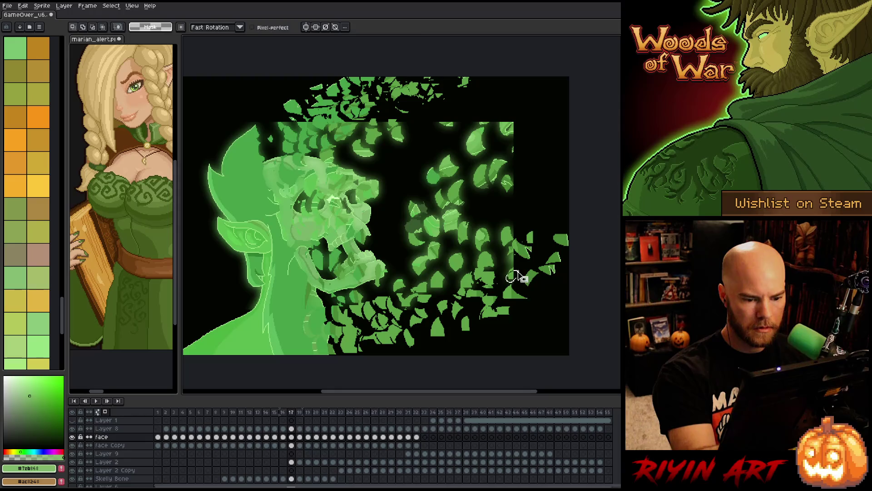
click(522, 278)
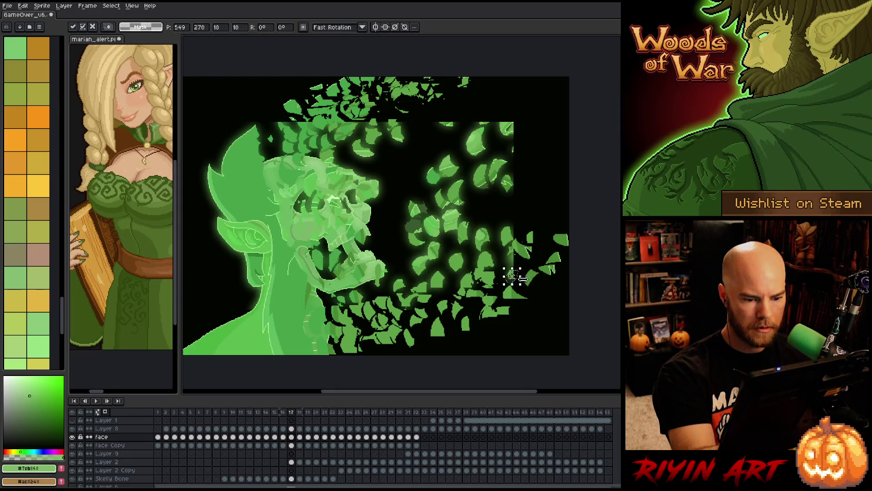
drag(519, 271, 528, 253)
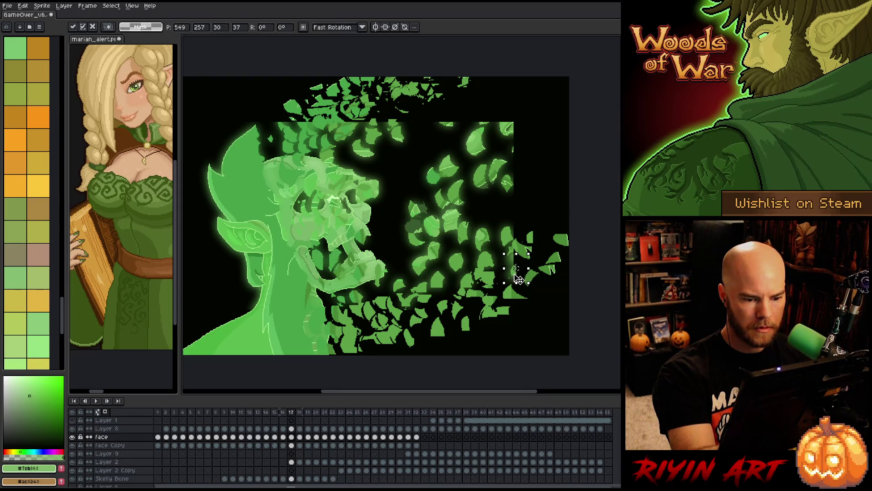
click(537, 170)
mouse_move(522, 136)
mouse_down()
mouse_move(529, 100)
mouse_move(509, 119)
mouse_move(531, 131)
mouse_move(554, 118)
mouse_up()
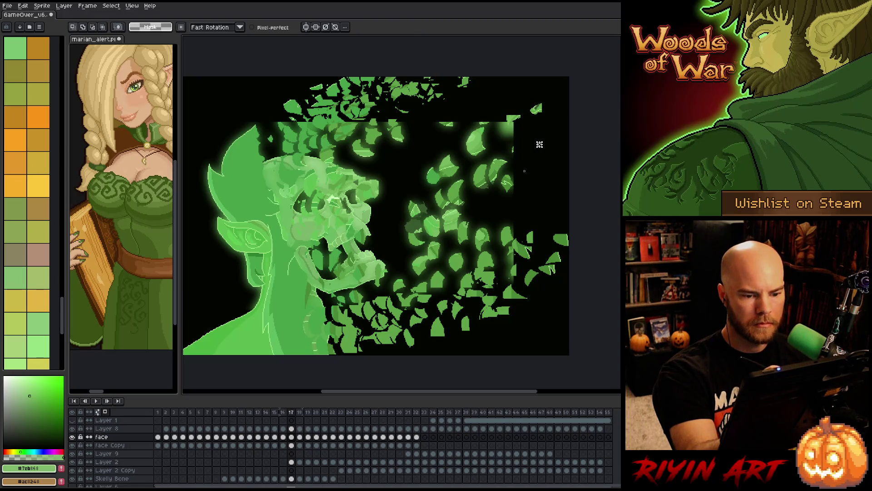
drag(443, 118, 459, 114)
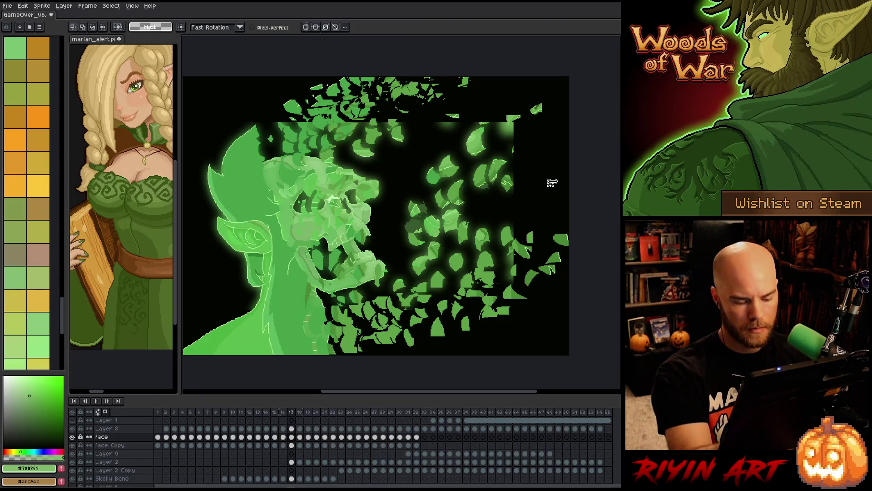
Reposition the top and right-side leaf fragments on frames 18 and 19
key(Right)
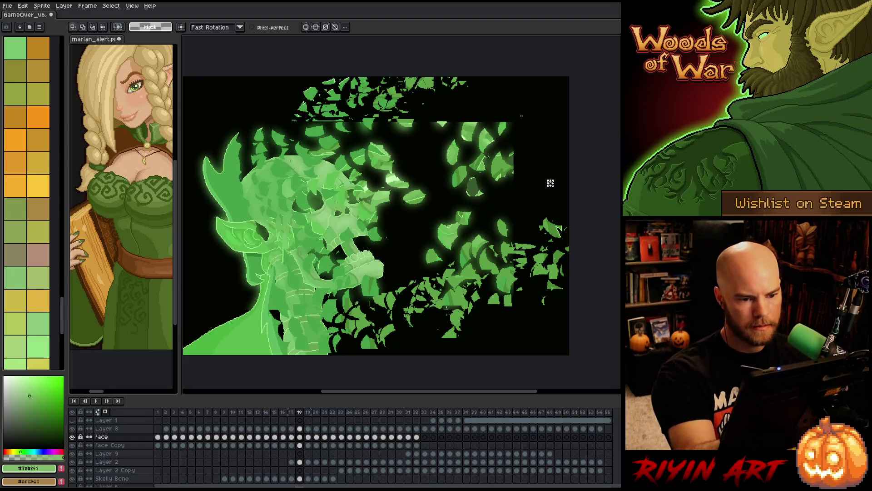
mouse_move(529, 105)
mouse_down()
mouse_move(516, 129)
mouse_move(479, 129)
mouse_up()
key(ctrl+d)
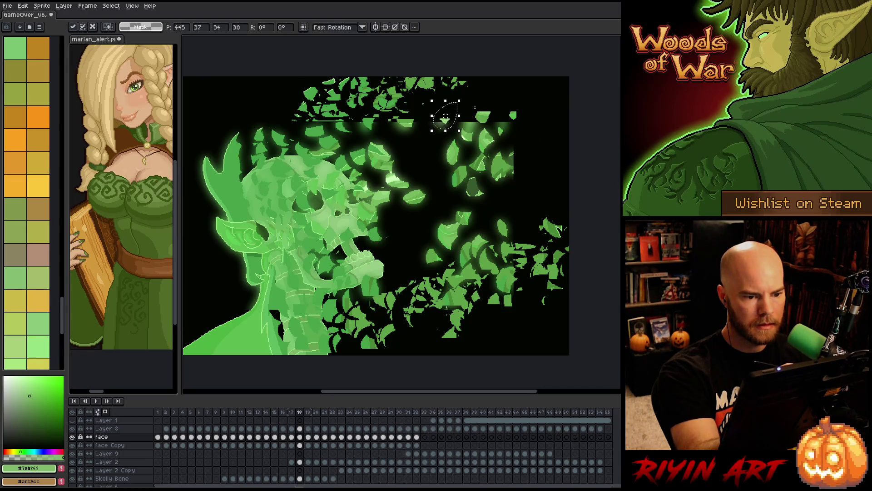
key(period)
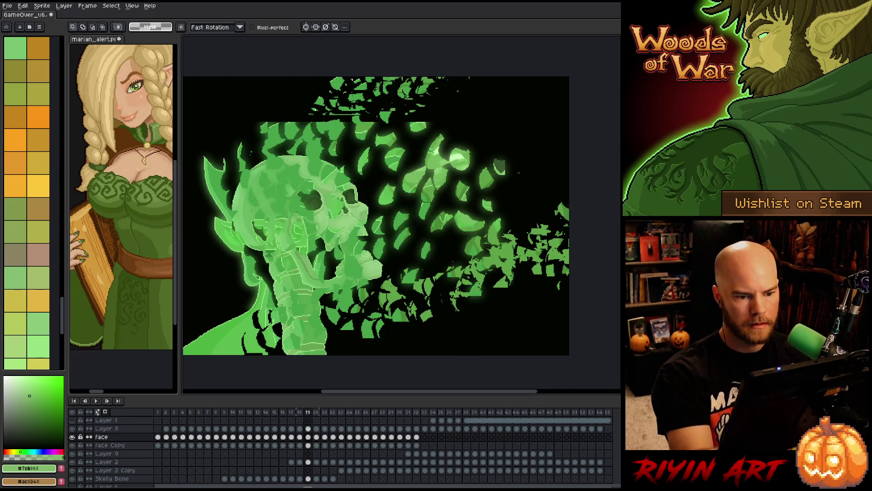
mouse_move(507, 161)
mouse_down()
mouse_move(503, 136)
mouse_move(527, 157)
mouse_move(505, 153)
mouse_move(509, 171)
mouse_move(521, 161)
mouse_up()
key(Return)
mouse_move(437, 122)
mouse_down()
mouse_move(420, 127)
mouse_move(441, 116)
mouse_up()
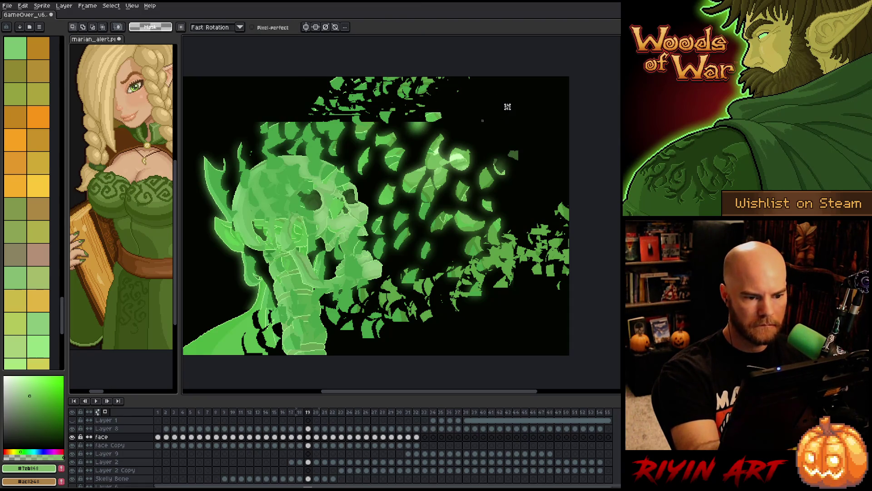
key(Right)
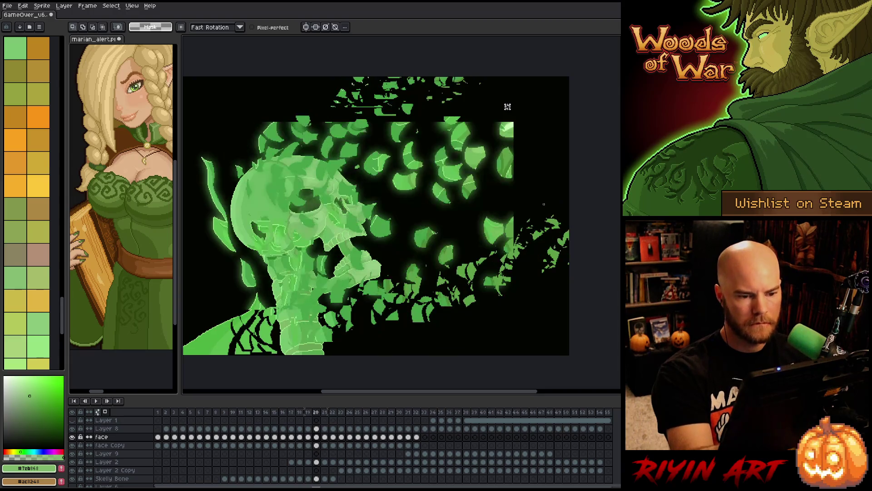
Move small leaves on frame 20 up and to the right
mouse_move(507, 107)
mouse_down()
mouse_move(500, 122)
mouse_move(518, 136)
mouse_move(535, 107)
mouse_move(516, 123)
mouse_move(525, 112)
mouse_move(505, 113)
mouse_move(534, 98)
mouse_move(514, 119)
mouse_move(542, 114)
mouse_move(504, 168)
mouse_move(523, 136)
mouse_up()
click(536, 84)
drag(523, 202, 516, 229)
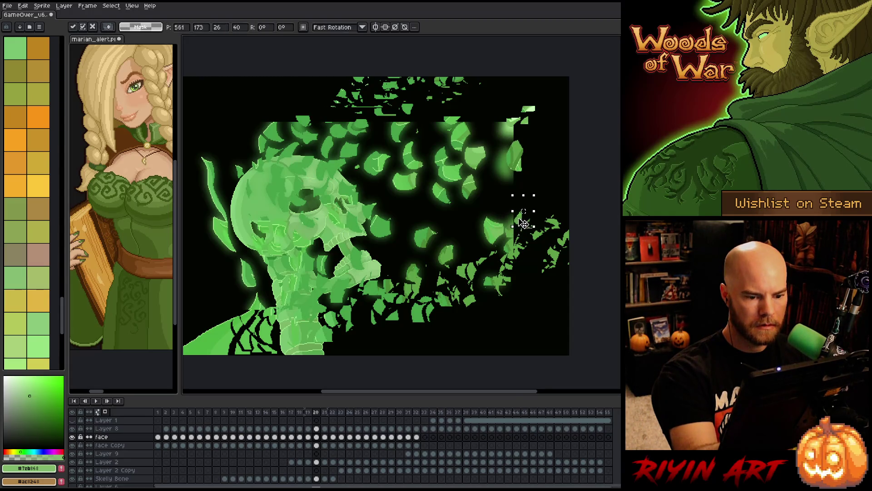
mouse_move(476, 110)
mouse_down()
mouse_move(472, 130)
mouse_move(475, 113)
mouse_up()
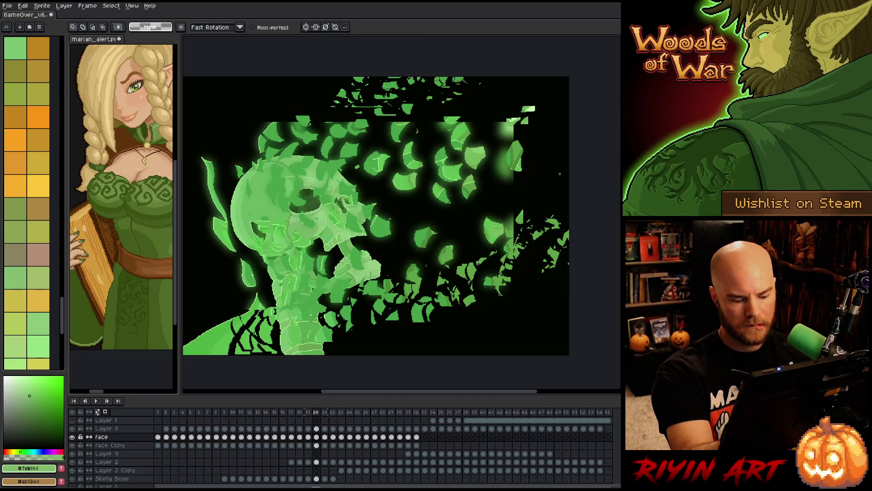
key(period)
Reposition the right-edge leaf fragments on frames 21, 22 and 23
drag(522, 207, 521, 194)
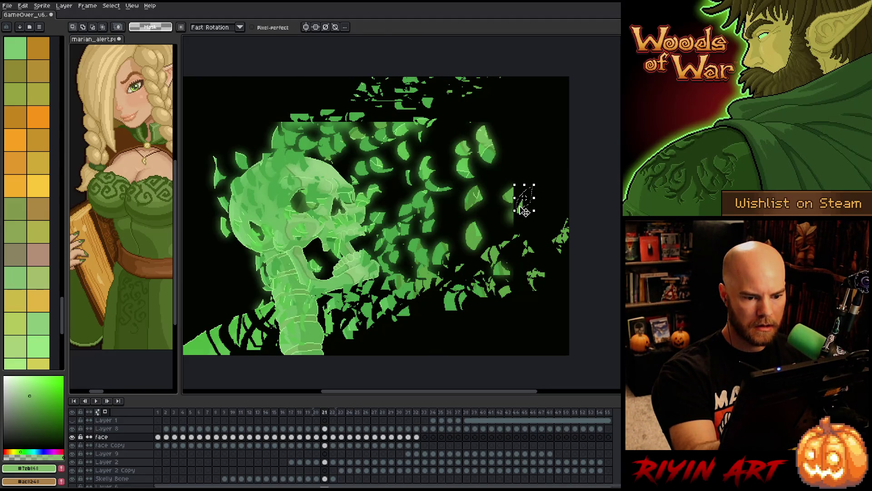
drag(505, 197, 527, 180)
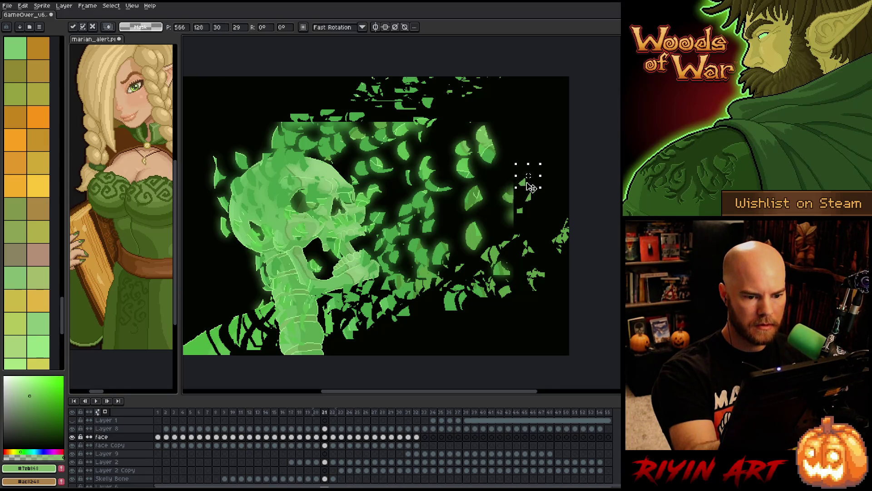
key(ctrl+d)
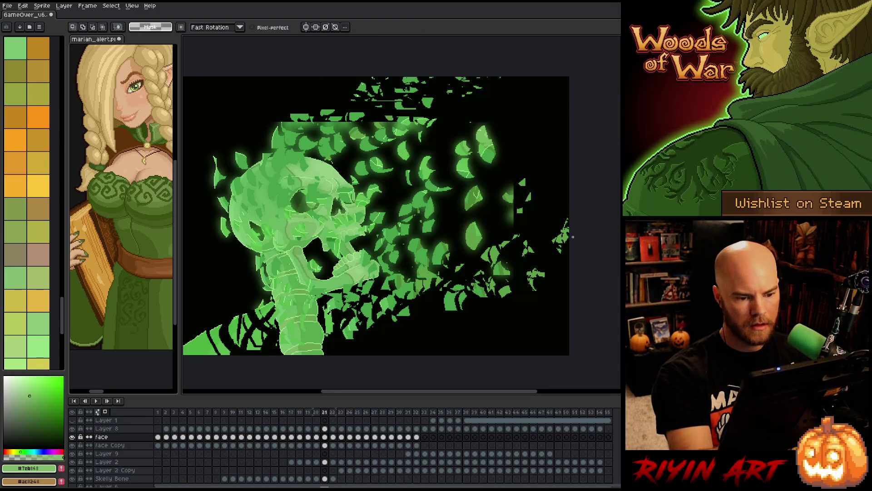
key(period)
mouse_move(511, 123)
mouse_down()
mouse_move(507, 146)
mouse_move(526, 115)
mouse_up()
click(540, 142)
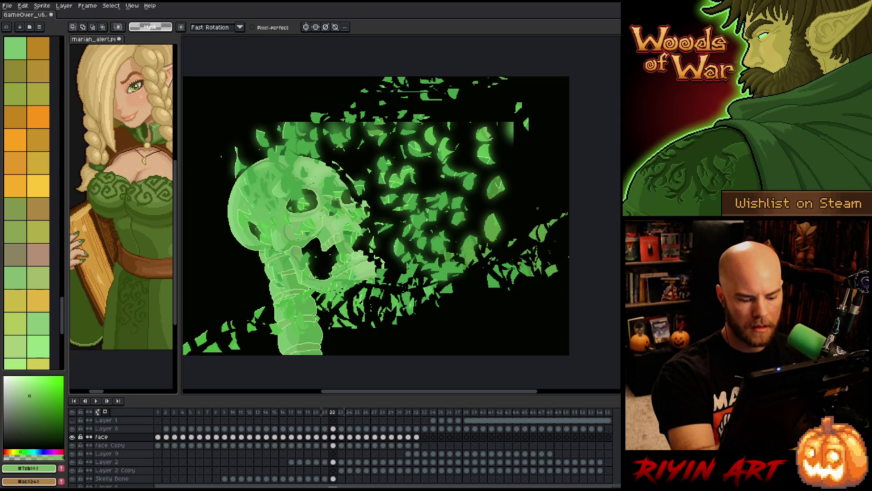
key(Right)
mouse_move(518, 107)
mouse_down()
mouse_move(517, 146)
mouse_move(529, 137)
mouse_move(516, 182)
mouse_move(529, 164)
mouse_up()
click(534, 164)
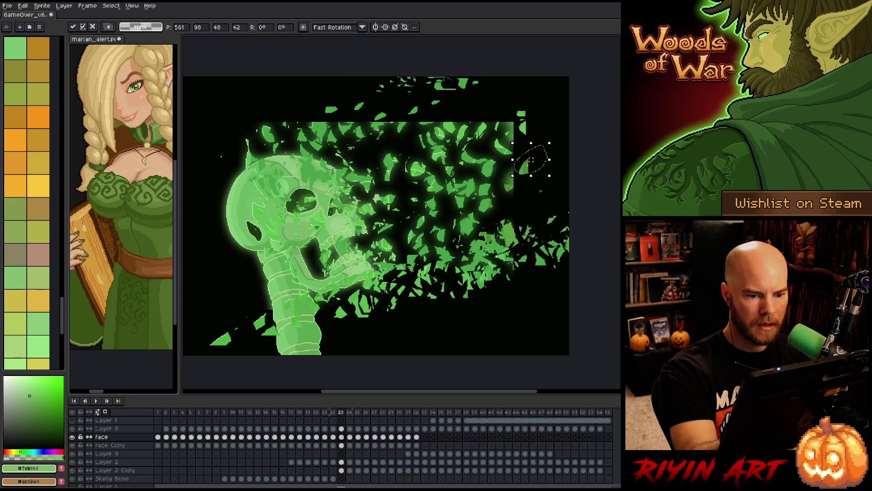
Reposition the remaining leaves on frame 23 and save the file
click(537, 199)
mouse_move(517, 201)
mouse_down()
mouse_move(534, 179)
mouse_move(523, 184)
mouse_up()
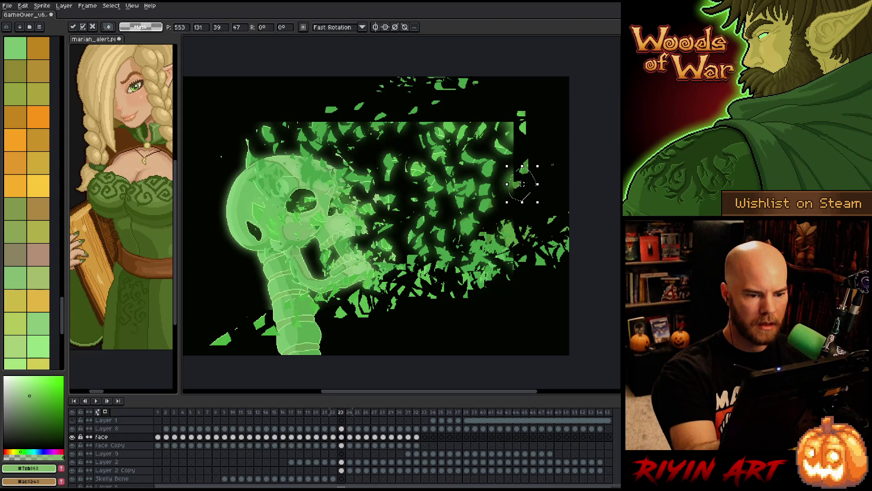
mouse_move(450, 126)
mouse_down()
mouse_move(442, 113)
mouse_move(459, 129)
mouse_move(457, 110)
mouse_up()
key(ctrl+s)
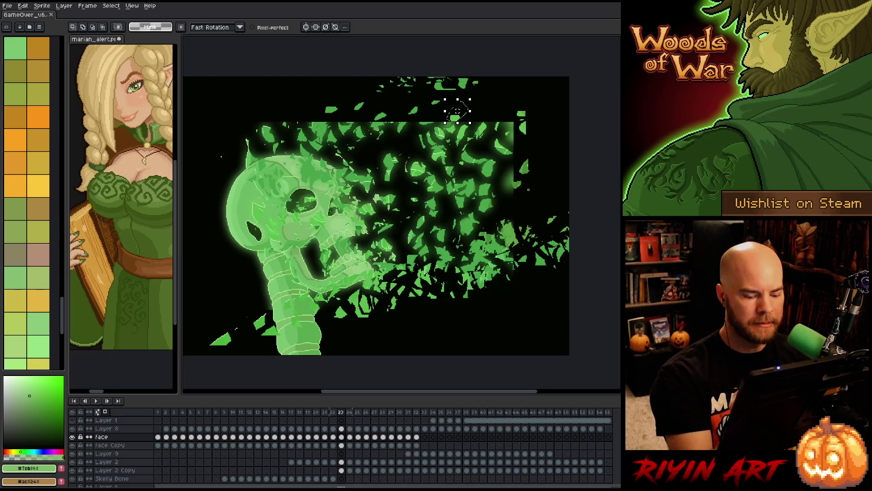
On frame 24, move leaves toward the lower right and upper left of the shards
key(period)
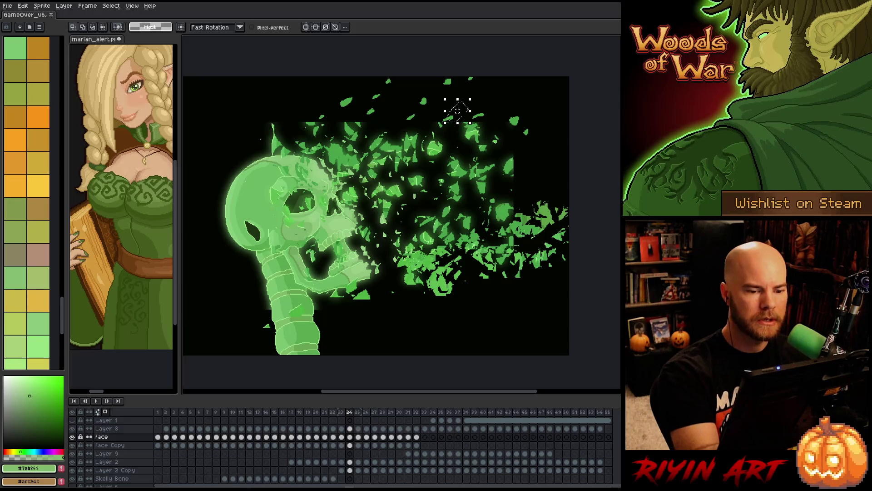
drag(457, 111, 528, 155)
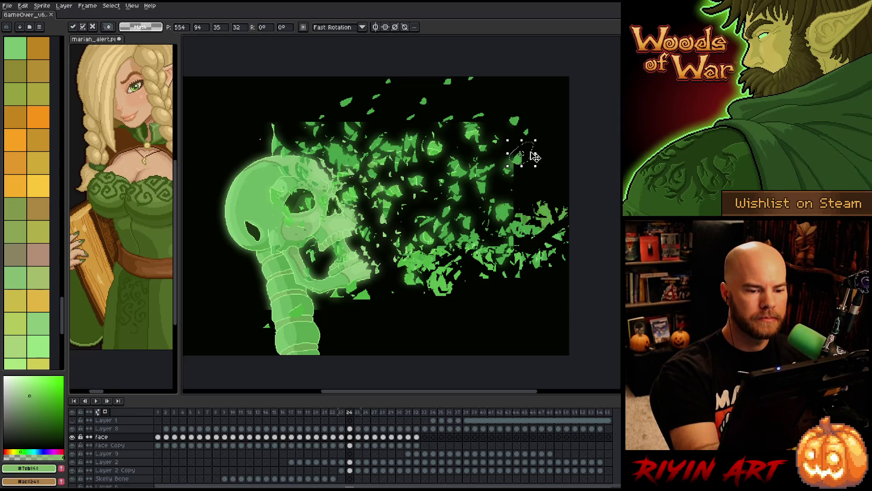
drag(489, 125, 468, 114)
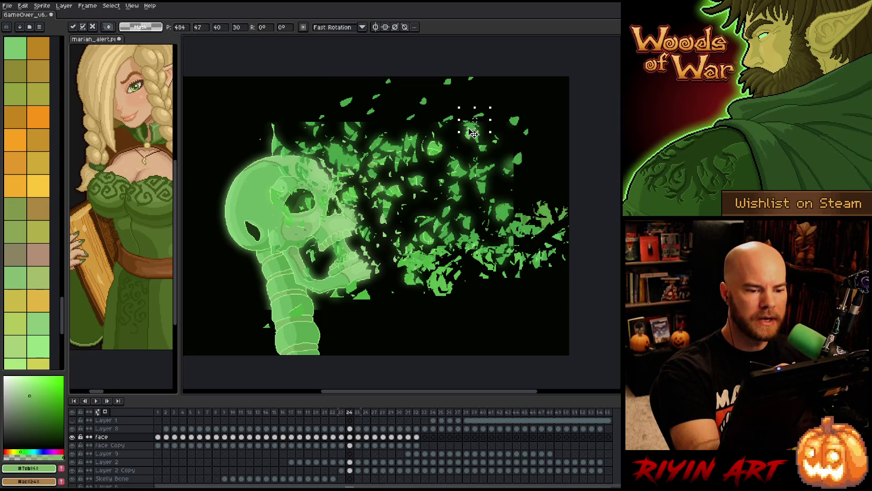
mouse_move(354, 130)
mouse_down()
mouse_move(370, 119)
mouse_move(362, 123)
mouse_up()
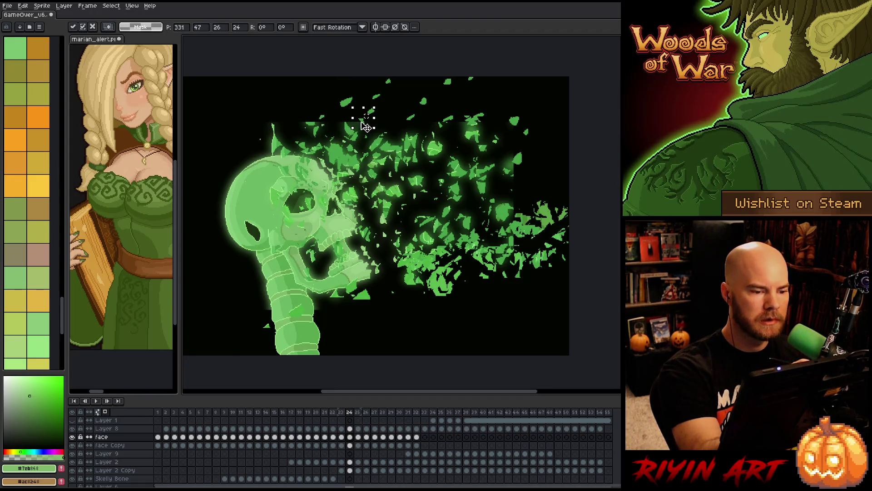
key(ctrl+d)
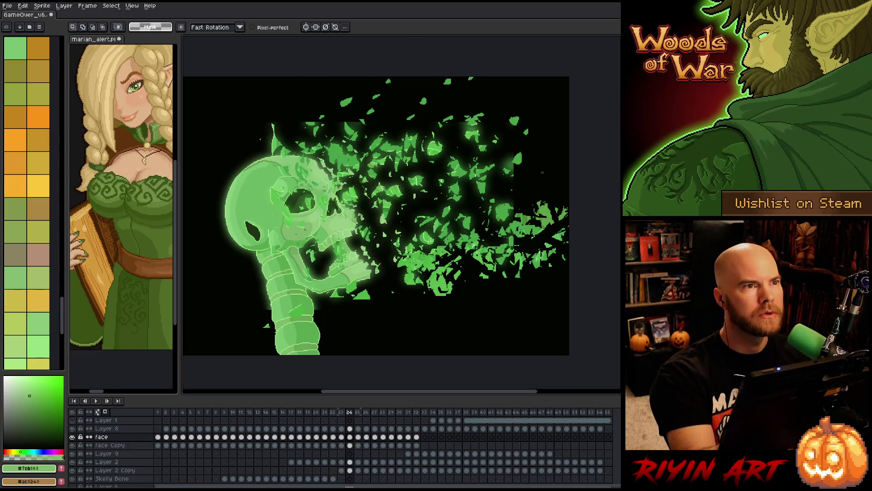
Reposition the small shards near the top of the leaf cloud on frame 25
key(Right)
drag(452, 117, 444, 129)
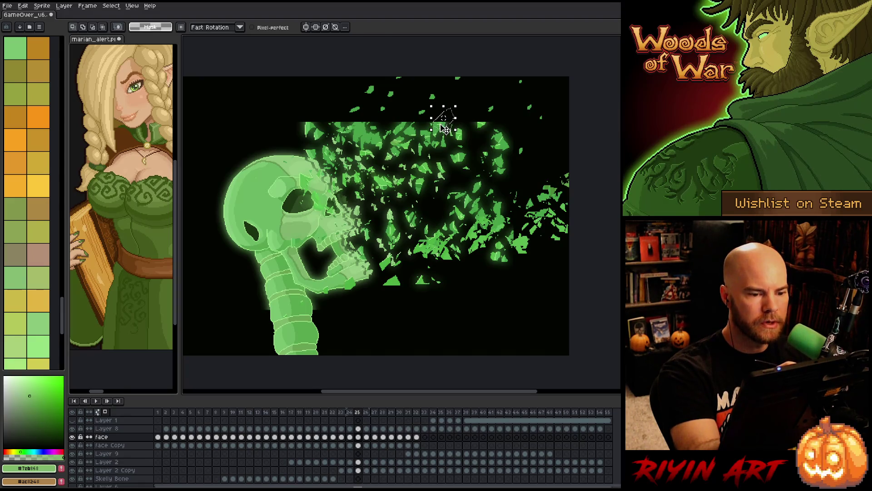
drag(404, 108, 406, 116)
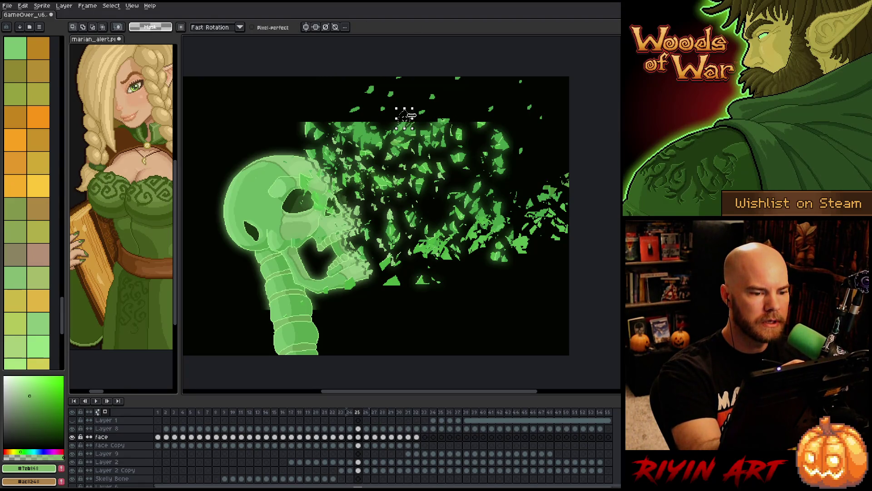
click(363, 117)
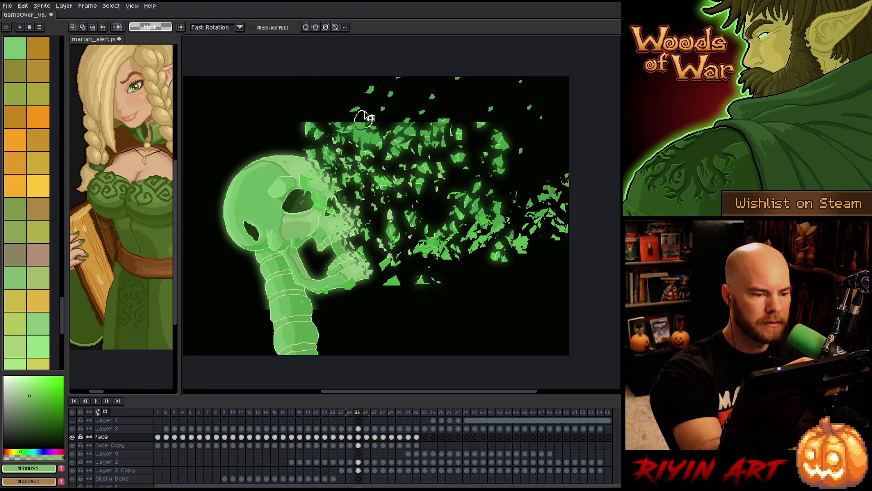
click(536, 146)
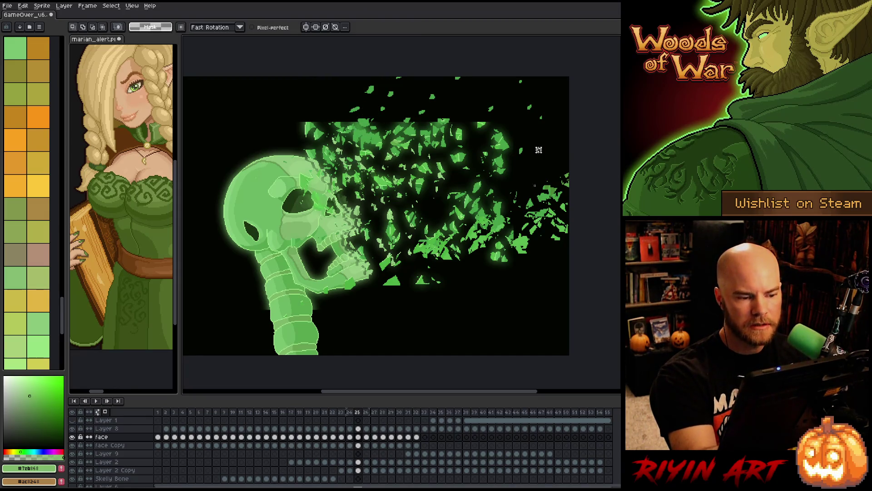
mouse_move(305, 108)
mouse_down()
mouse_move(323, 124)
mouse_move(311, 119)
mouse_up()
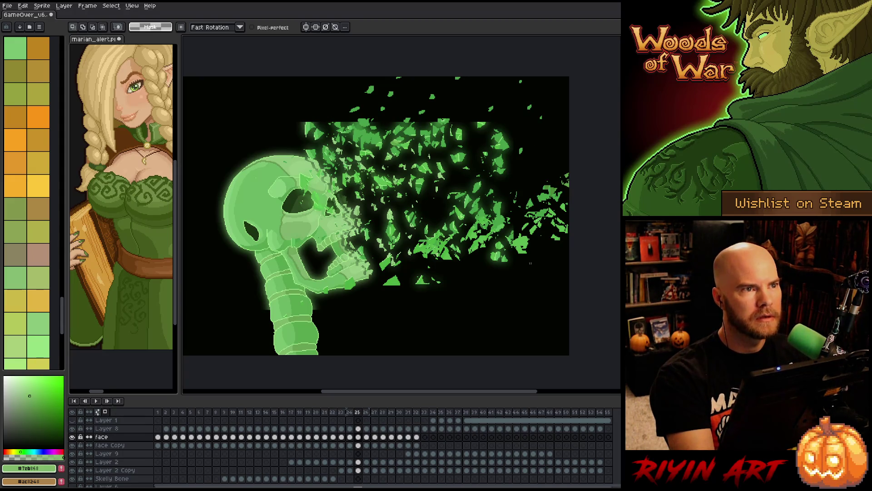
Move shards at the top, right and lower edge of the burst on frame 26
key(period)
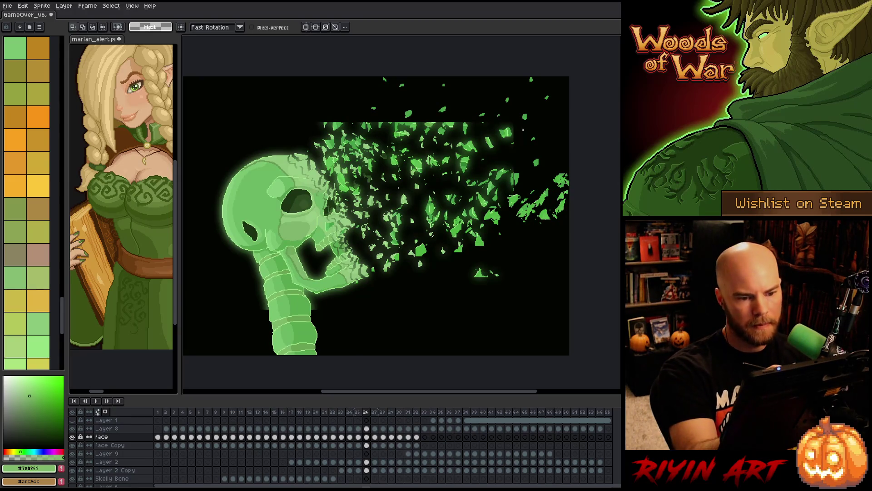
mouse_move(523, 132)
mouse_down()
mouse_move(456, 117)
mouse_move(432, 121)
mouse_move(438, 129)
mouse_move(442, 109)
mouse_move(411, 129)
mouse_move(436, 105)
mouse_move(419, 126)
mouse_up()
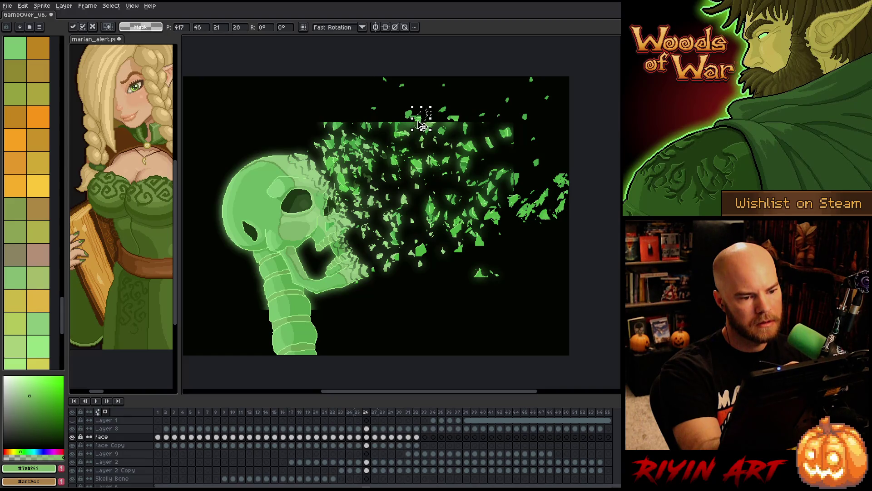
click(532, 247)
mouse_move(518, 179)
mouse_down()
mouse_move(511, 159)
mouse_move(535, 182)
mouse_up()
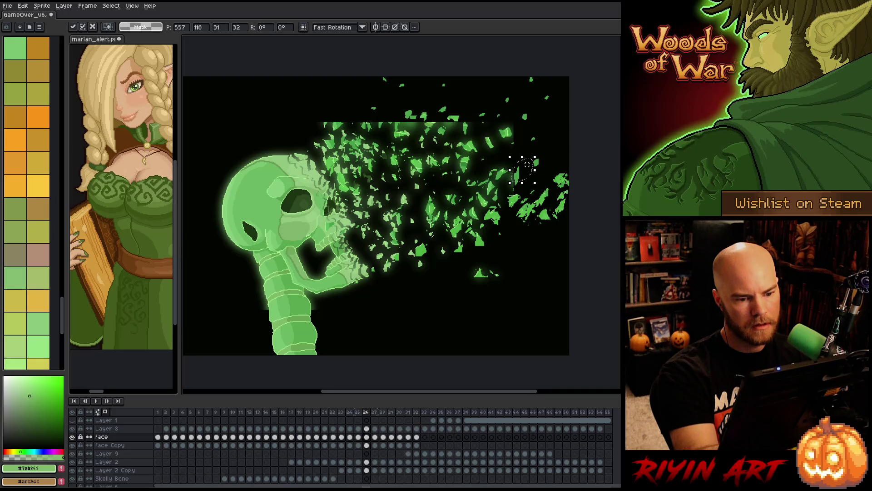
click(534, 269)
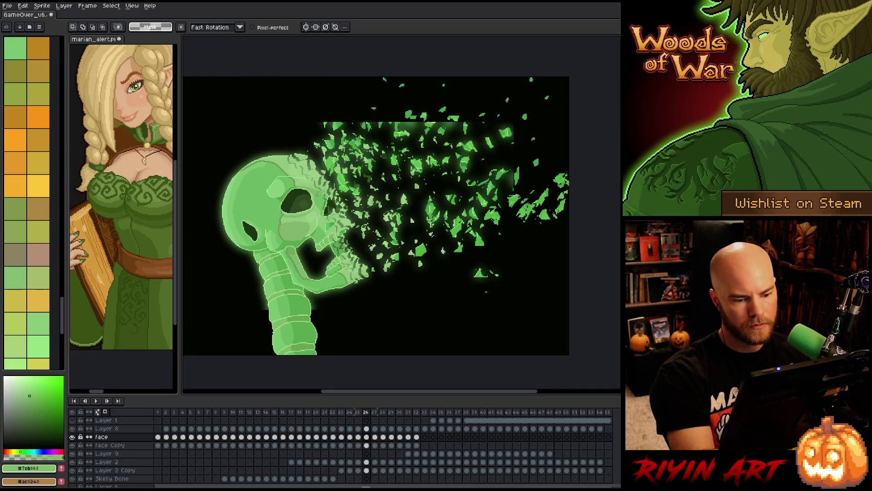
mouse_move(498, 273)
mouse_down()
mouse_move(477, 282)
mouse_move(523, 258)
mouse_move(490, 256)
mouse_move(493, 291)
mouse_move(480, 272)
mouse_up()
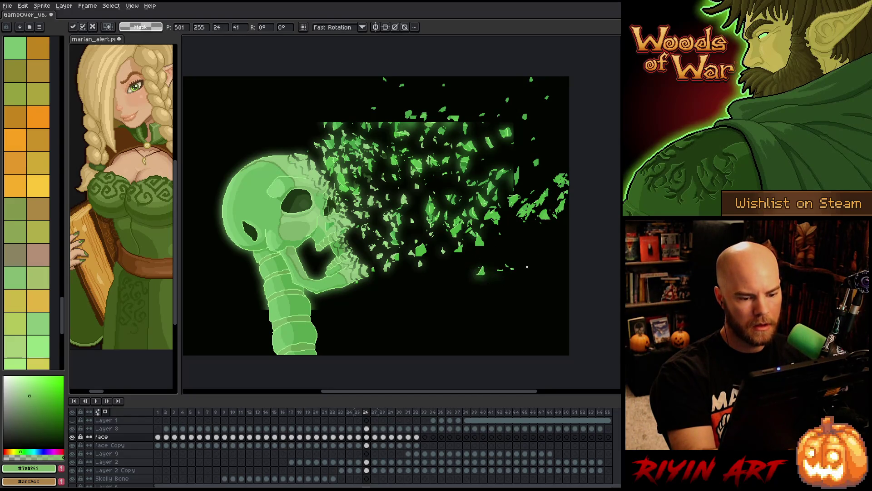
key(Return)
Nudge the bottom-right and right-side shards up and right on frame 27
key(period)
mouse_move(523, 245)
mouse_down()
mouse_move(499, 272)
mouse_move(525, 236)
mouse_move(517, 250)
mouse_up()
key(ctrl+d)
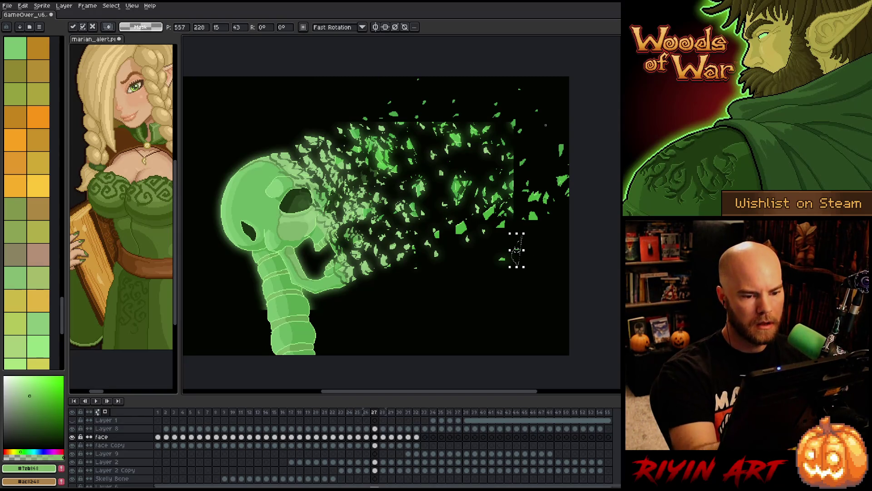
key(Return)
drag(507, 191, 523, 173)
key(Return)
key(Return)
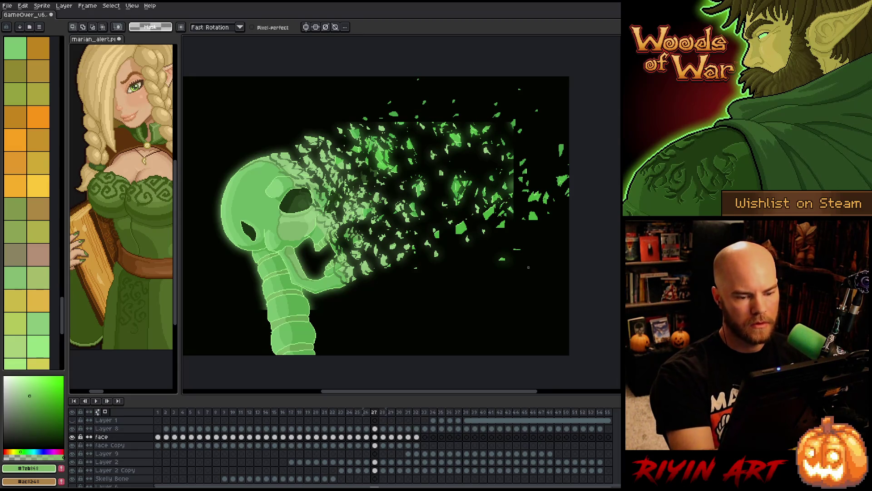
key(Right)
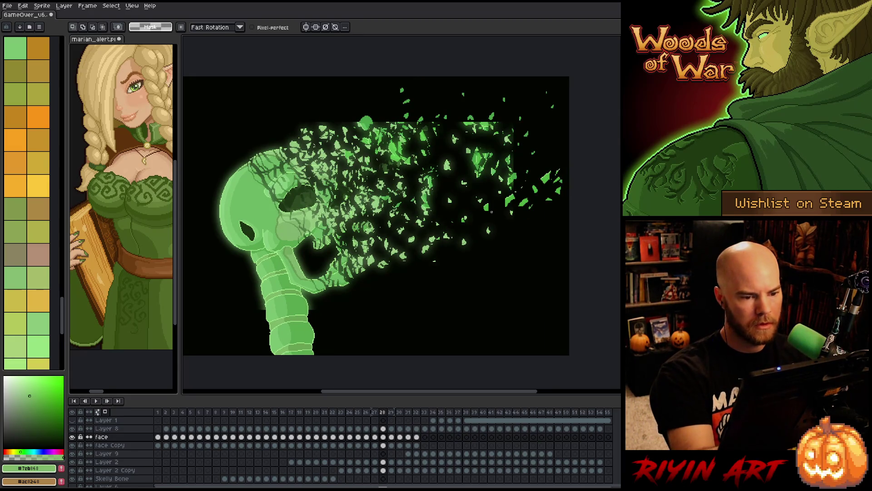
Nudge the upper-middle and middle green shards on frames 28 and 29
drag(491, 120, 482, 123)
key(Return)
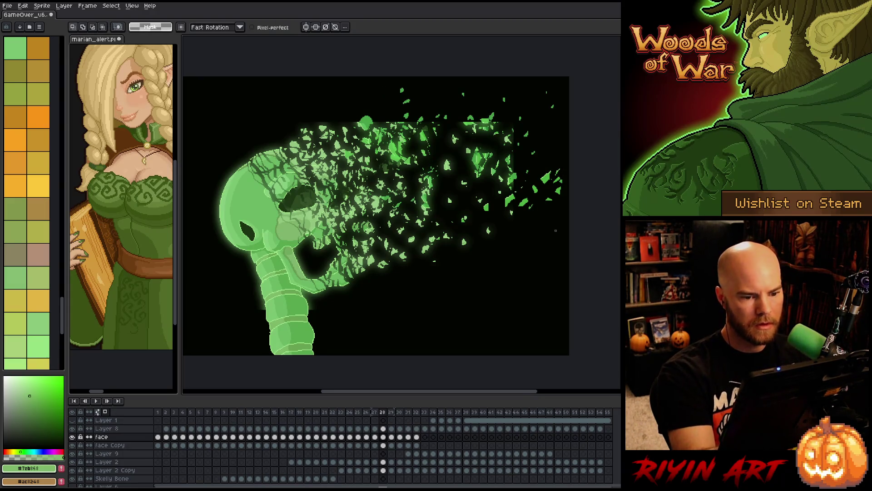
key(Right)
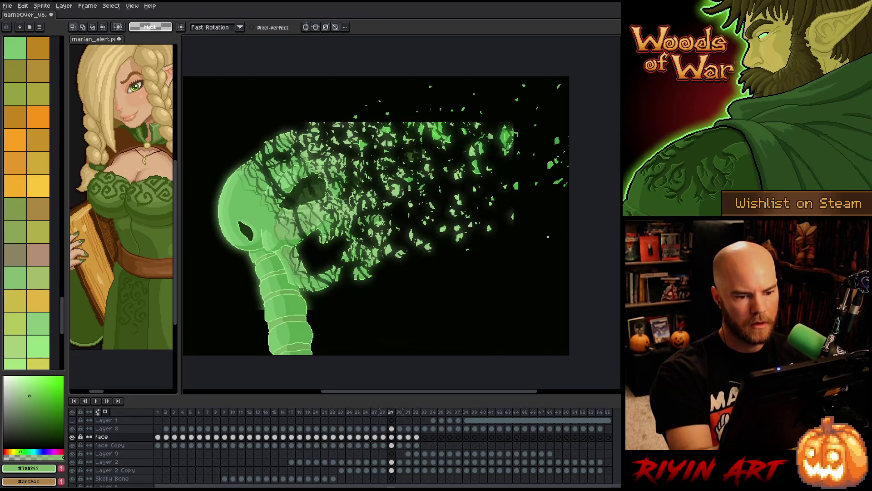
mouse_move(446, 120)
mouse_down()
mouse_move(369, 120)
mouse_move(387, 134)
mouse_move(391, 123)
mouse_move(399, 128)
mouse_up()
key(Return)
key(Return)
key(Return)
key(Return)
Shift the shard cluster near the skull upward on frame 30
key(Return)
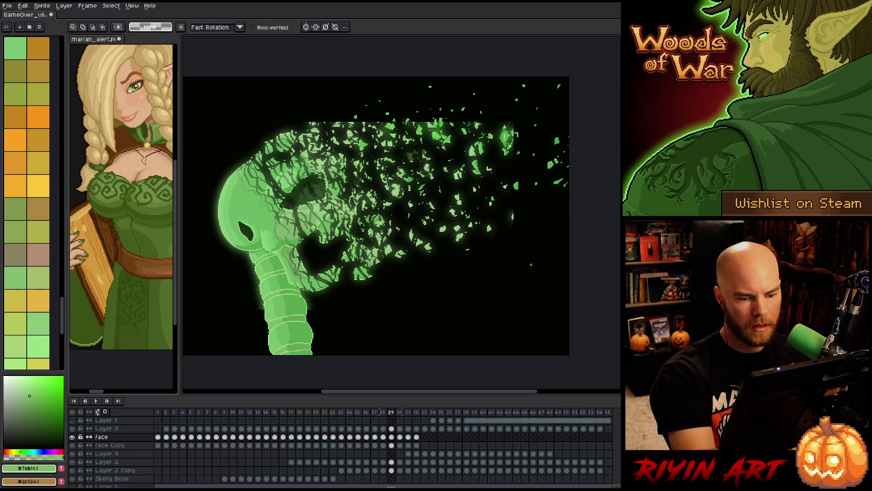
key(Right)
mouse_move(468, 112)
mouse_down()
mouse_move(447, 132)
mouse_move(473, 136)
mouse_move(466, 119)
mouse_move(454, 122)
mouse_move(478, 99)
mouse_up()
key(Return)
drag(470, 129, 471, 122)
key(ctrl+d)
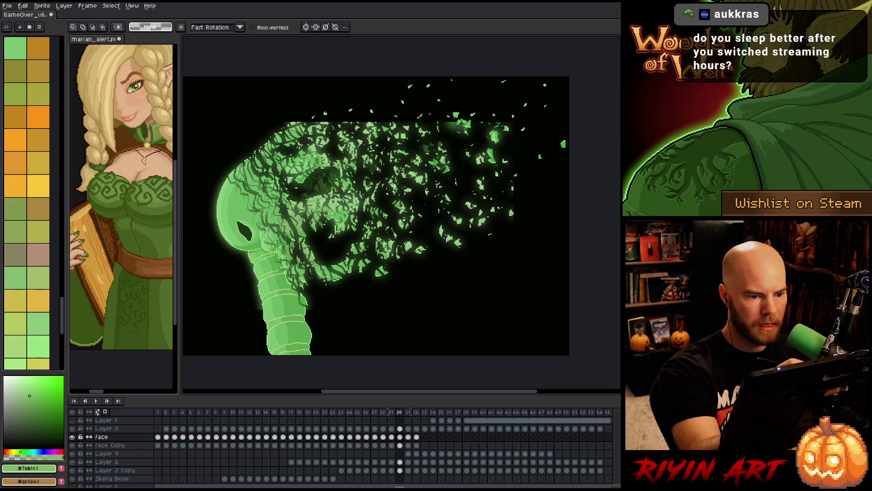
key(Right)
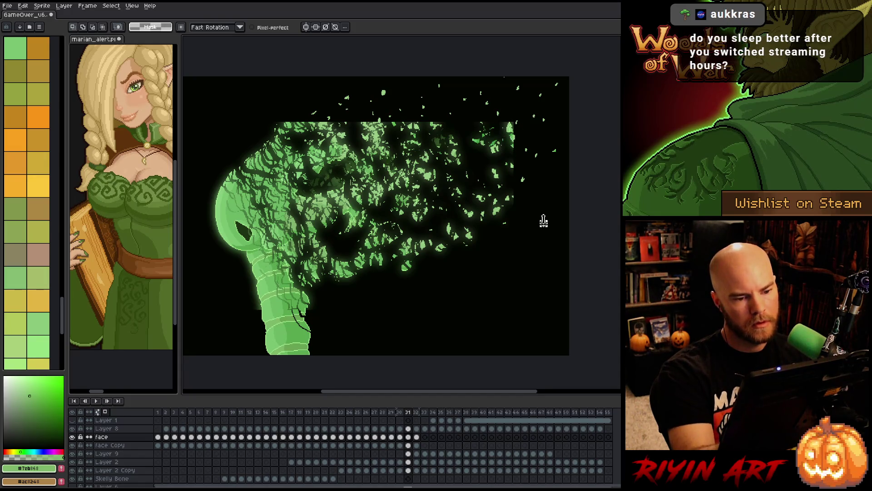
Step back to frame 26 and save the file
key(Right)
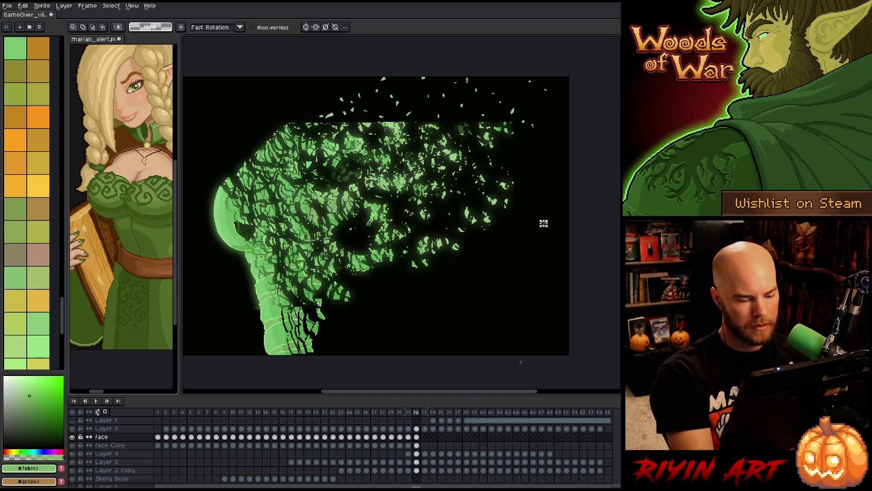
key(Left)
key(Left)
key(Left)
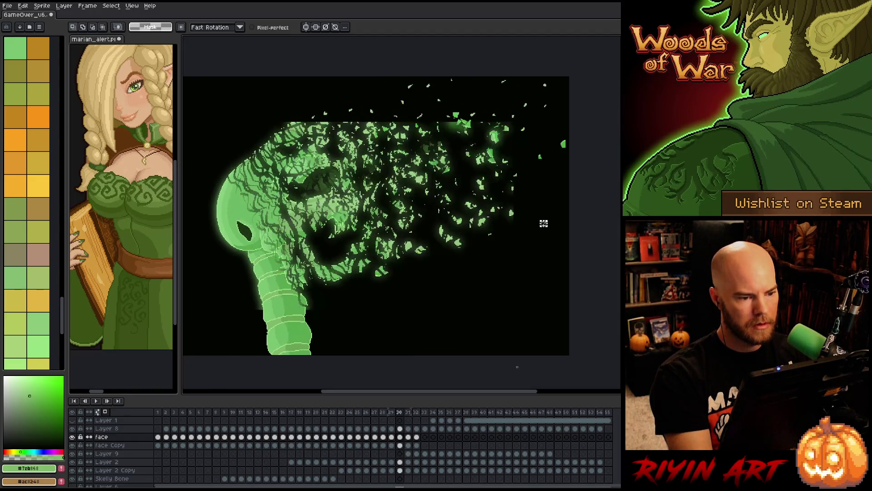
key(Left)
key(Left)
key(ctrl+s)
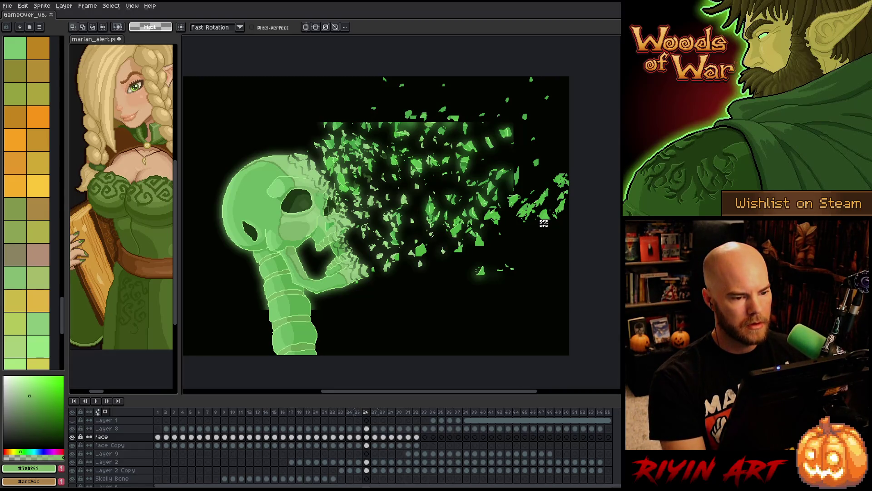
key(v)
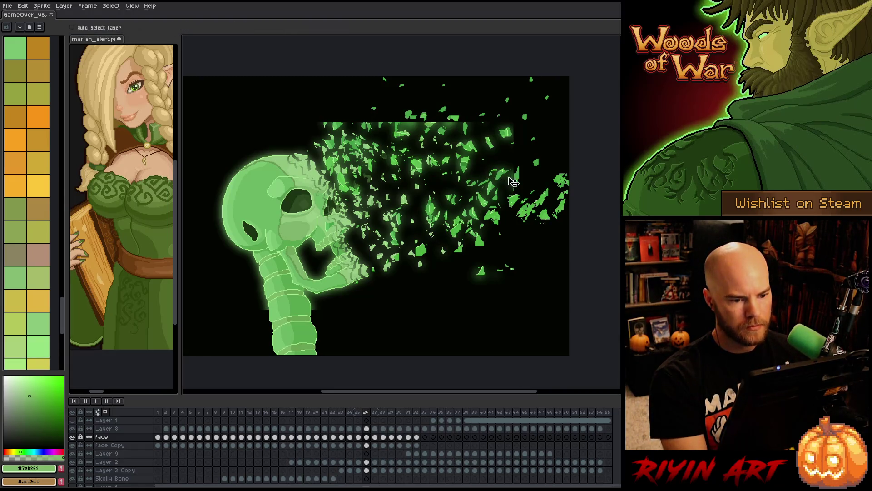
Turn on Auto Select Layer and delete Layer 8 from the timeline
click(73, 28)
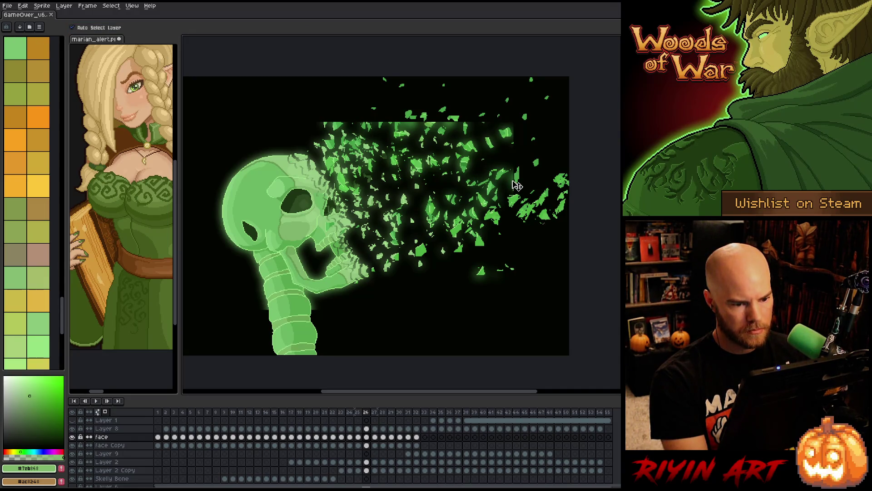
click(104, 445)
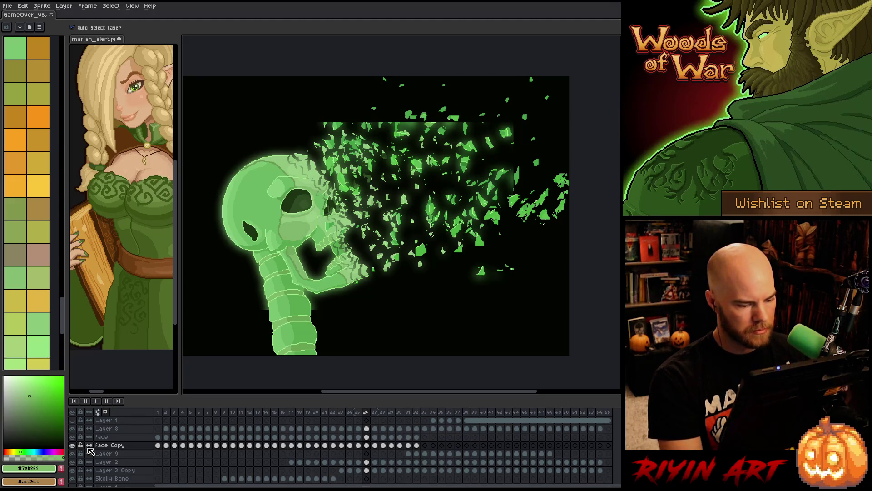
drag(420, 438, 154, 437)
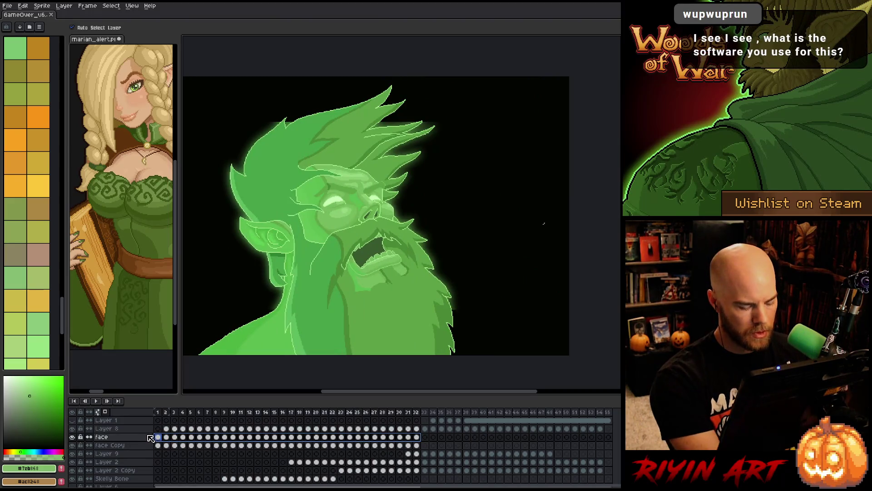
click(121, 429)
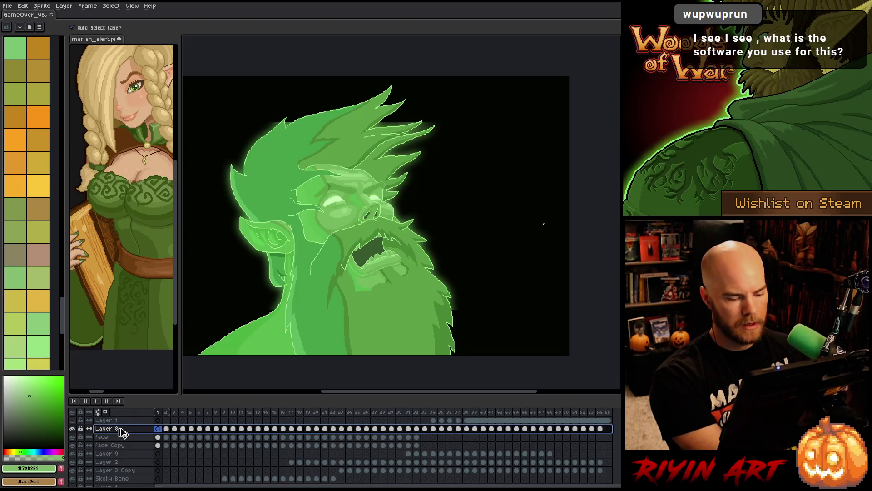
key(Delete)
Select the face Copy cels across frames 1–54 and open Convolution Matrix
click(160, 437)
drag(175, 442, 416, 437)
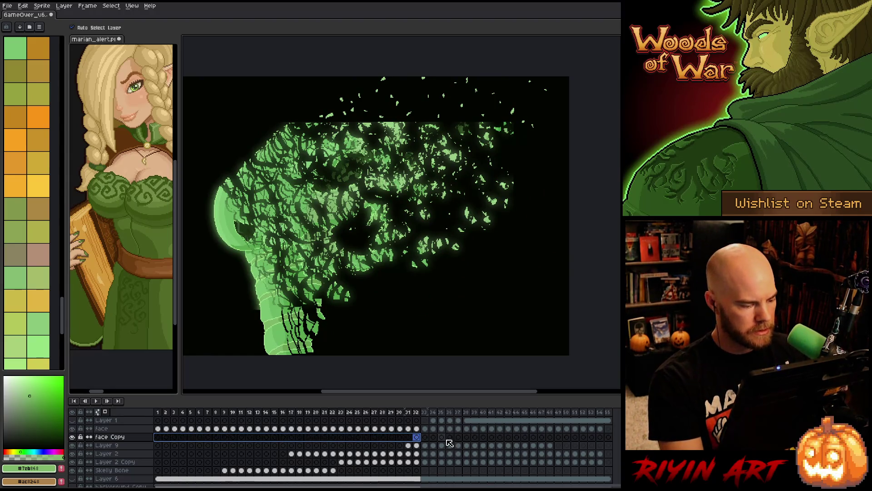
drag(597, 431, 159, 434)
click(158, 436)
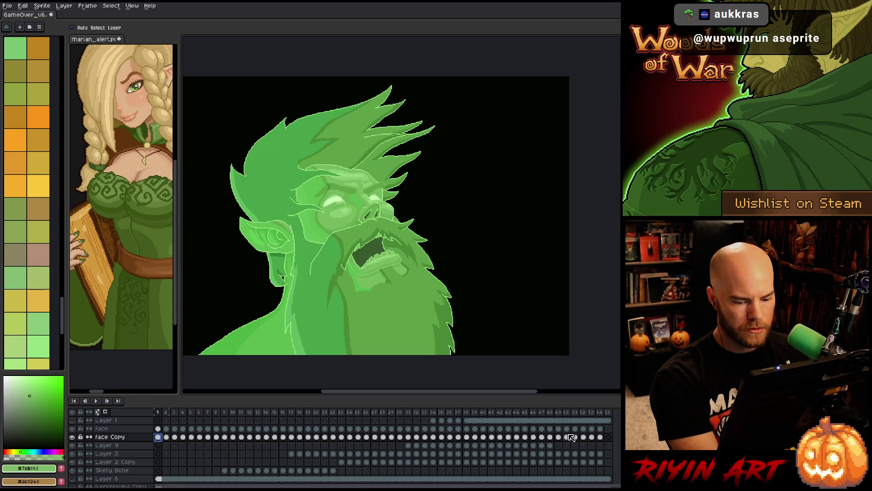
drag(605, 438, 156, 437)
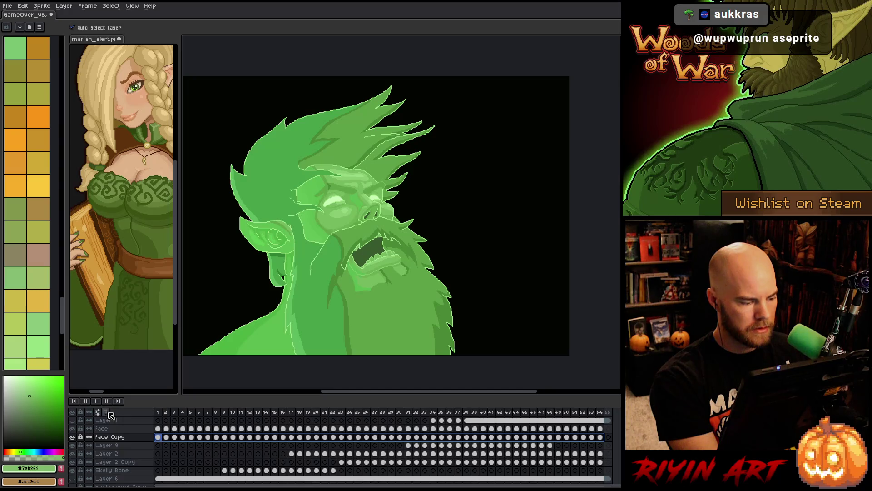
key(F9)
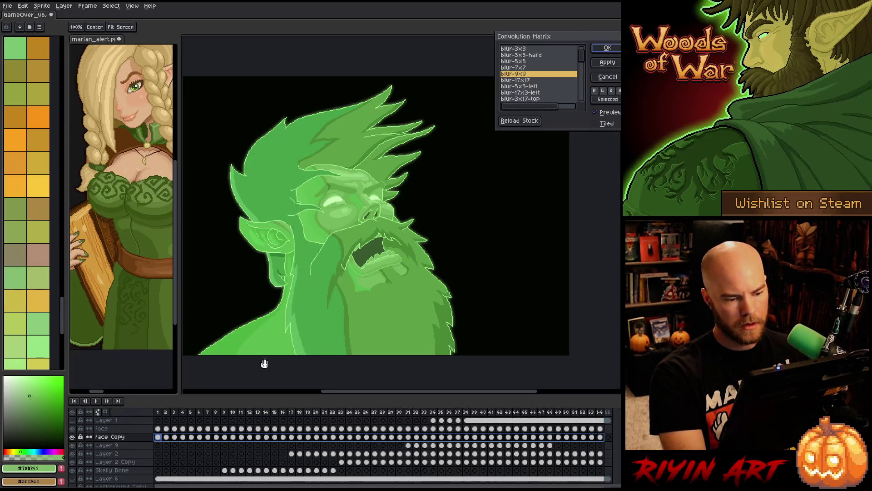
Apply the blur-17x17 kernel to the face Copy cels and play the animation
click(532, 80)
key(Return)
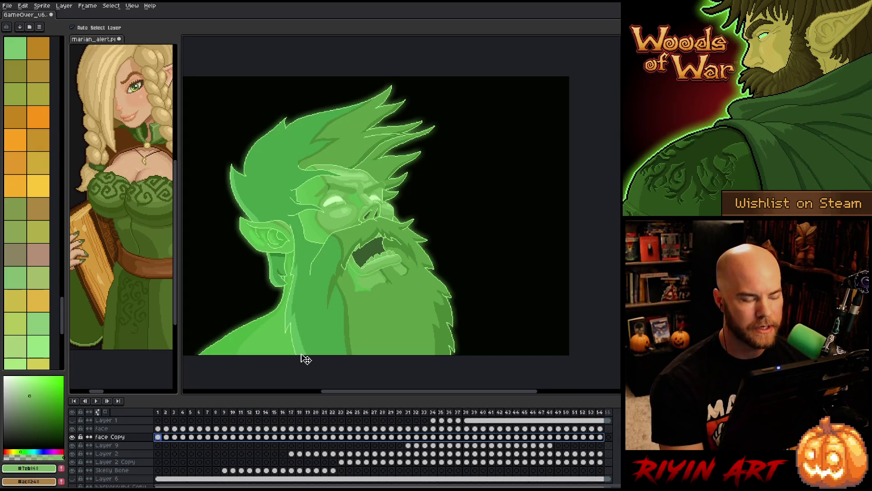
key(Return)
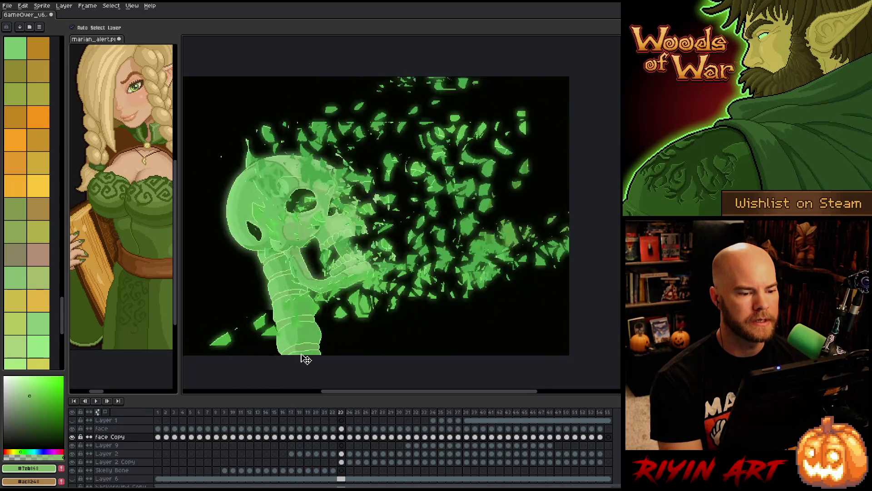
key(Return)
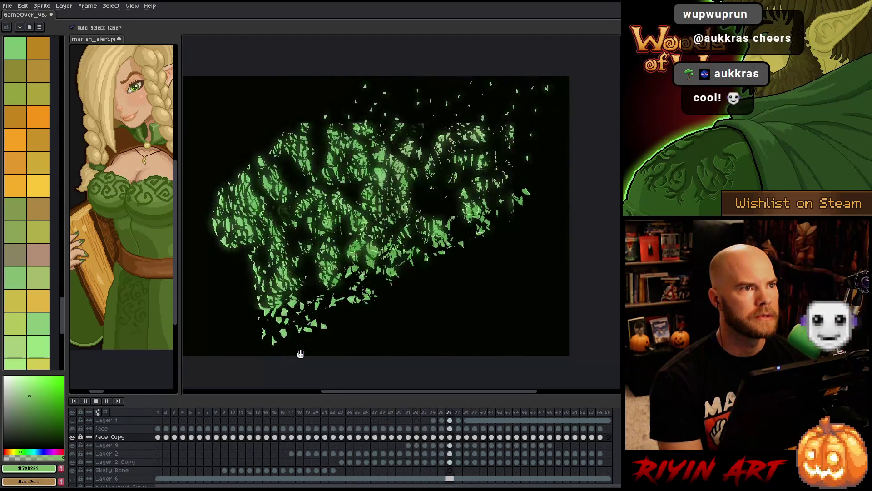
key(Return)
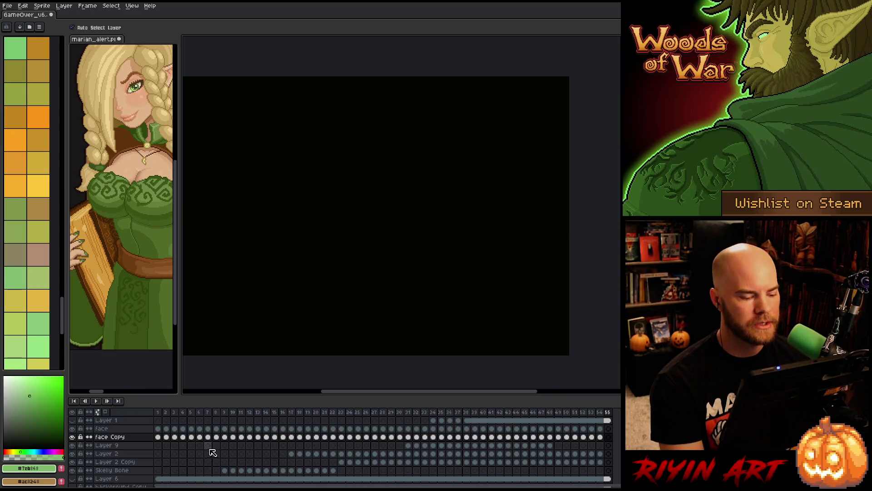
key(Return)
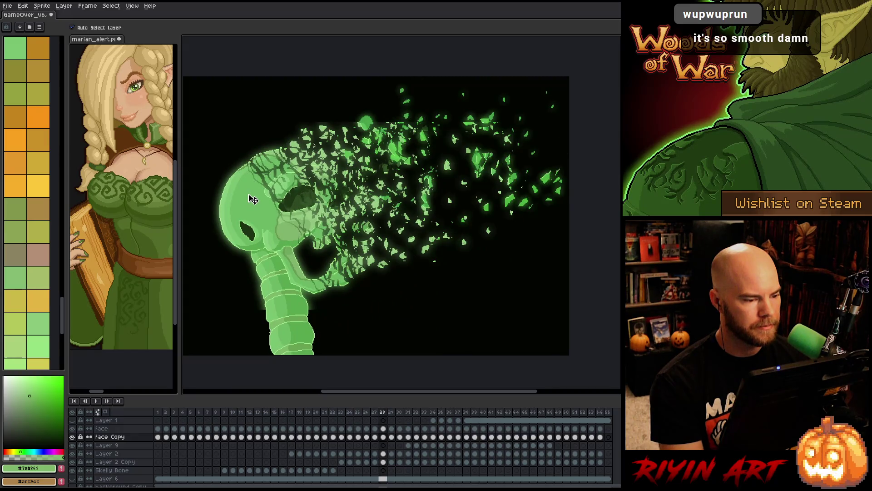
click(253, 199)
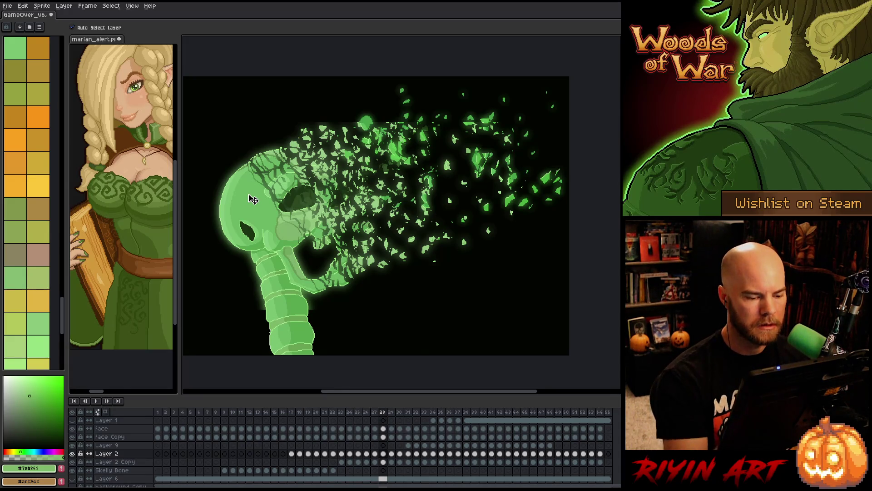
key(m)
Select and adjust leaf particle clusters near the top on frames 28 and 29
drag(426, 111, 425, 116)
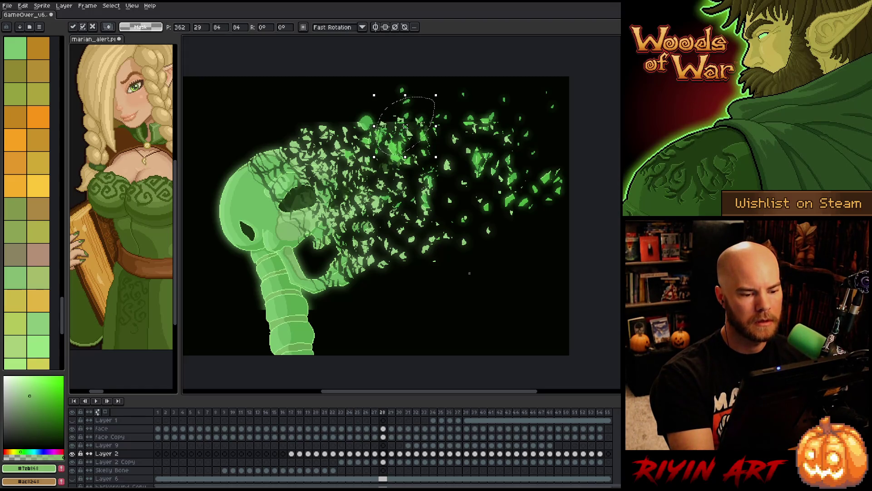
key(period)
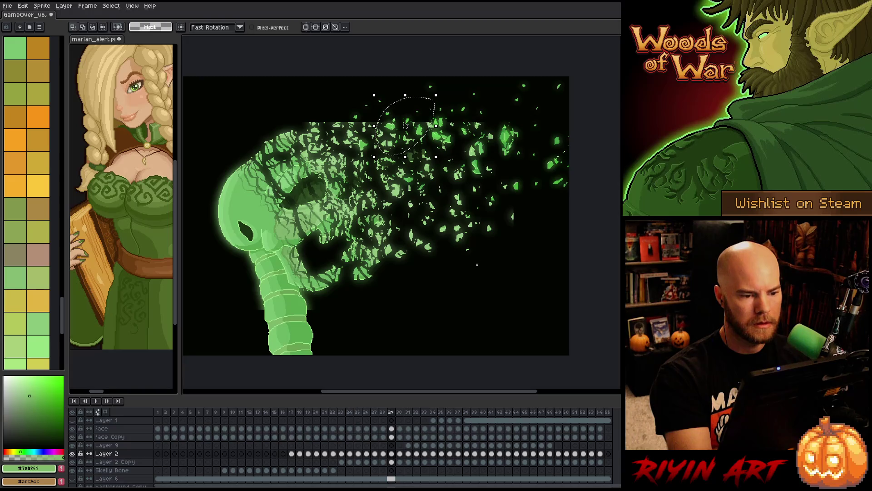
drag(395, 107, 378, 136)
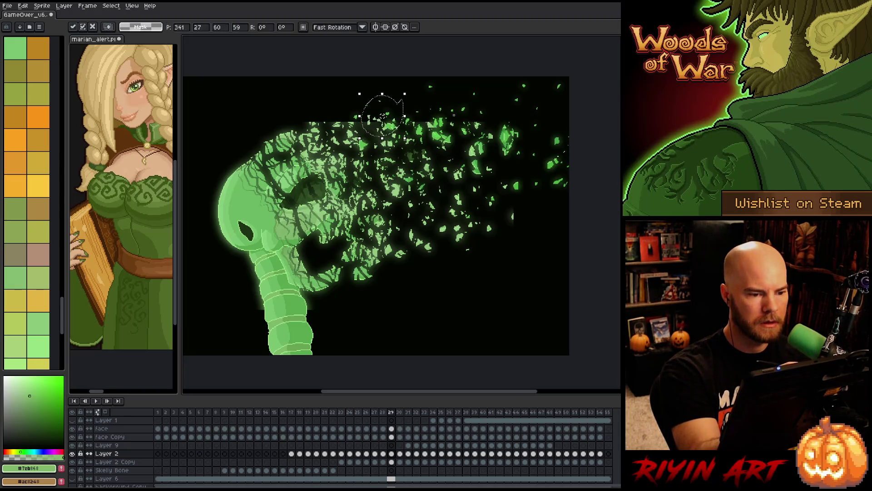
mouse_move(359, 106)
mouse_down()
mouse_move(338, 132)
mouse_move(353, 120)
mouse_up()
key(ctrl+d)
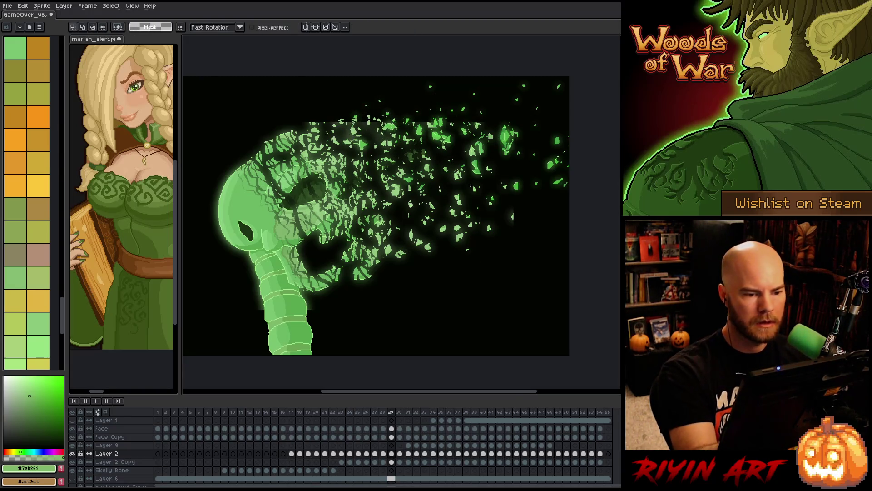
Repaint the leaf particles above the skull on frame 30
key(period)
drag(400, 122, 373, 136)
mouse_move(341, 112)
mouse_down()
mouse_move(350, 125)
mouse_move(336, 134)
mouse_up()
drag(291, 114, 314, 129)
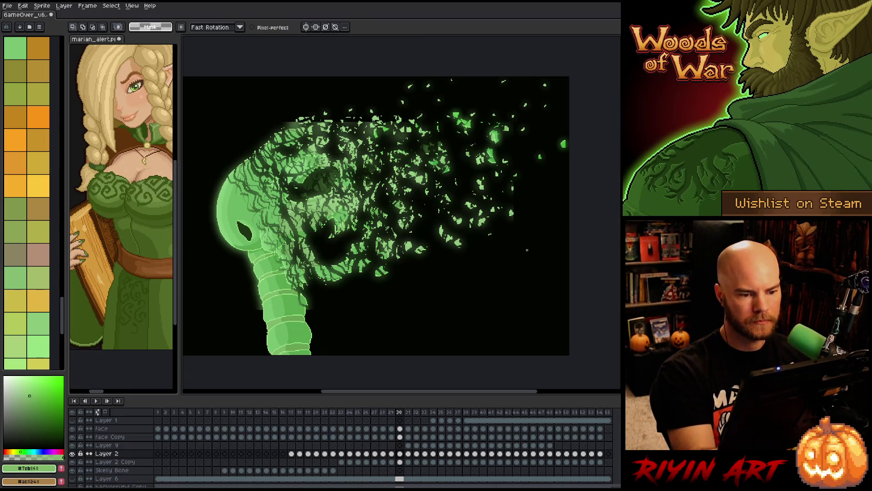
On frame 31, paint new bright green particles near the top and reposition them
key(period)
mouse_move(434, 111)
mouse_down()
mouse_move(418, 125)
mouse_move(437, 136)
mouse_up()
drag(409, 102, 462, 127)
mouse_move(368, 132)
mouse_down()
mouse_move(402, 118)
mouse_move(409, 130)
mouse_move(390, 113)
mouse_move(400, 109)
mouse_up()
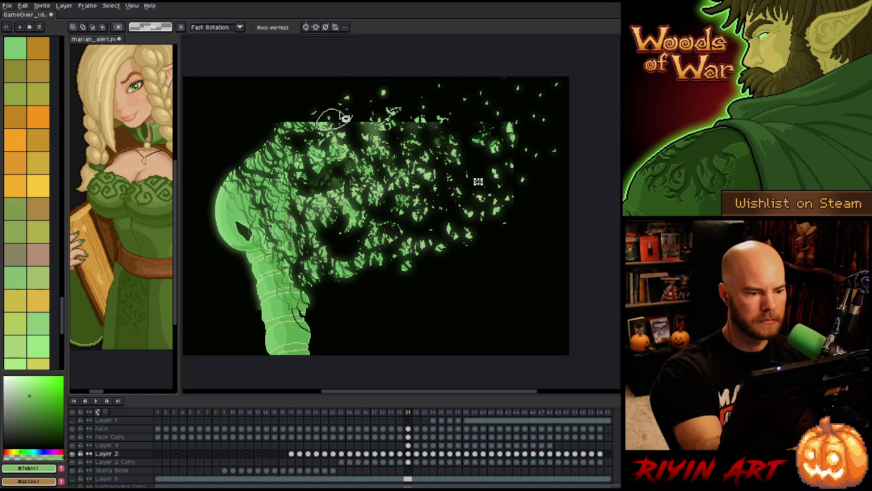
click(322, 124)
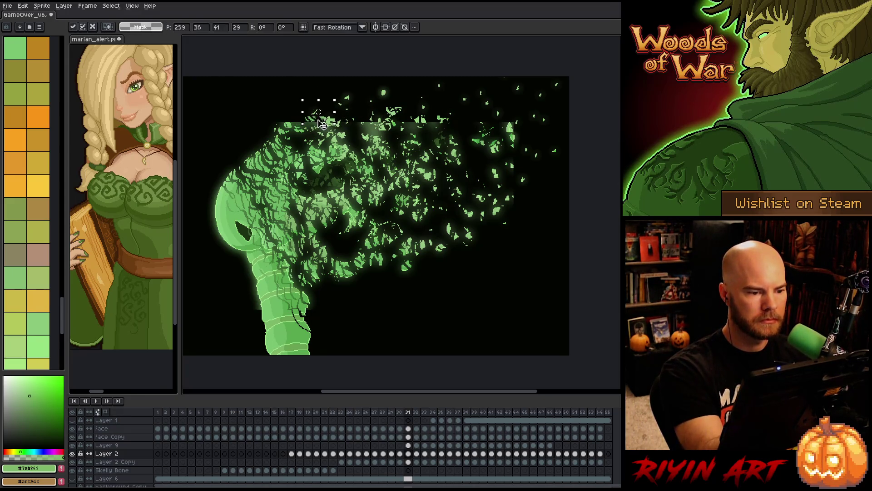
key(ctrl+d)
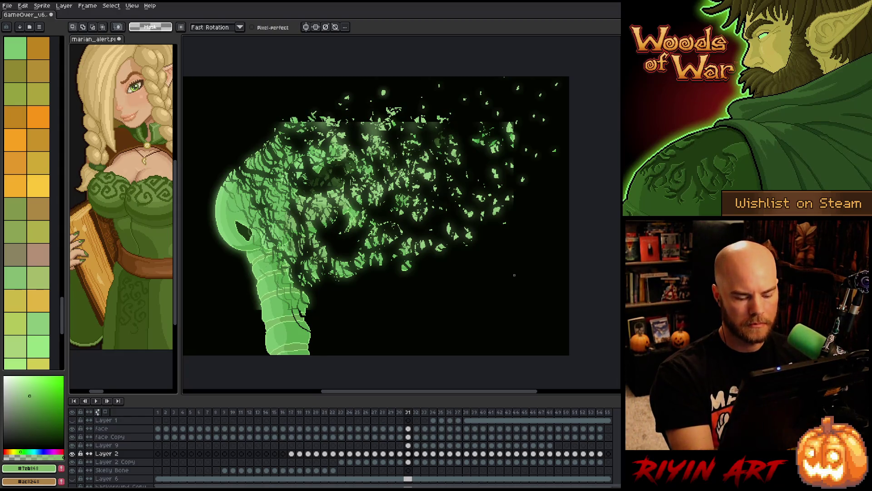
Reposition the small particle clusters above the skull on frame 32
key(Right)
drag(409, 107, 411, 109)
click(408, 115)
key(ctrl+d)
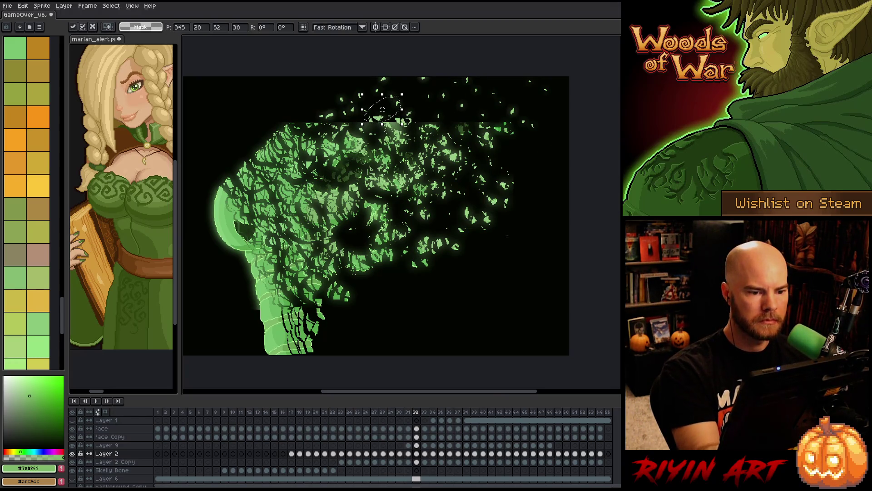
mouse_move(338, 109)
mouse_down()
mouse_move(347, 129)
mouse_move(323, 117)
mouse_move(293, 133)
mouse_move(395, 118)
mouse_up()
key(ctrl+d)
click(468, 246)
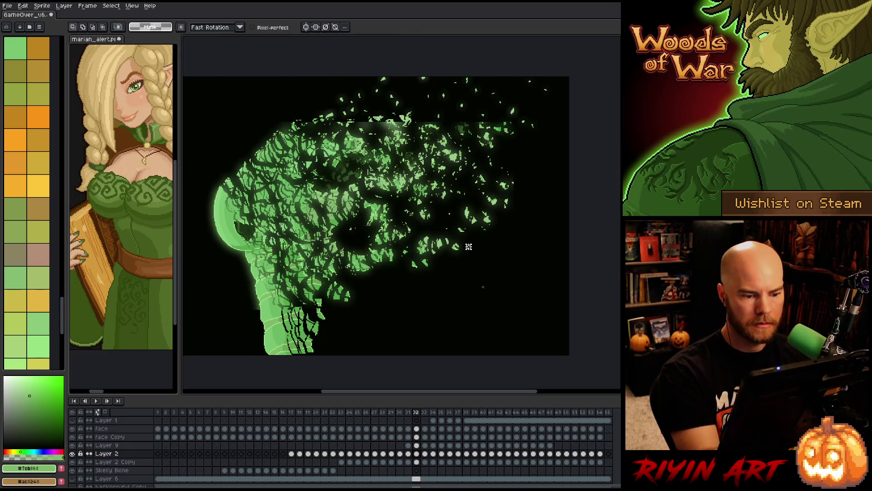
On frame 33, shift a particle cluster left toward the skull top
key(Right)
mouse_move(400, 98)
mouse_down()
mouse_move(411, 125)
mouse_move(433, 133)
mouse_up()
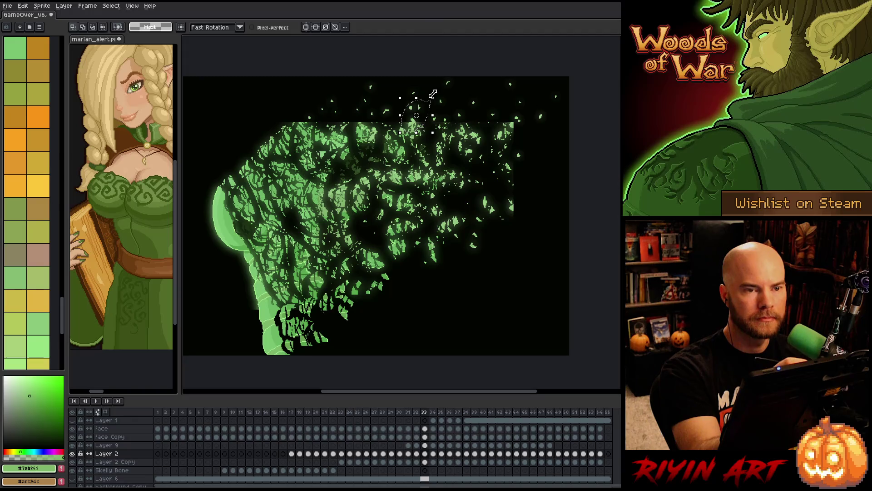
click(469, 163)
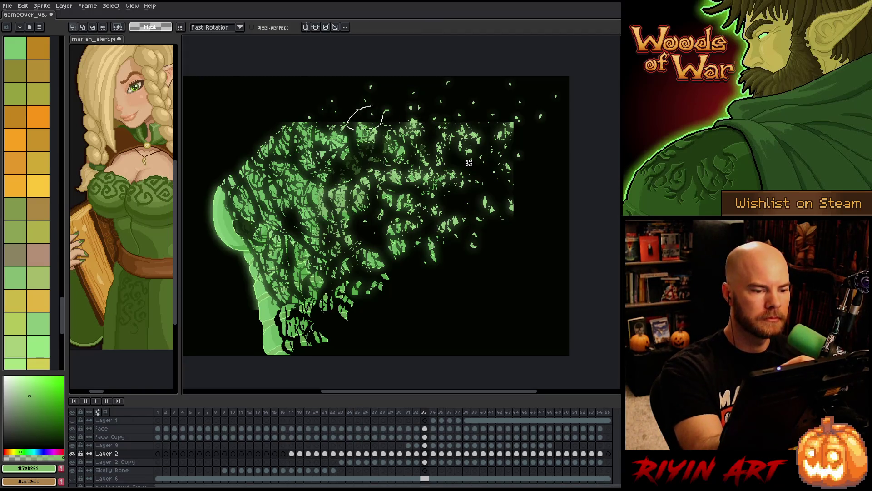
drag(366, 134, 307, 134)
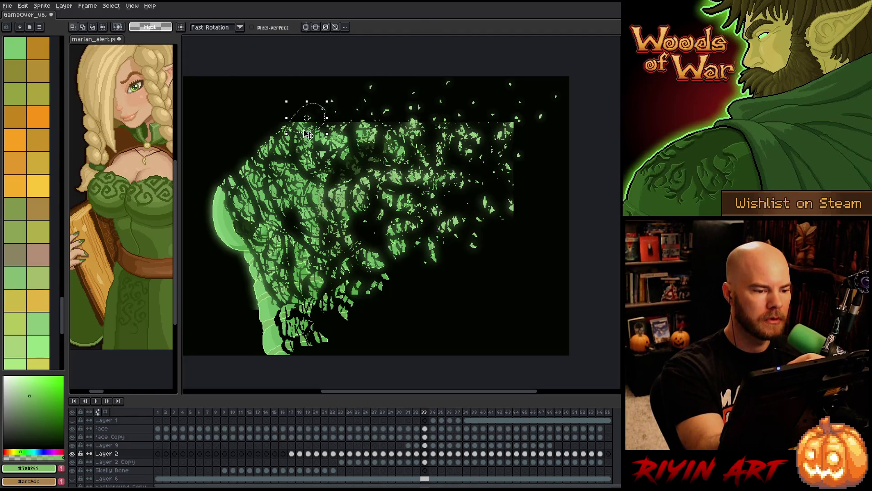
key(Return)
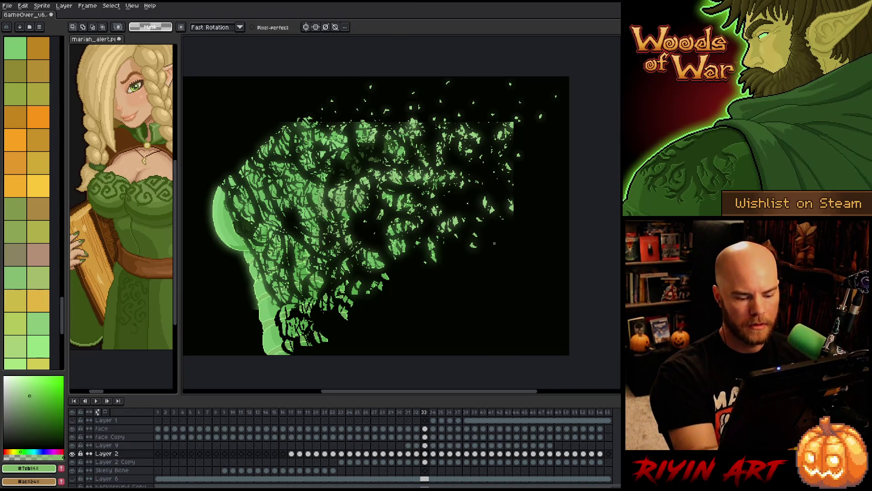
Select and move the round top shard cluster on frame 34
key(Right)
drag(420, 96, 450, 133)
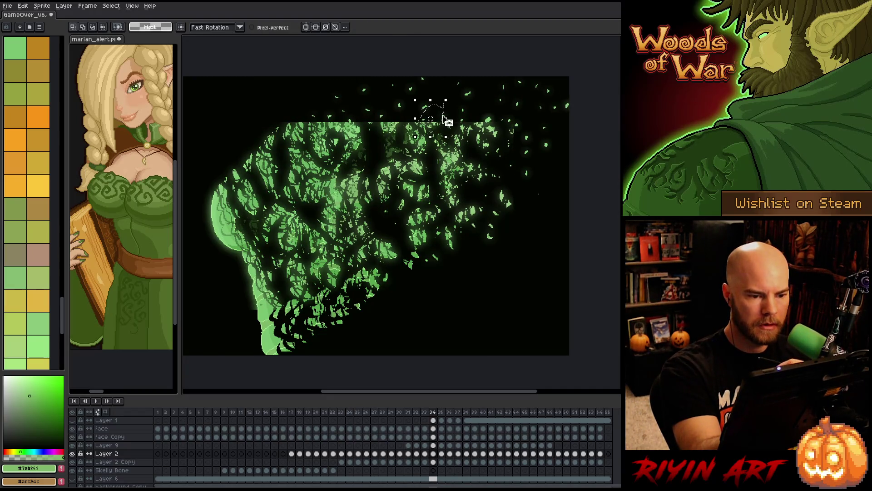
key(Return)
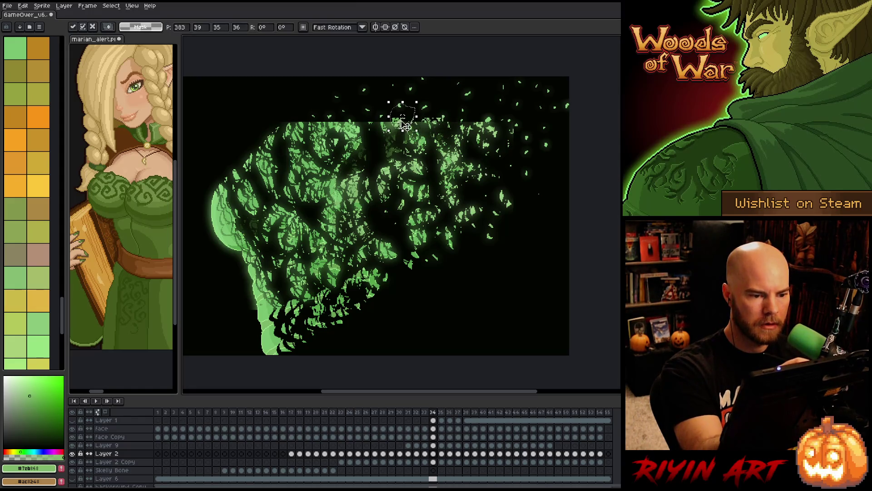